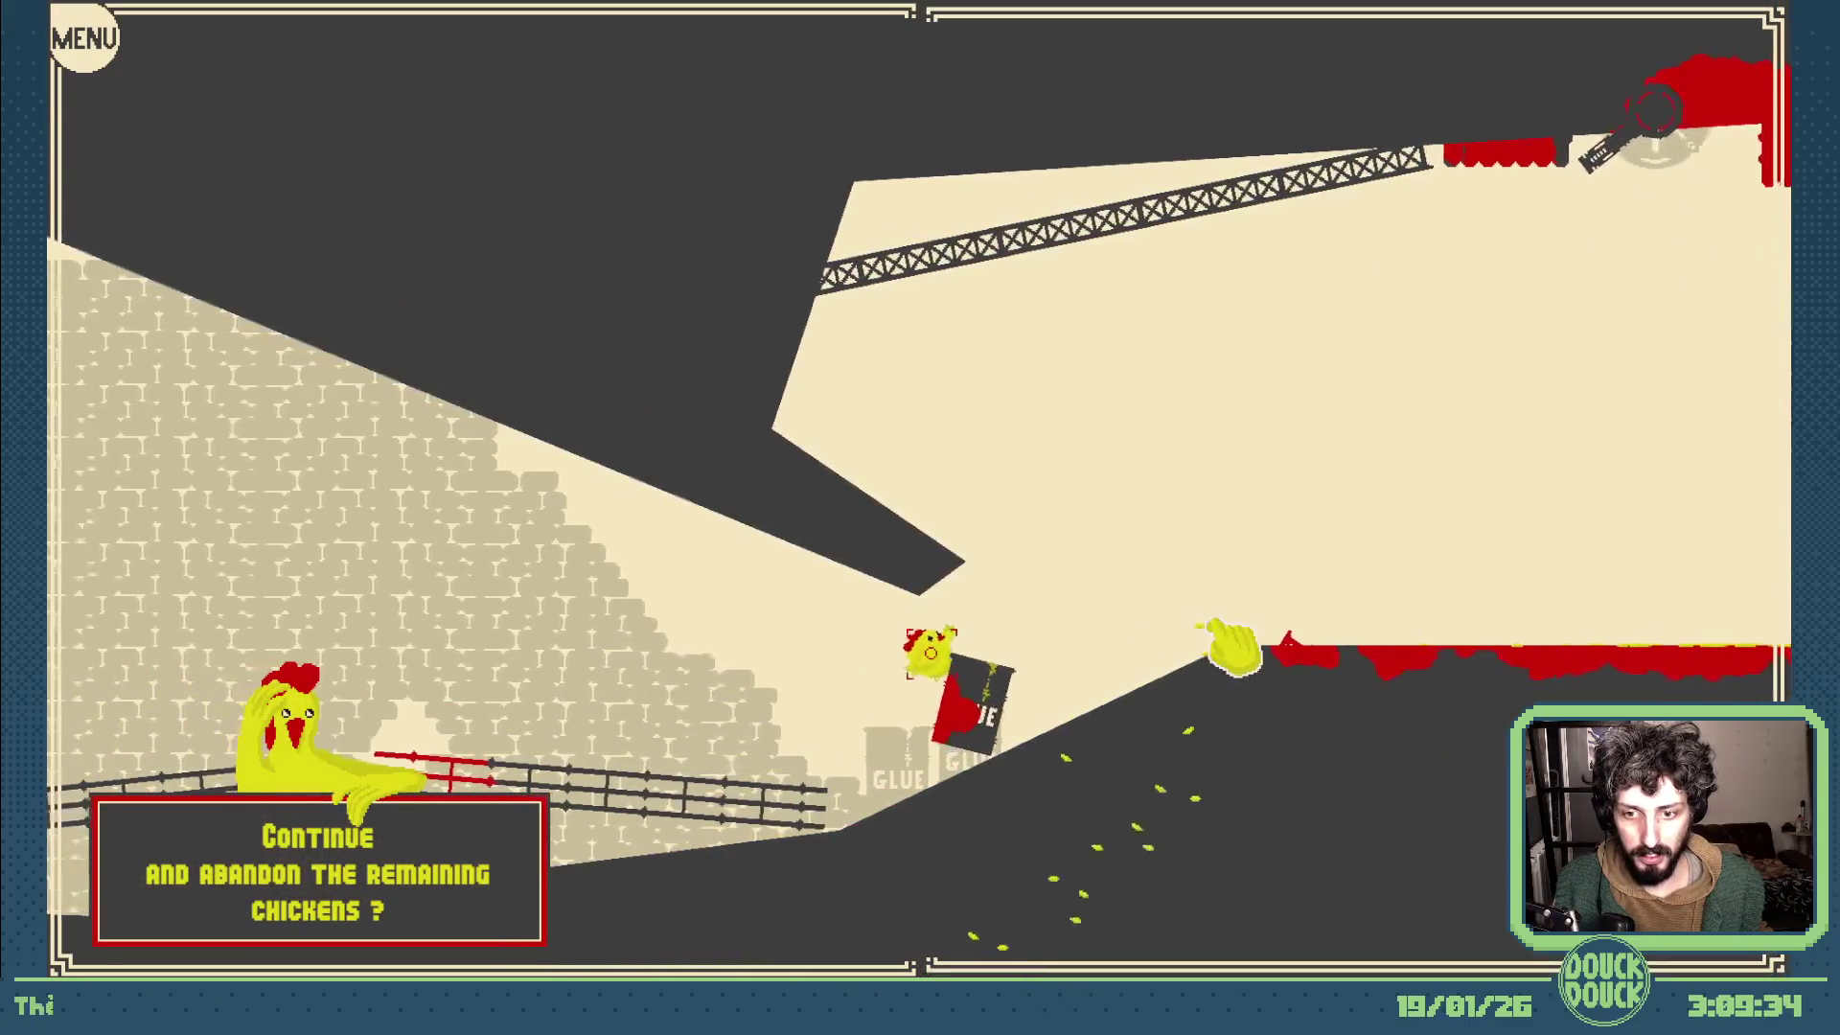
- Continue to the next level and scatter seeds to lure the chicken past the glue crates
click(253, 816)
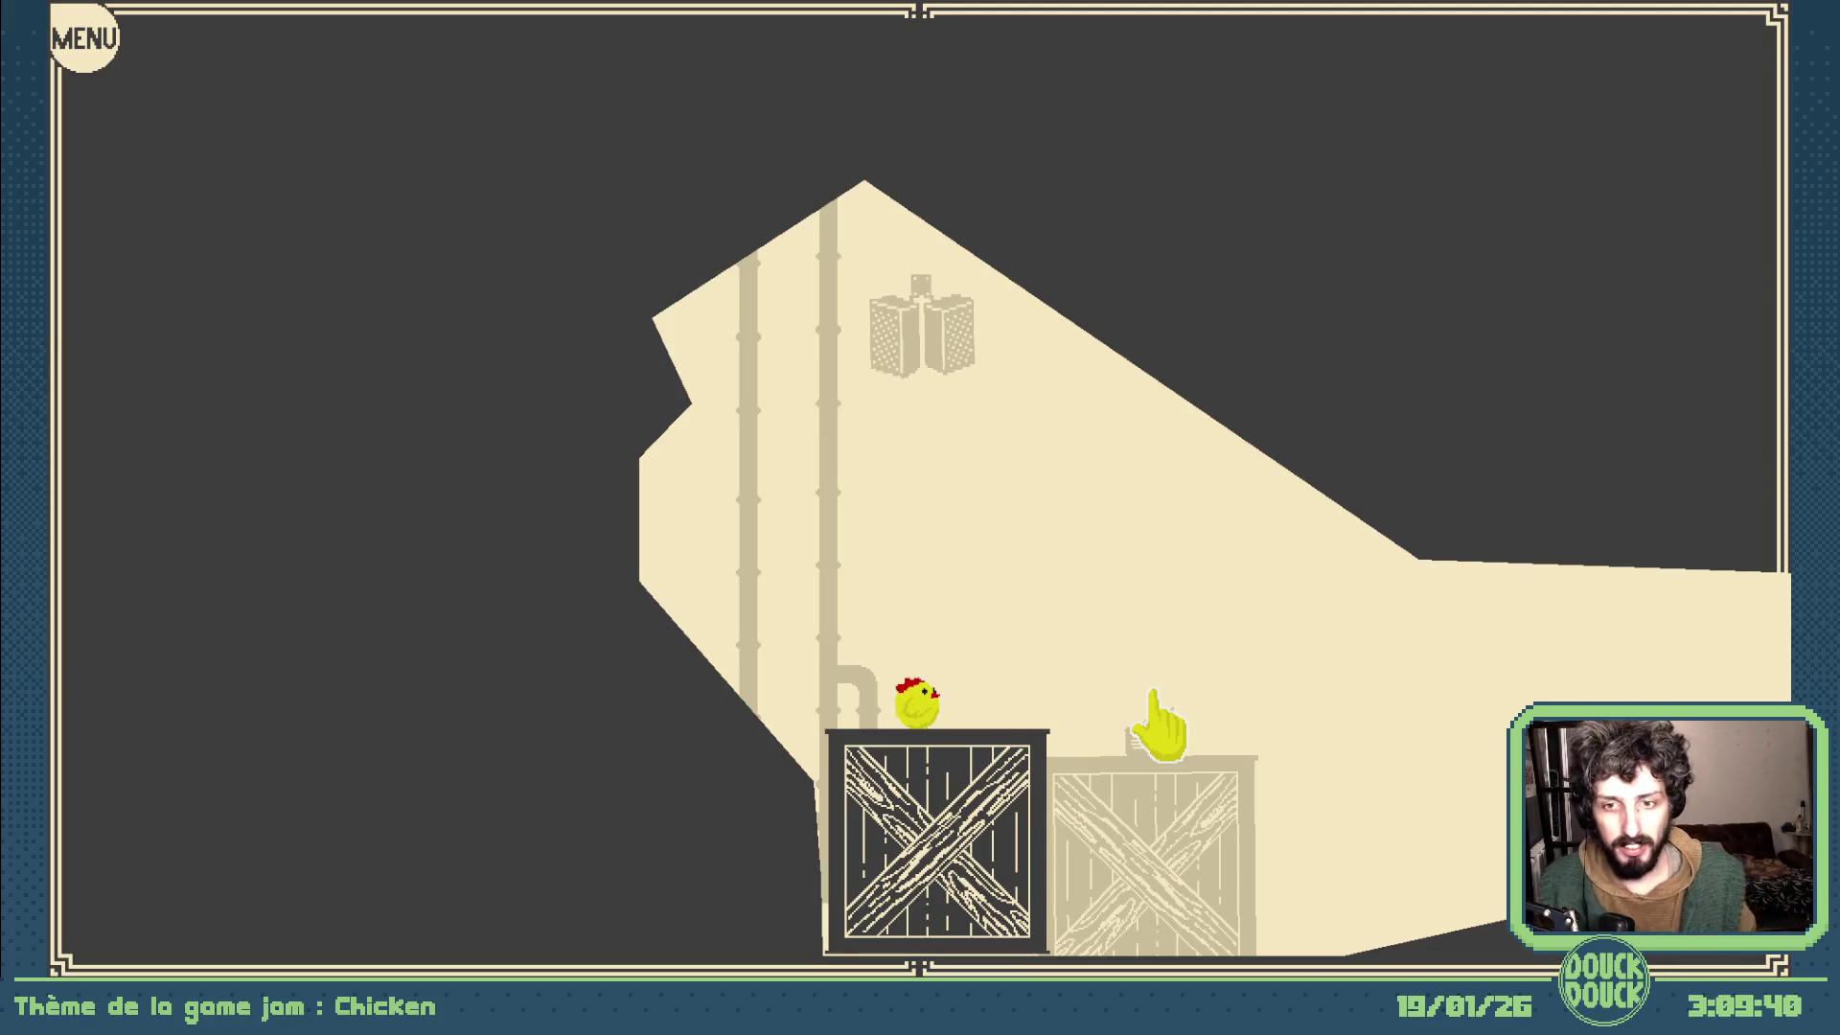
click(1270, 726)
click(1274, 741)
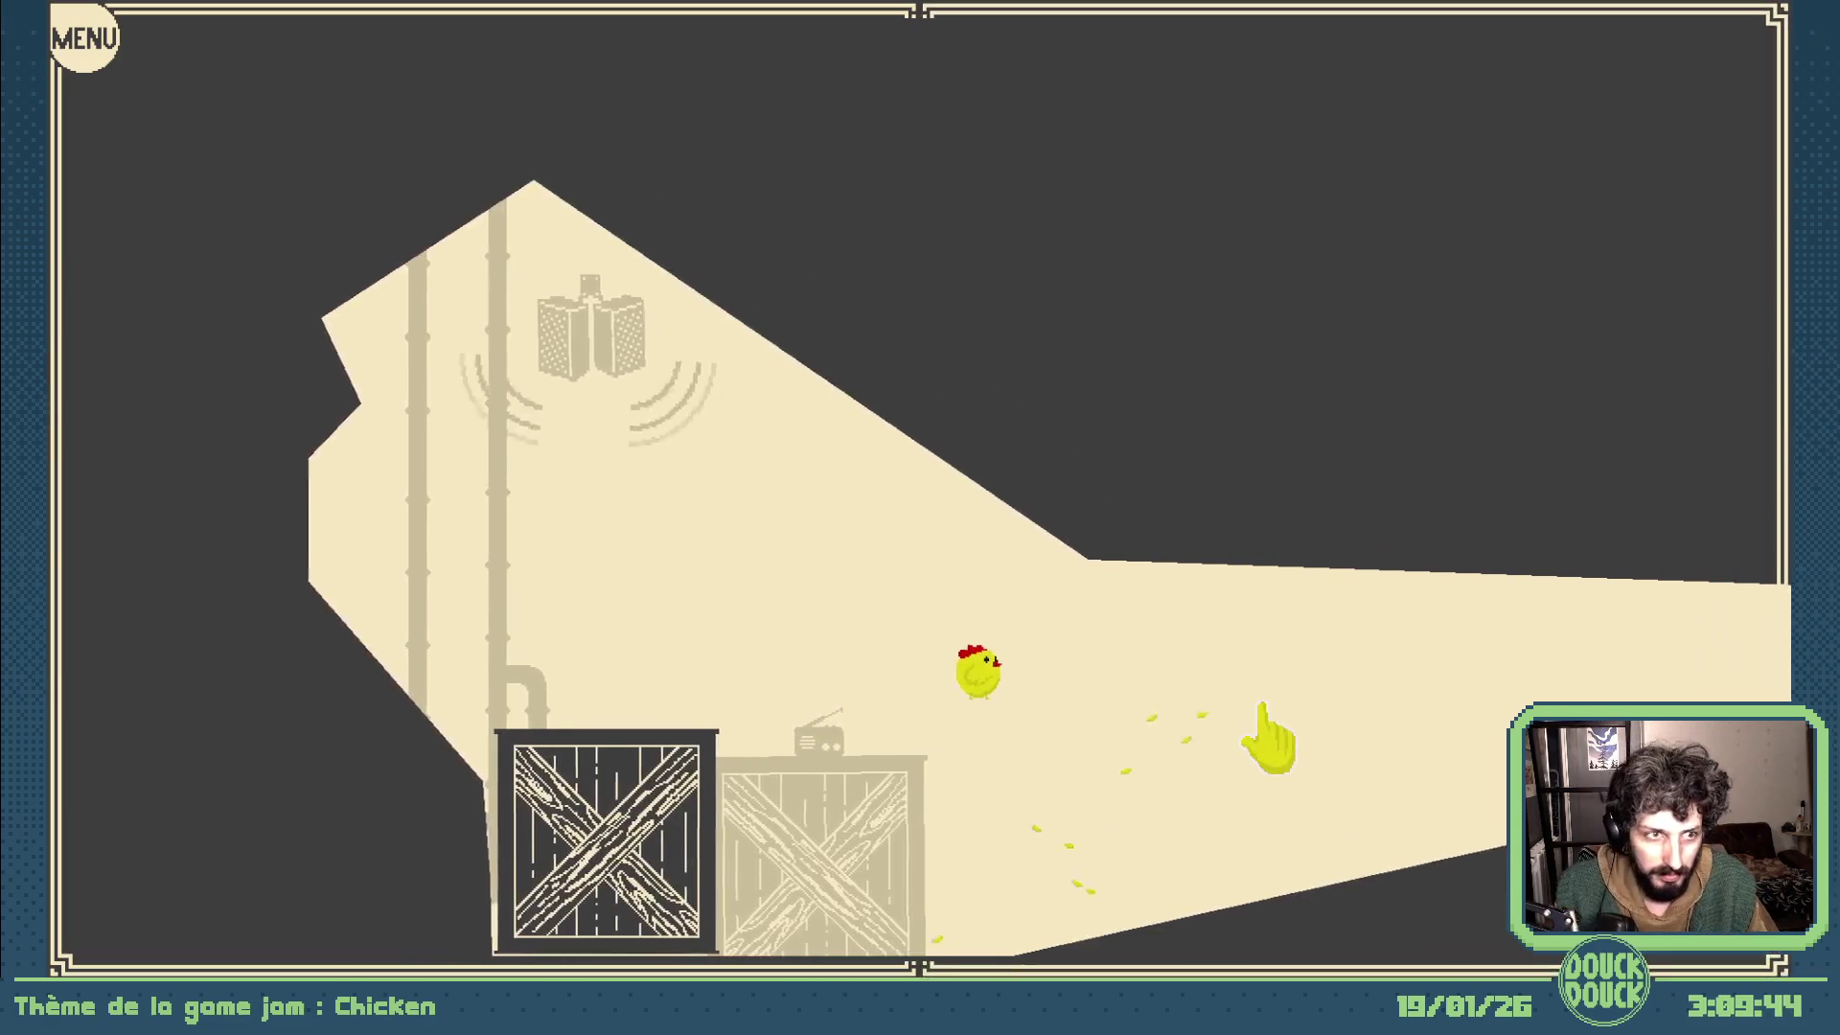
click(1367, 739)
click(1420, 745)
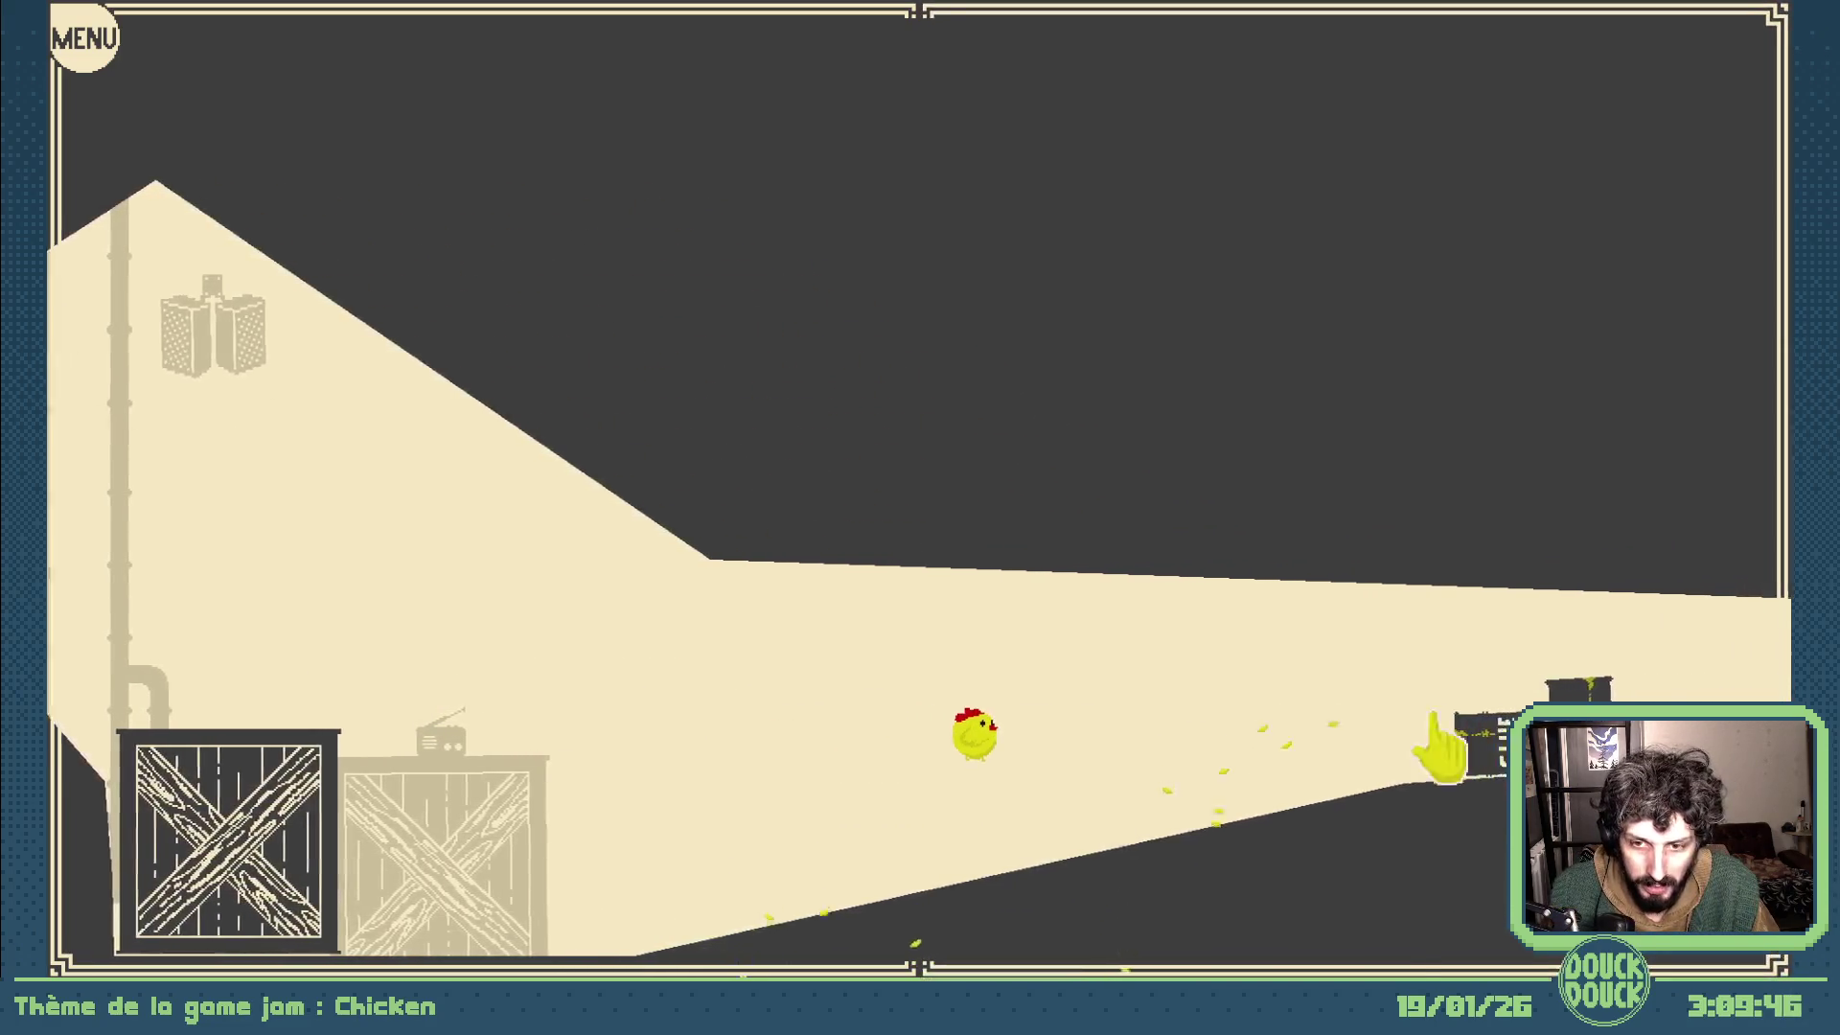
click(1581, 748)
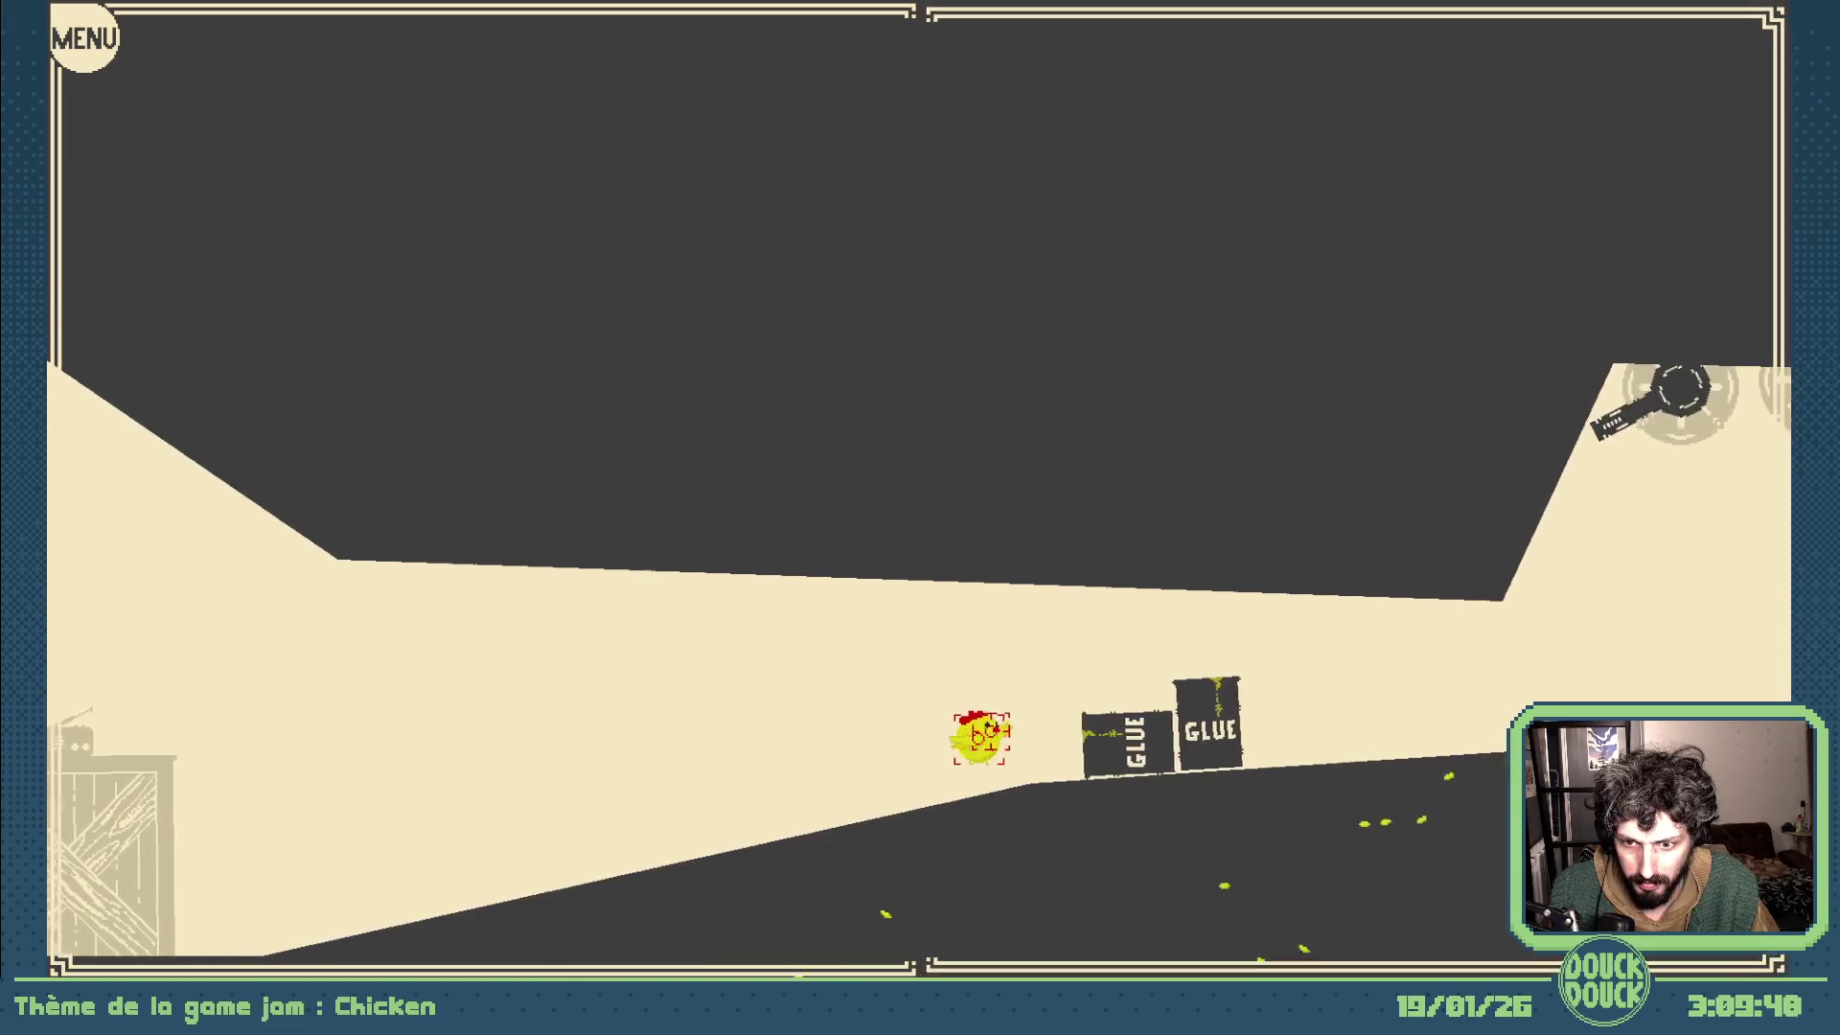
click(1496, 768)
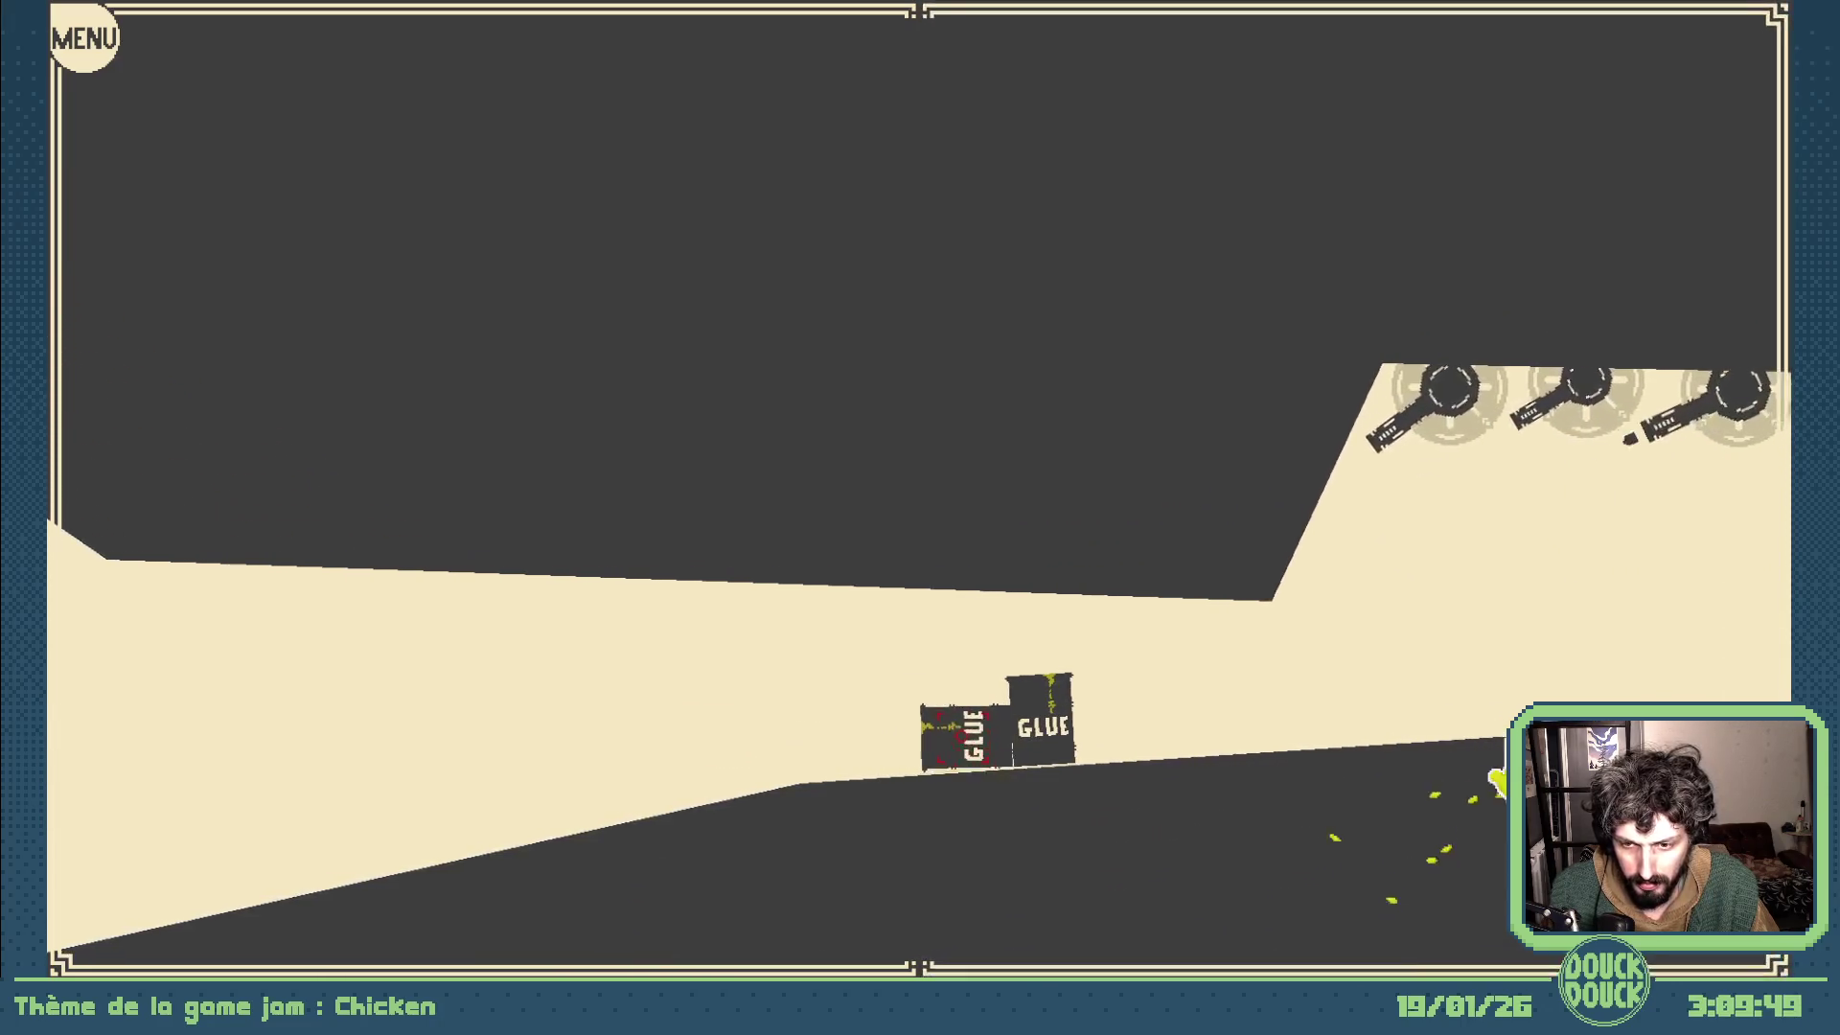
click(1495, 780)
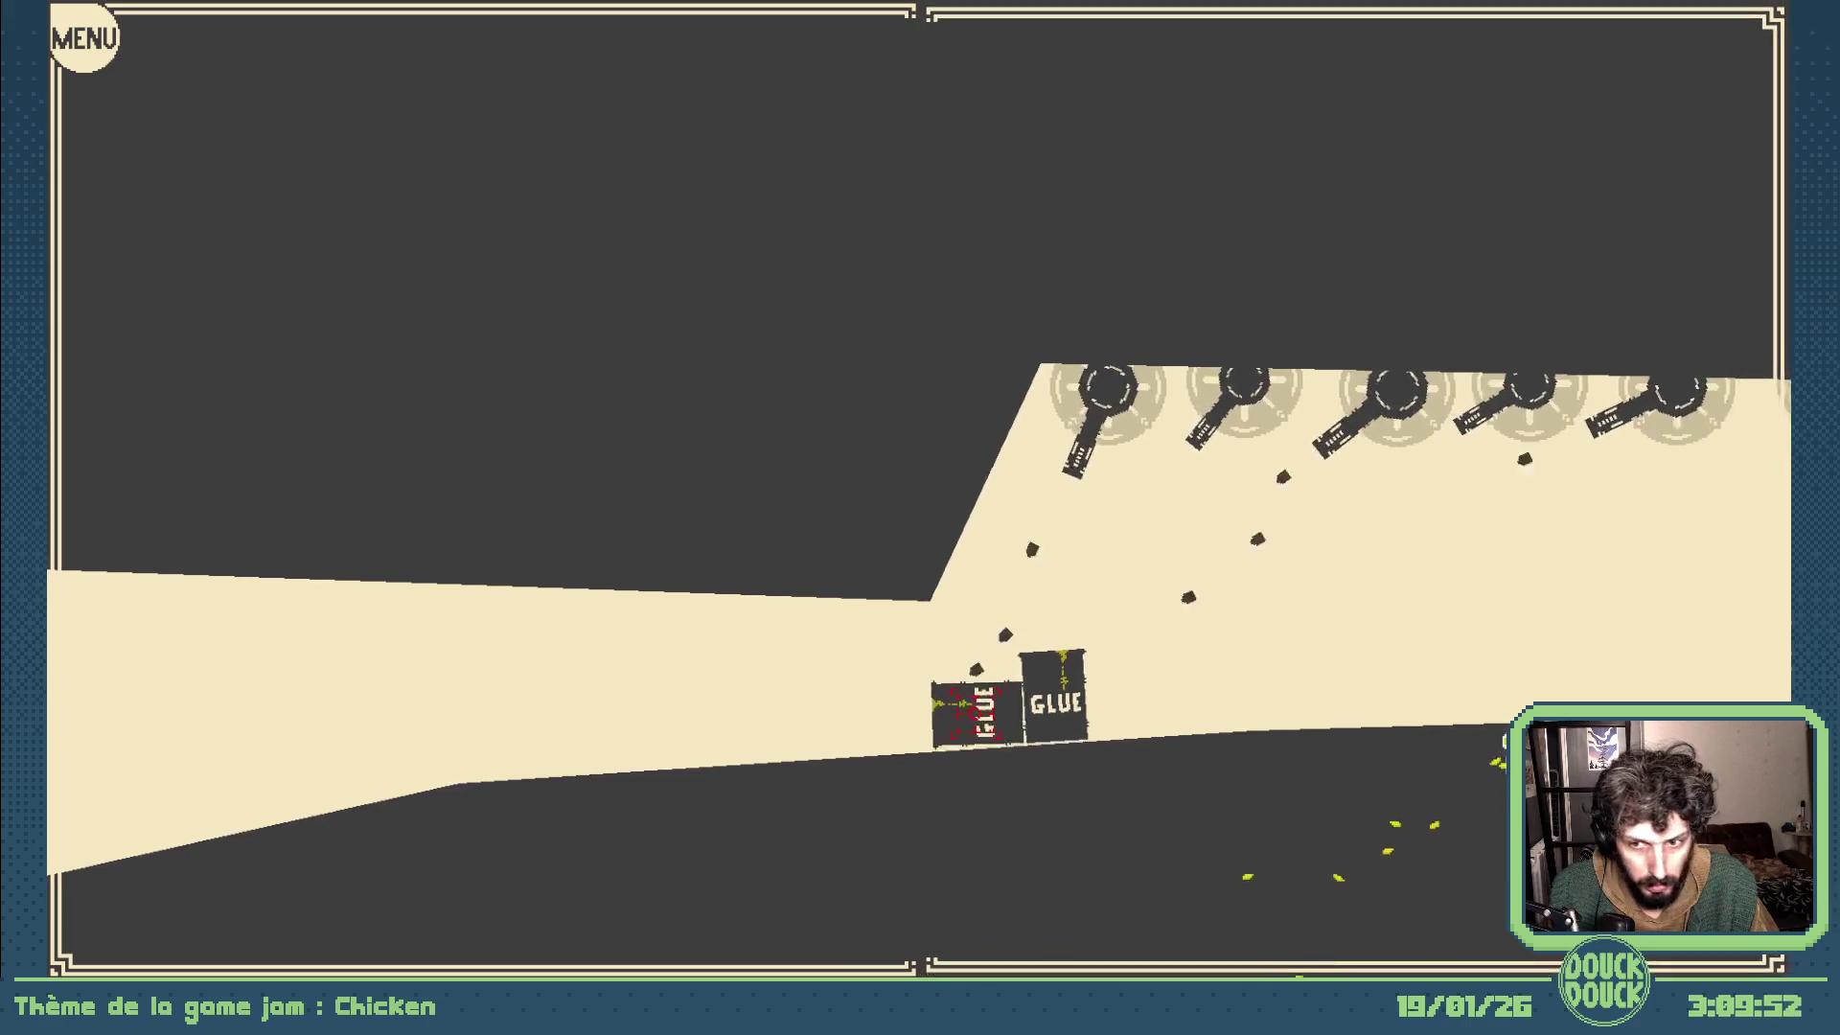
- Keep dropping seeds to lead the chicken under the cannon fire and onward
click(1499, 739)
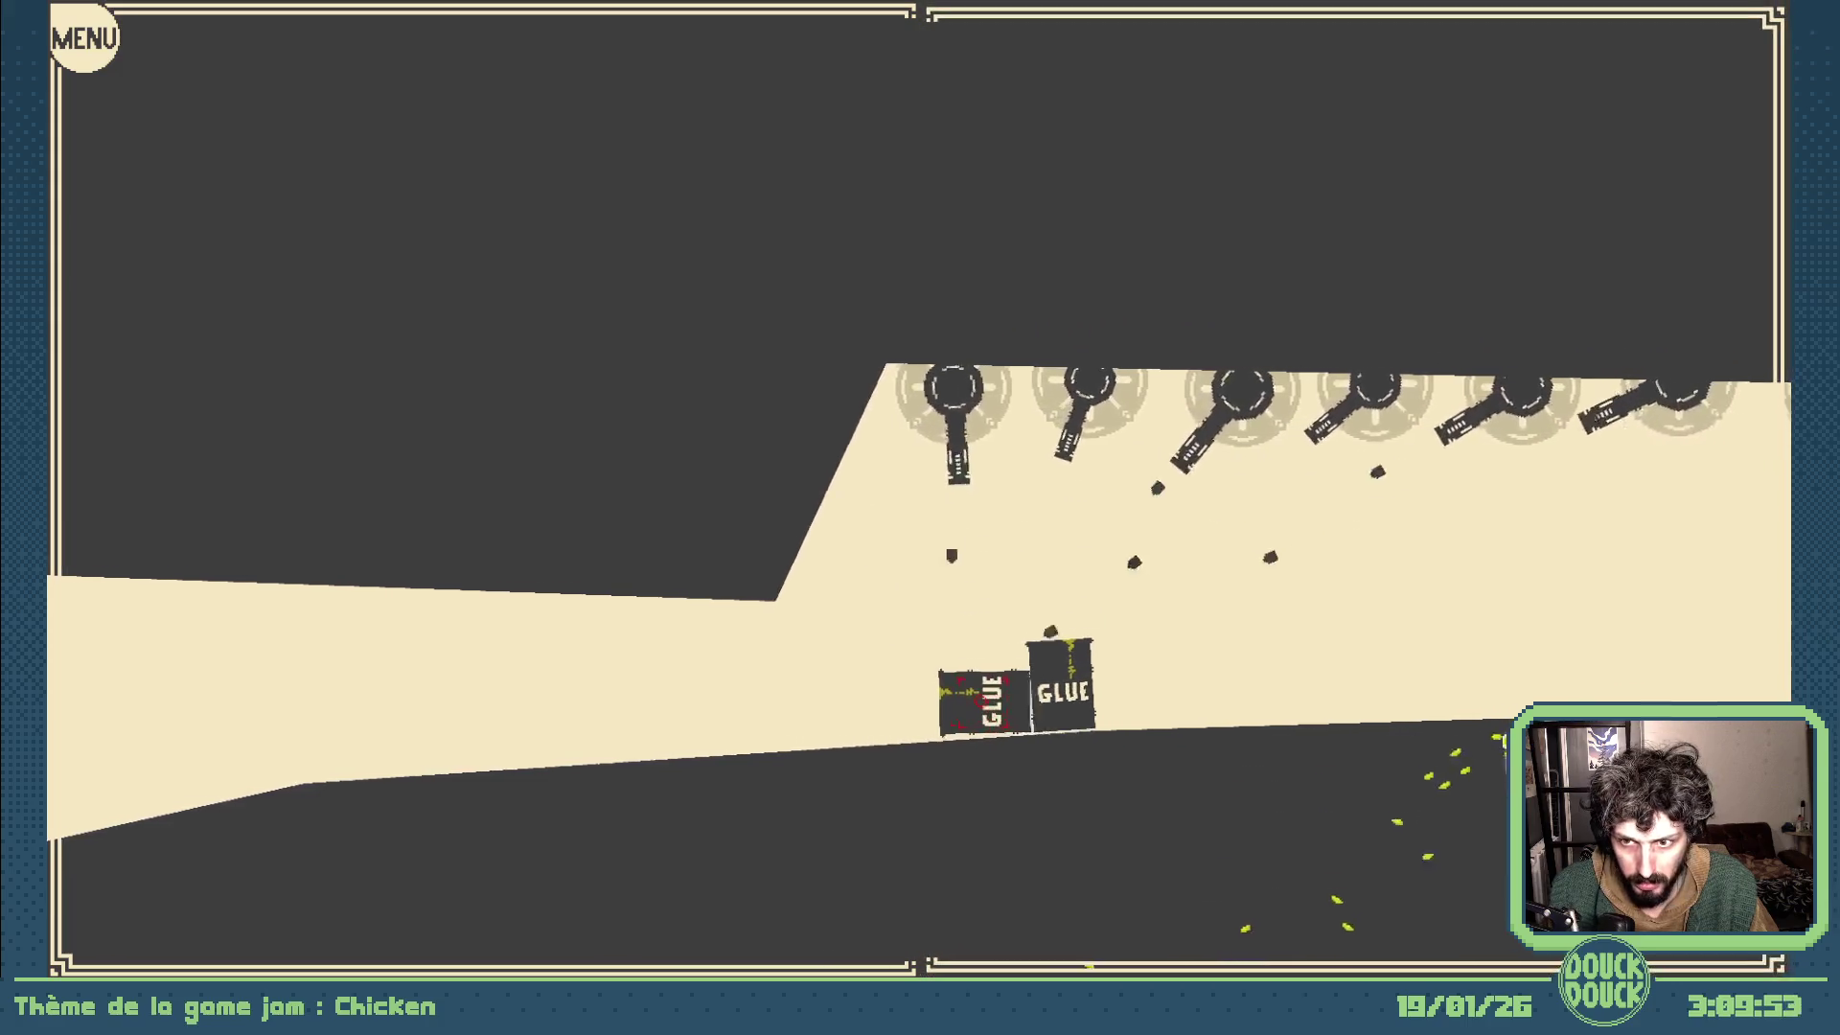
click(1496, 769)
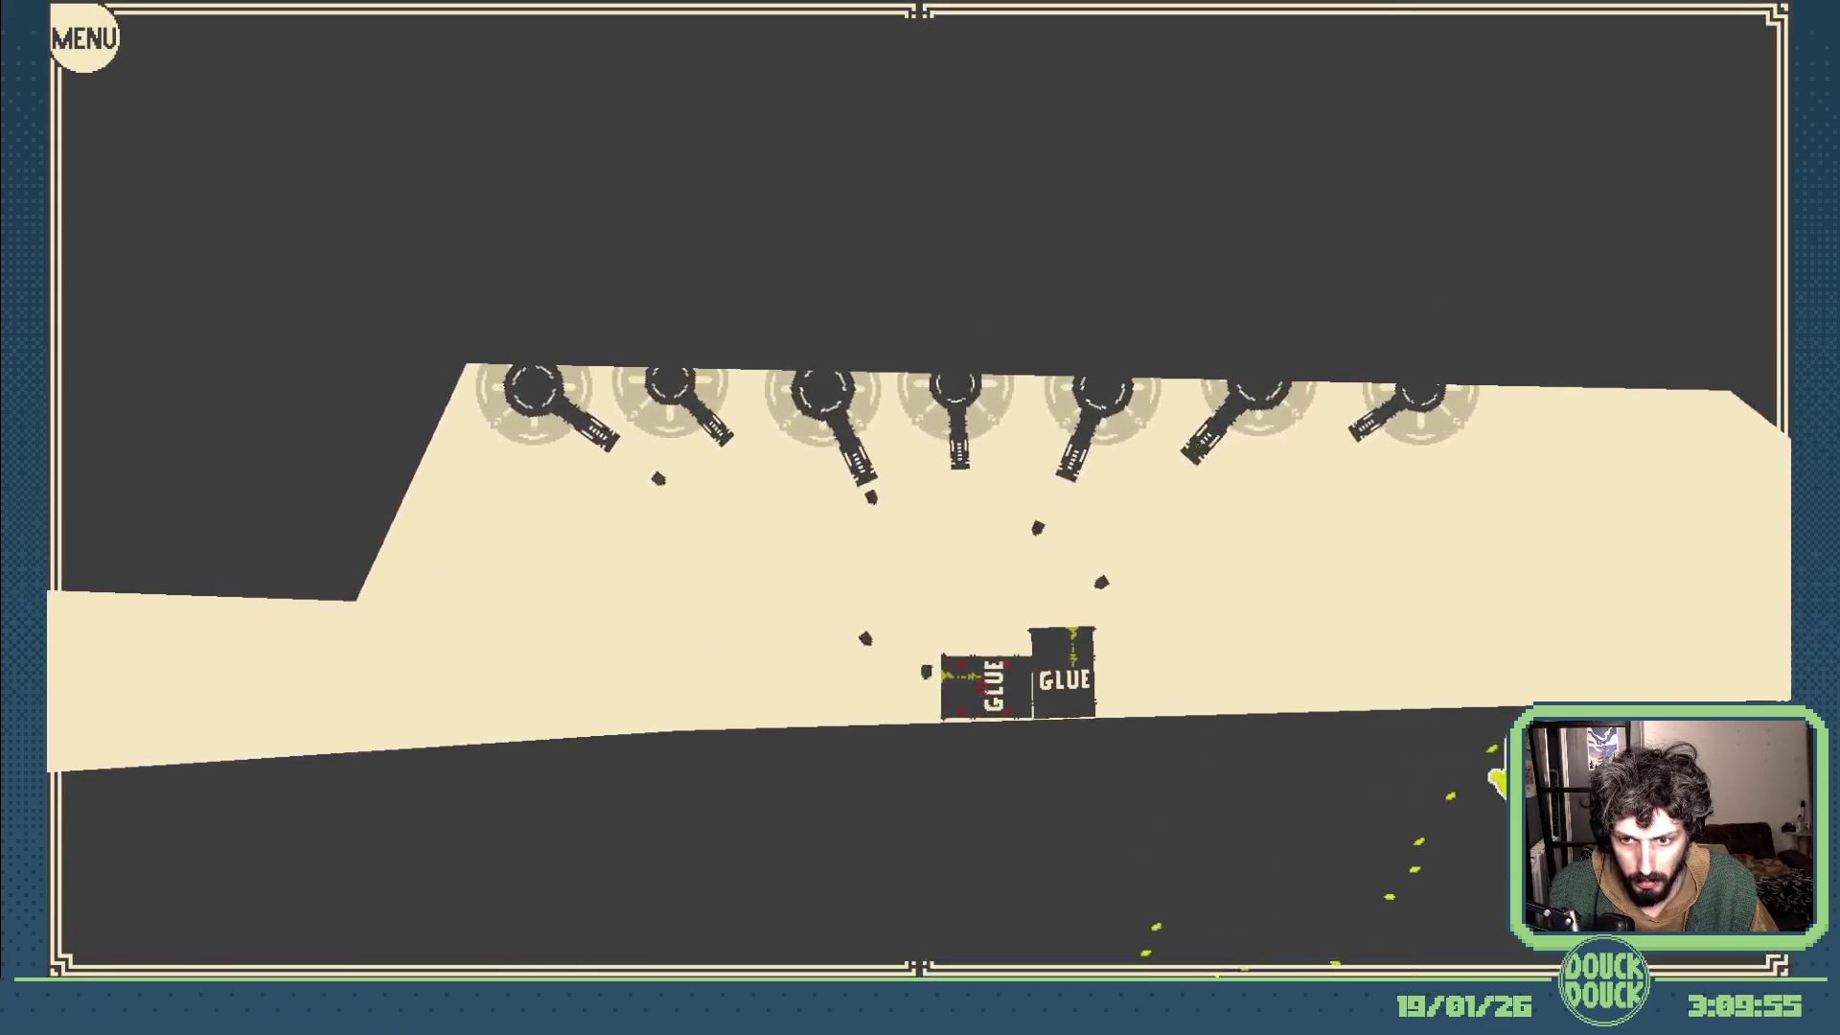
click(1500, 762)
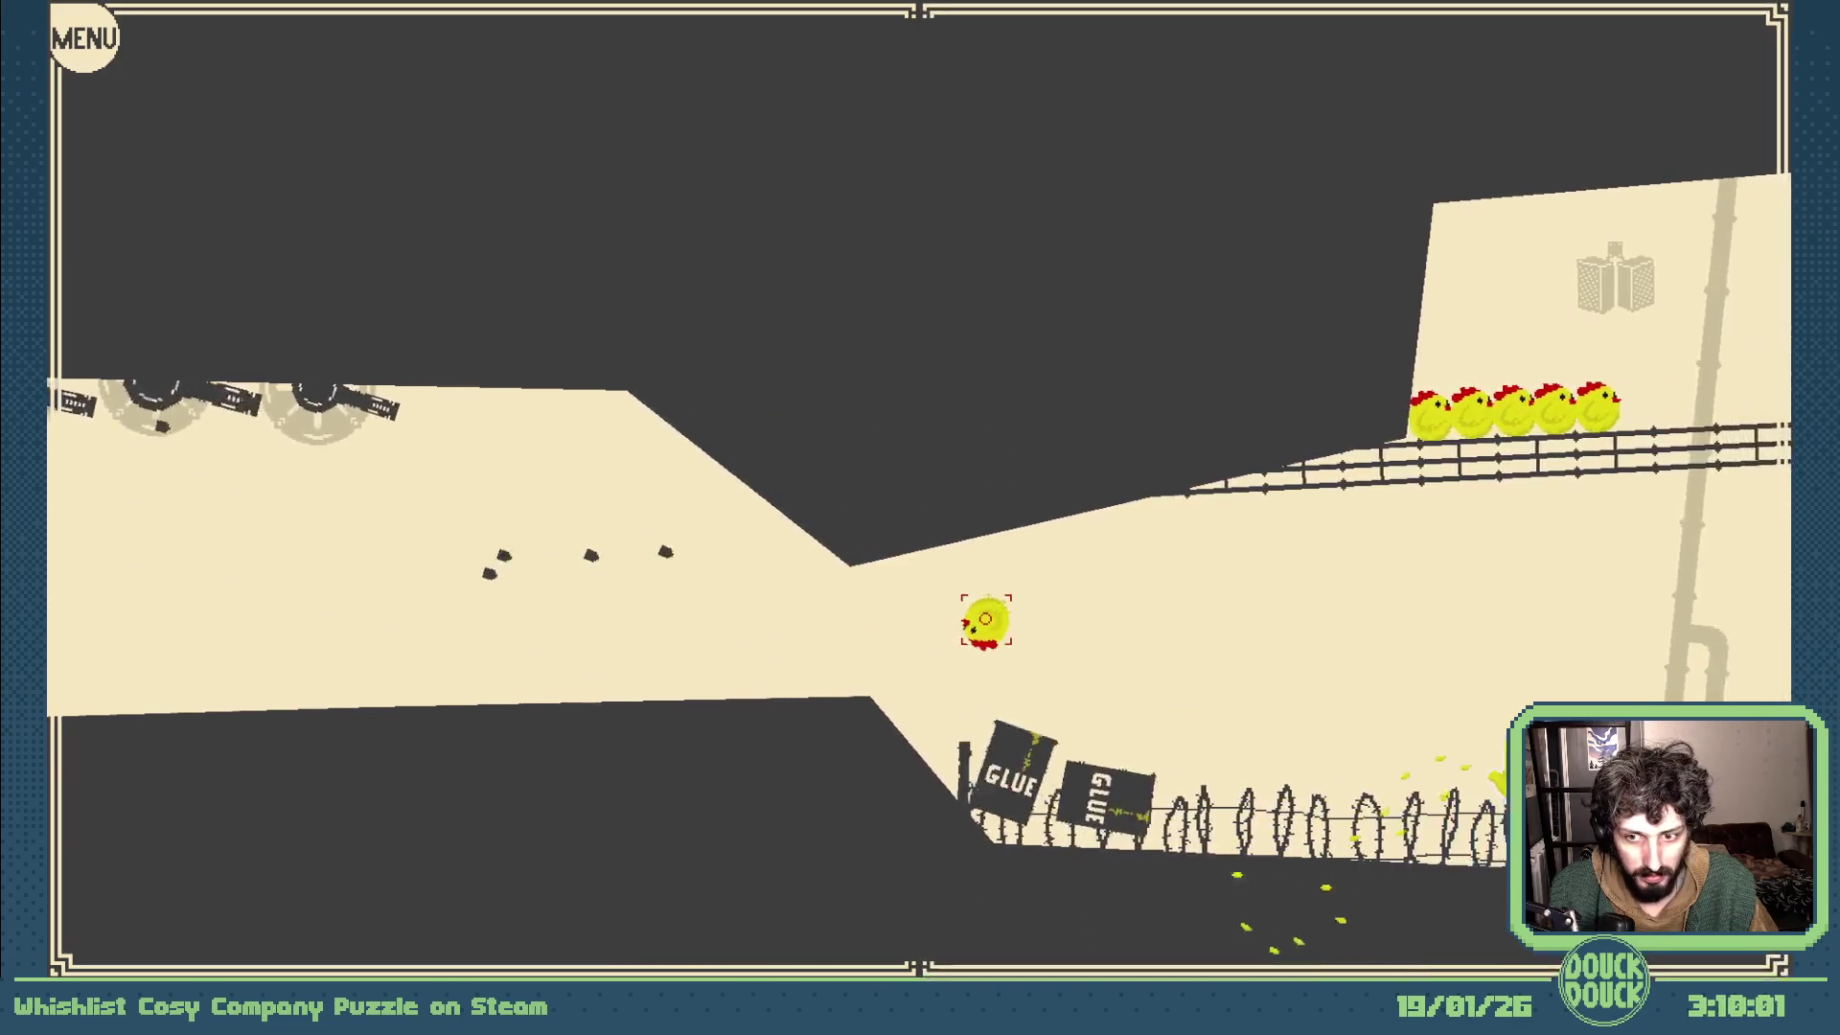
click(1510, 669)
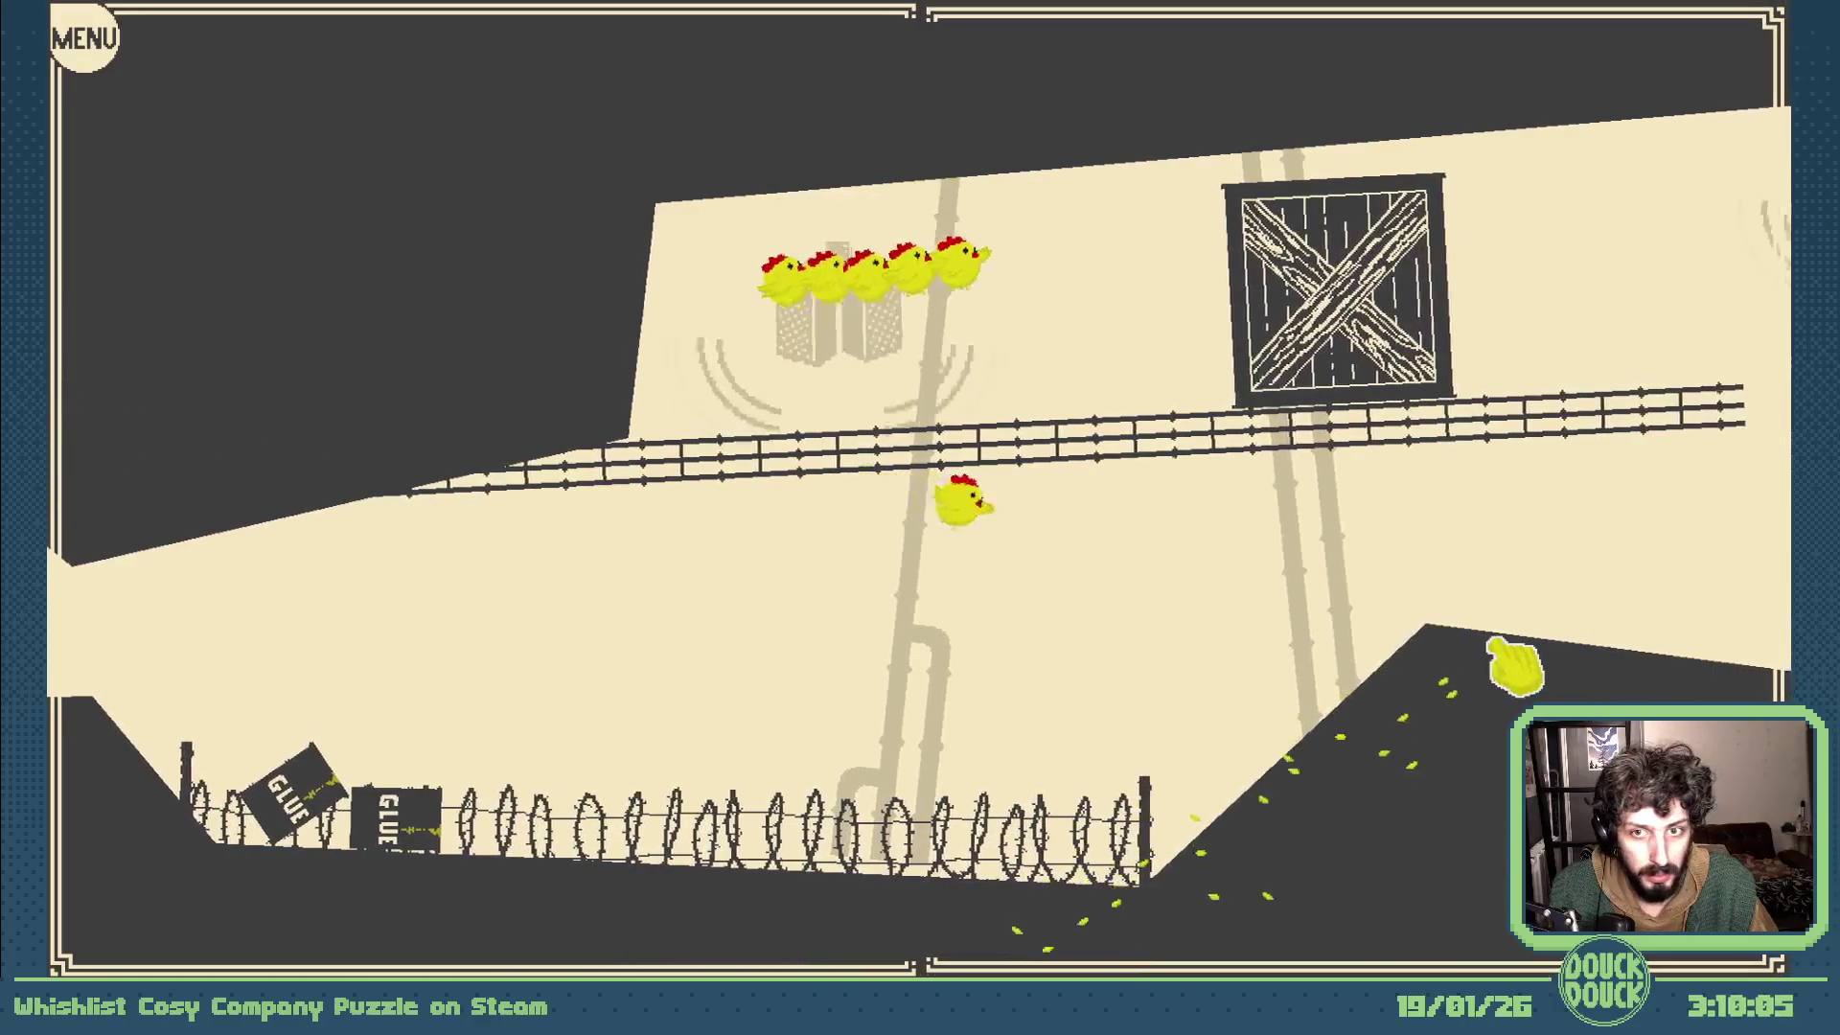
click(1513, 667)
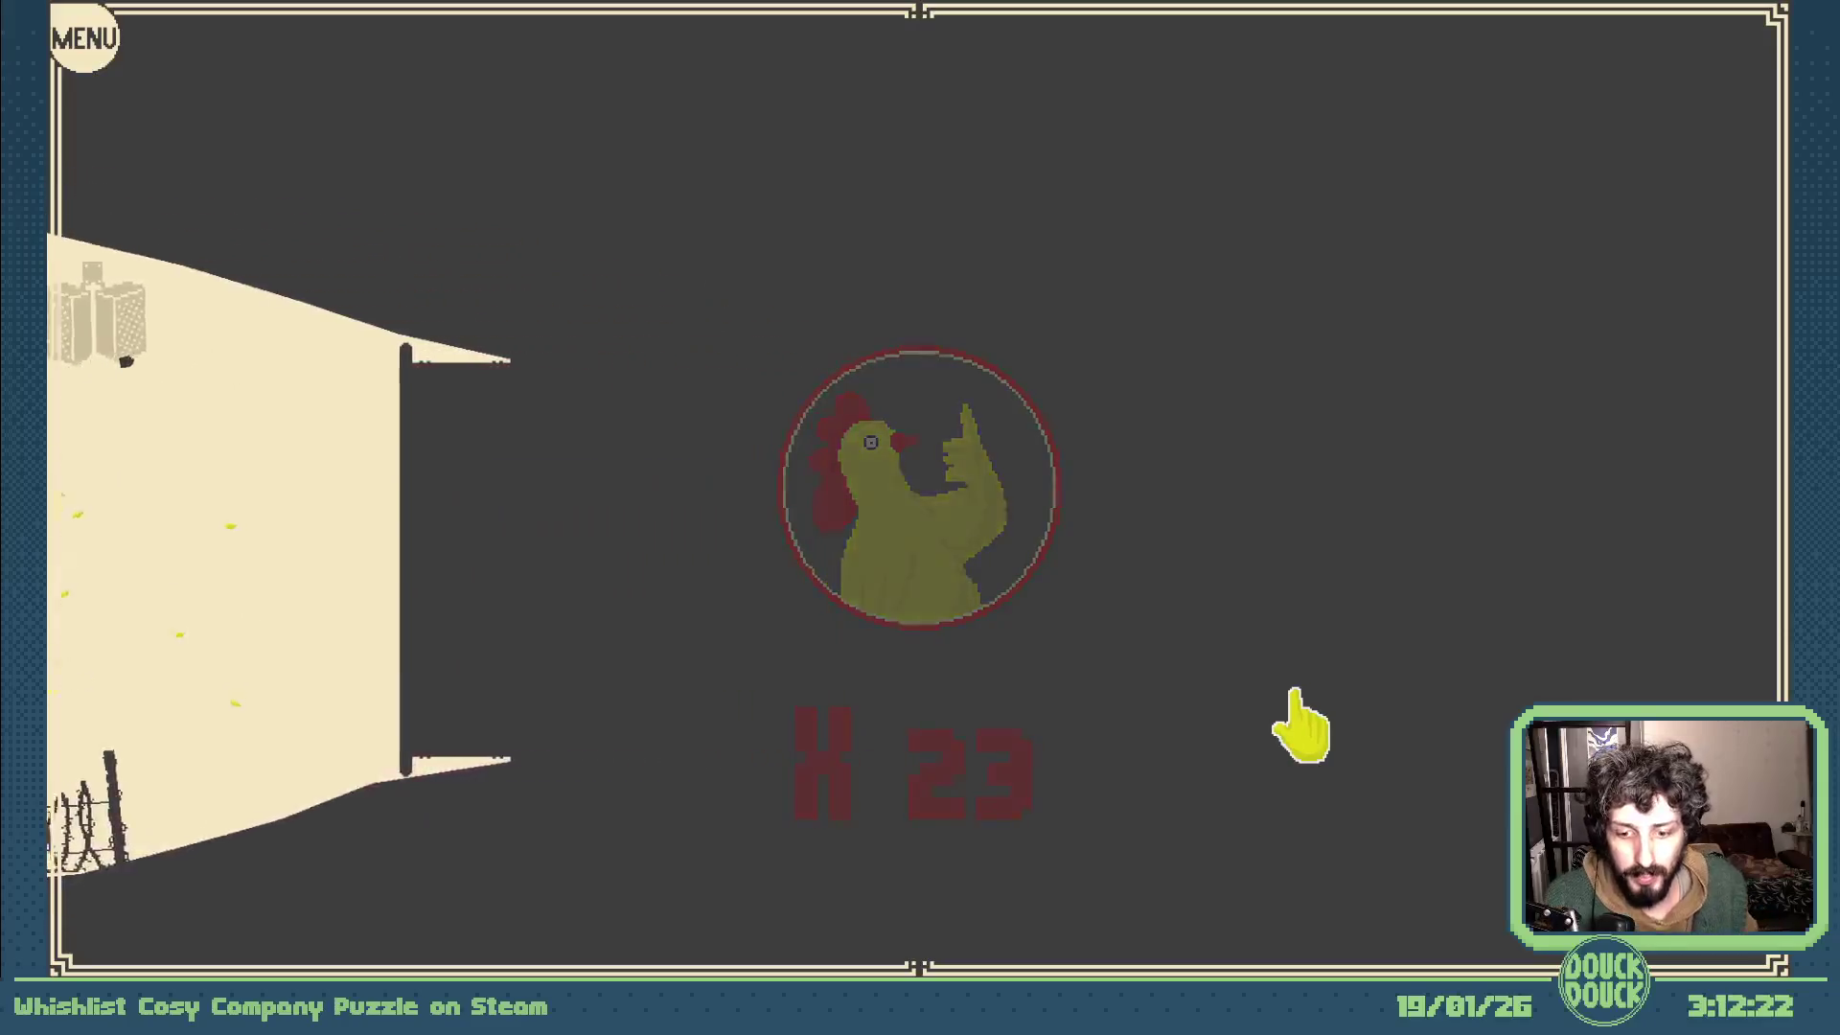
- Leave the full-screen preview so the game's title screen shows in the window
key(Escape)
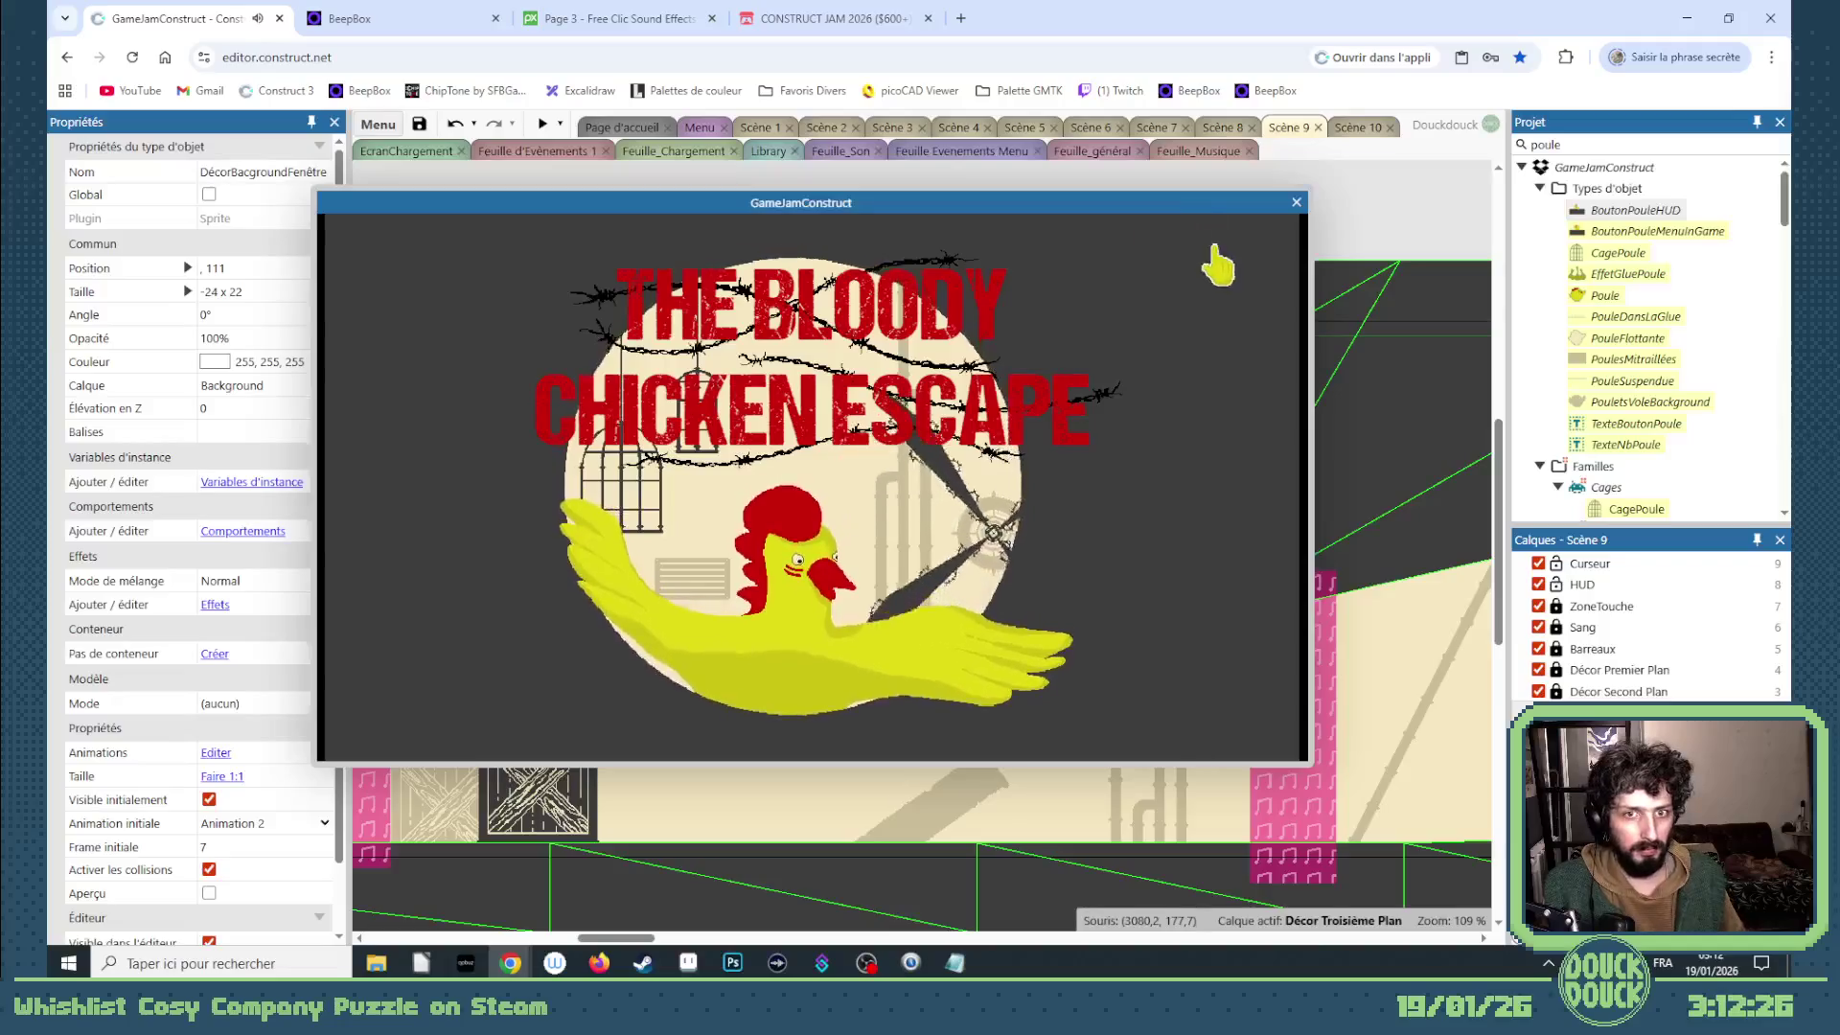
- Close the preview, save the Construct project and bring Notepad's to-do list forward
click(1295, 201)
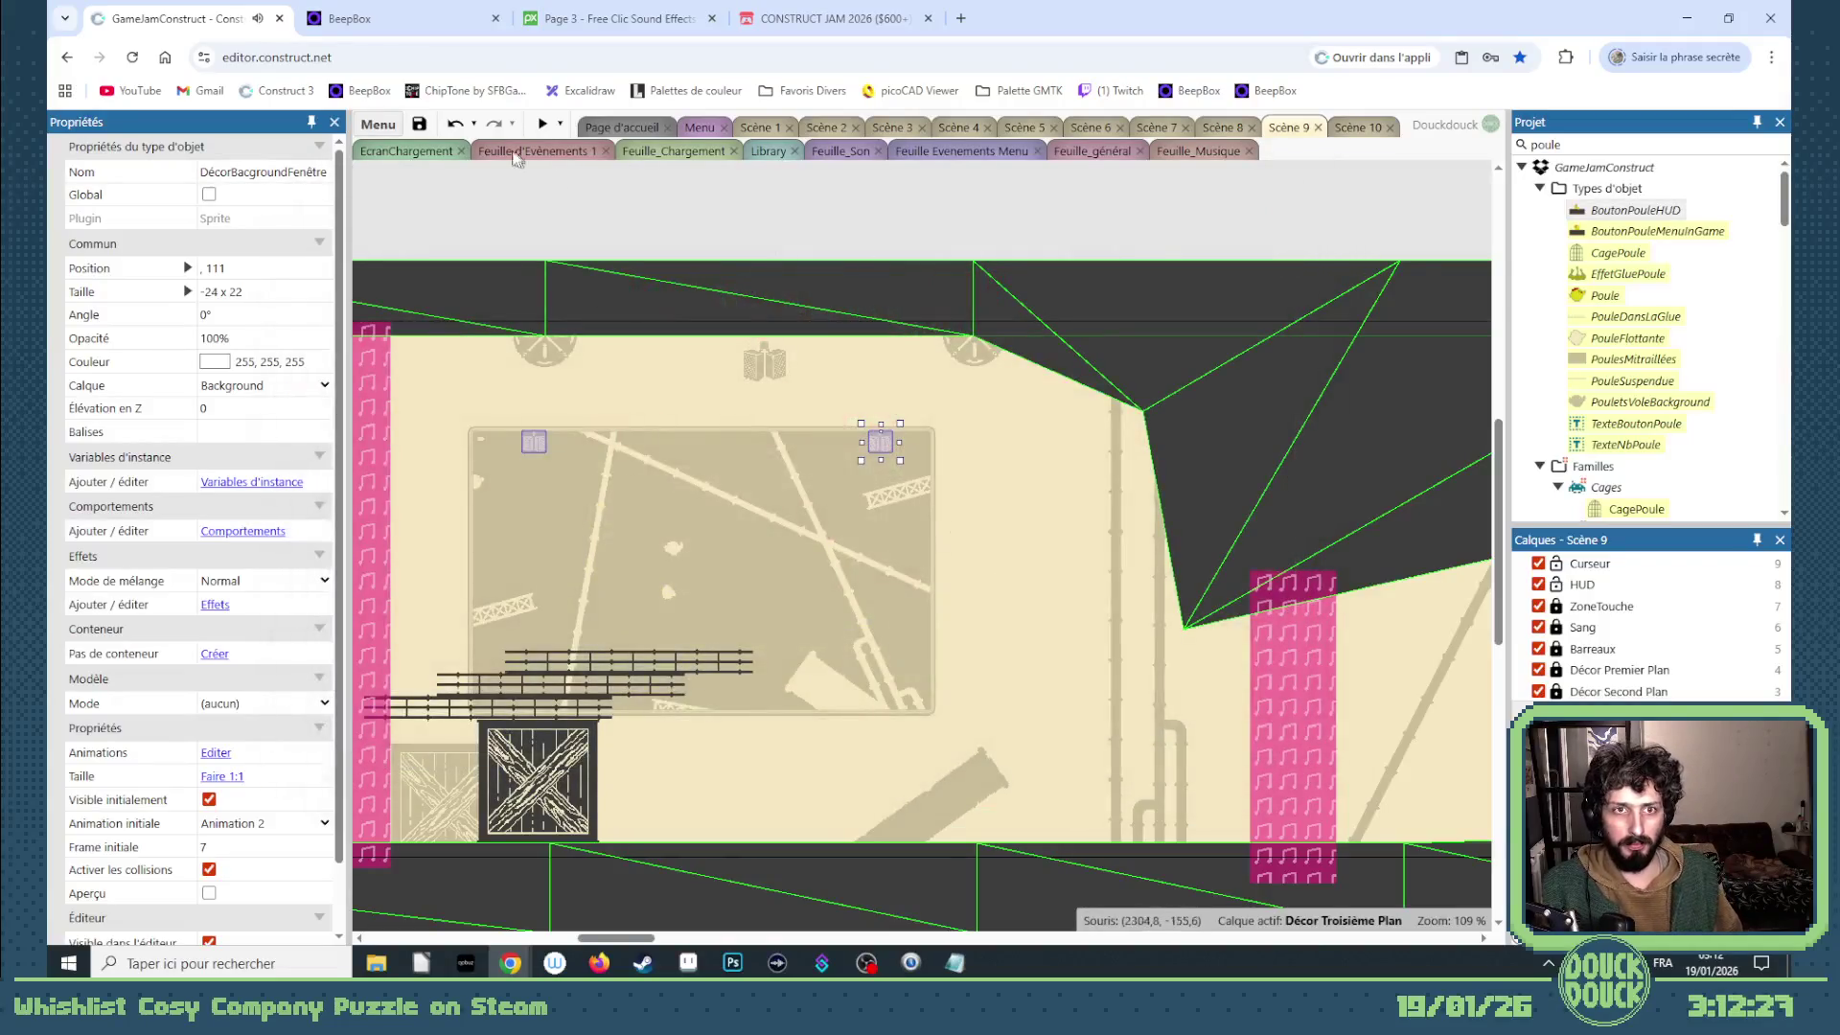
click(419, 124)
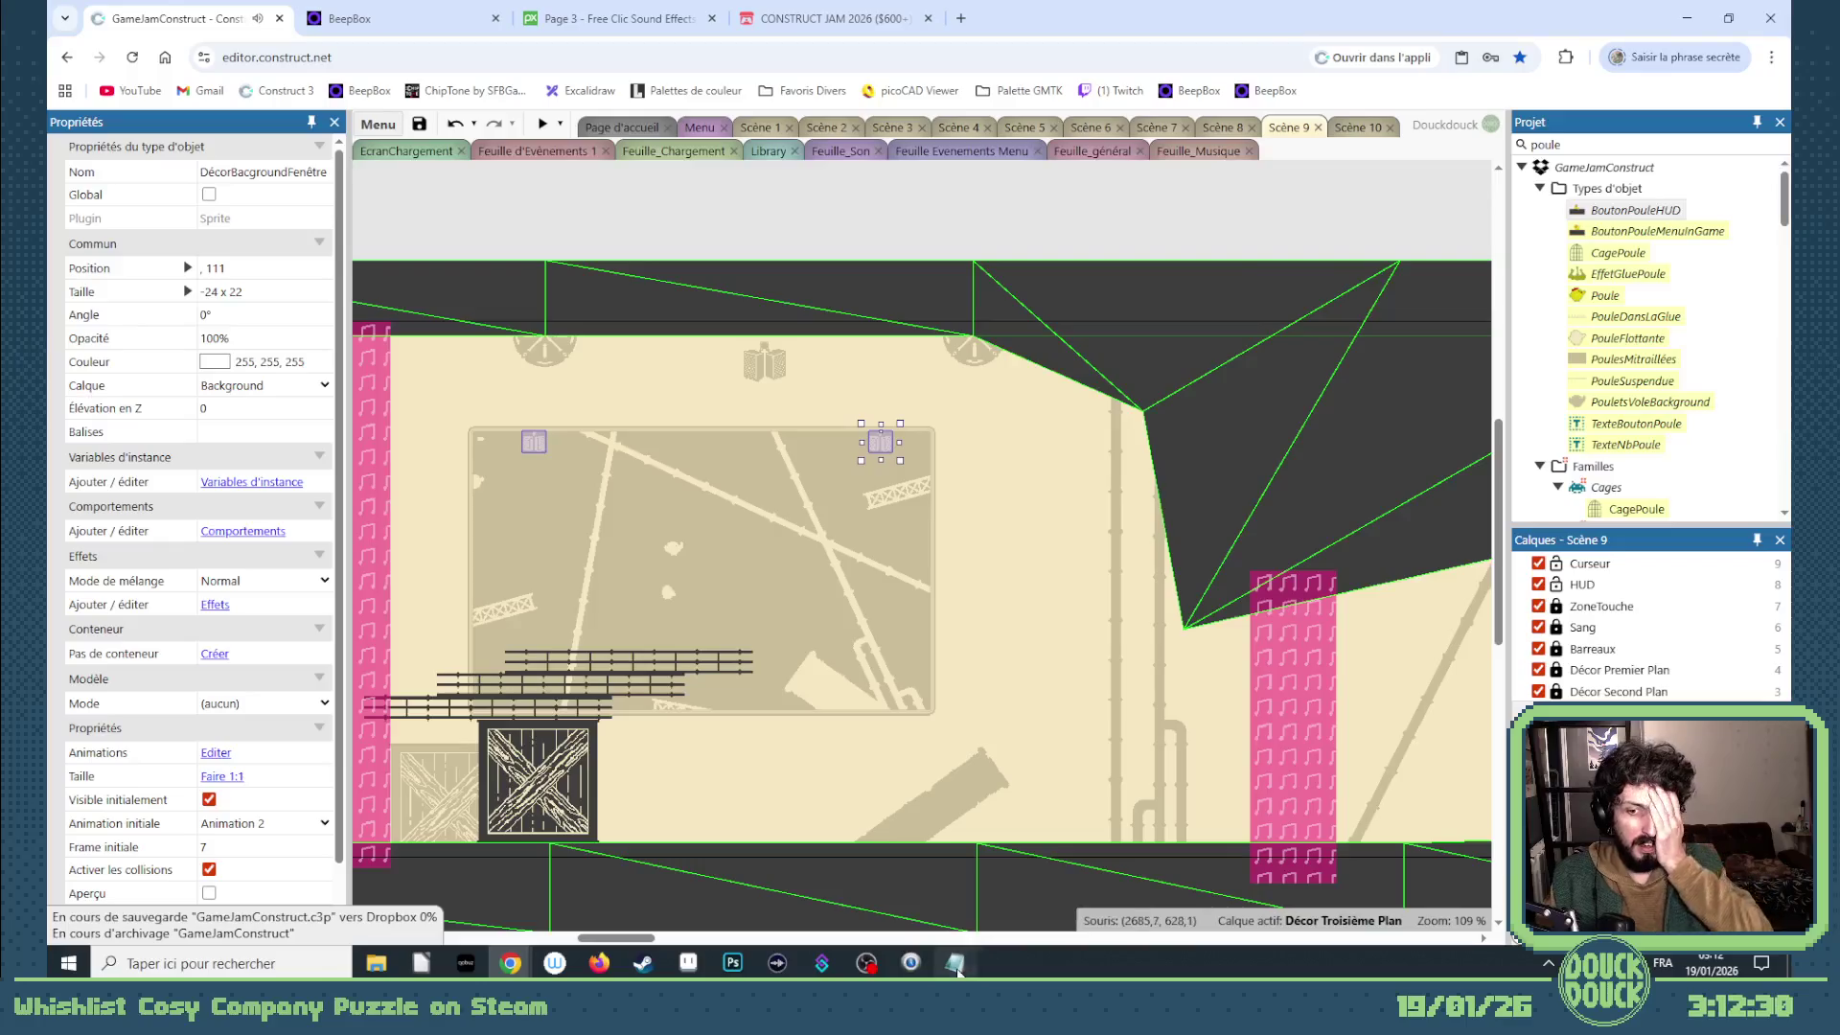
click(956, 962)
scroll(662, 359, up, 1)
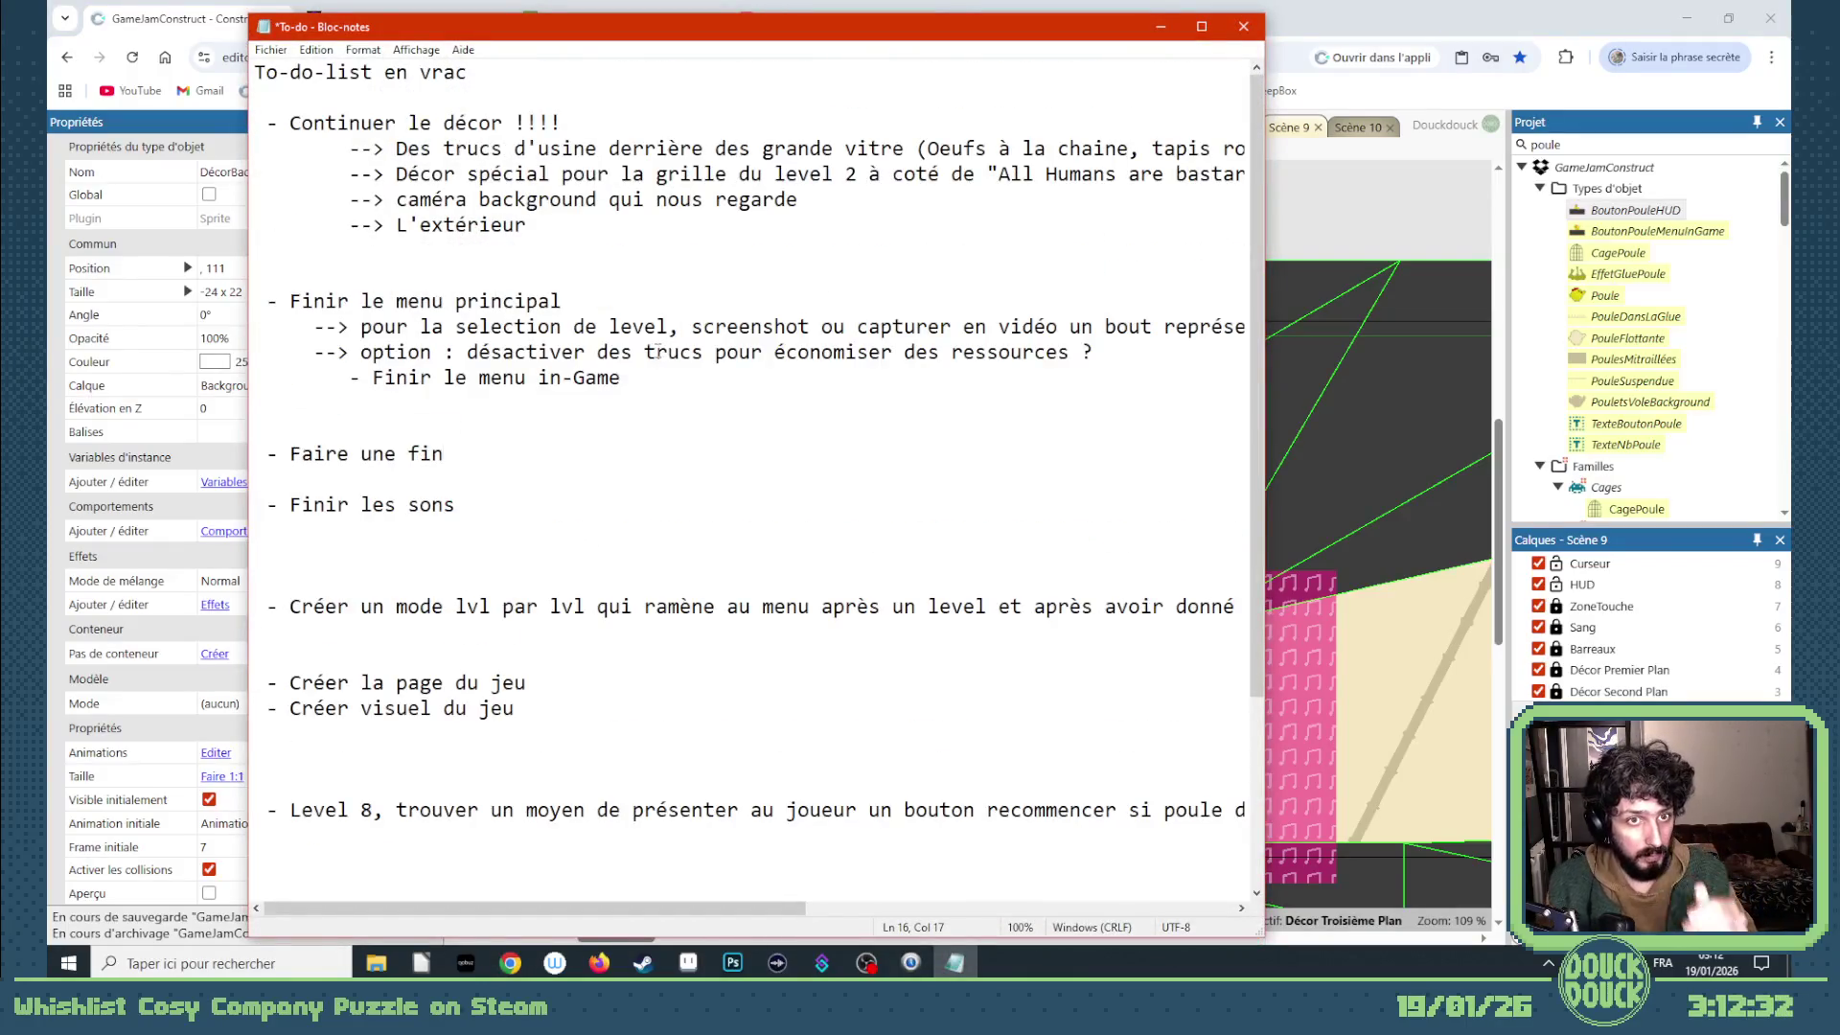
- Delete the two décor item lines and the leftover empty line from the to-do list
double_click(797, 200)
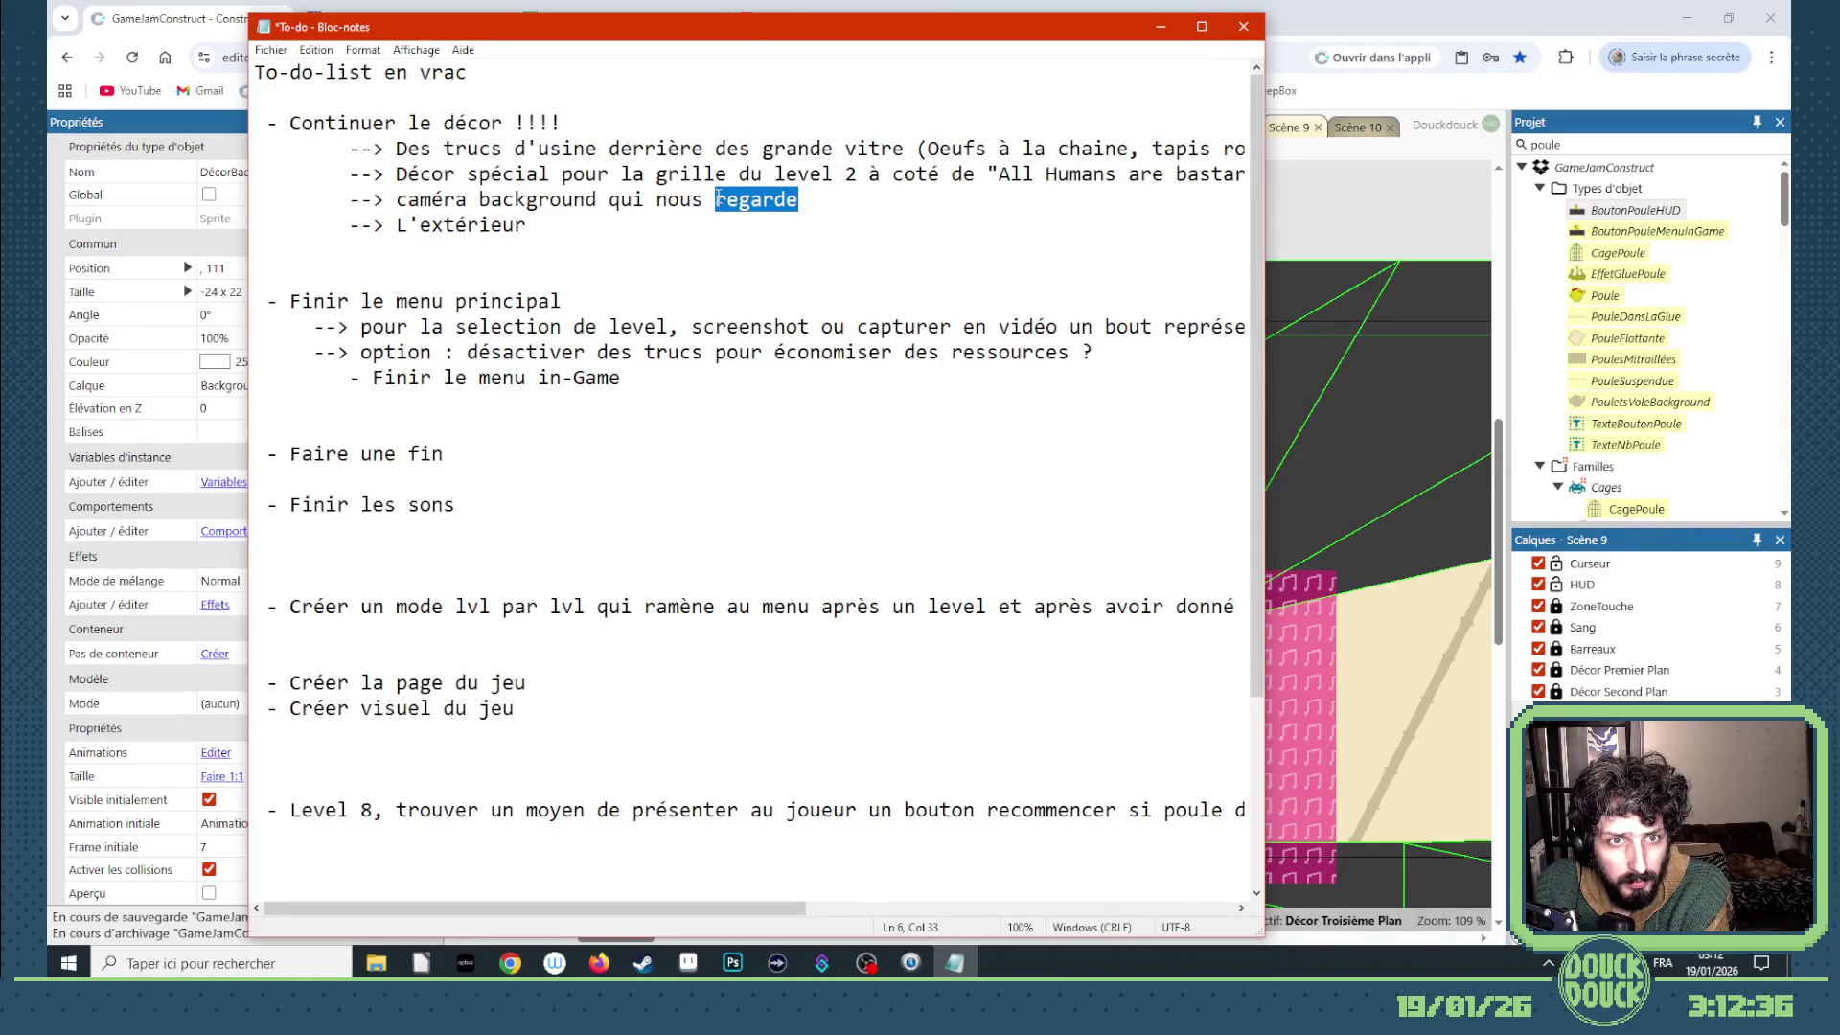
key(Down)
drag(1135, 174, 350, 148)
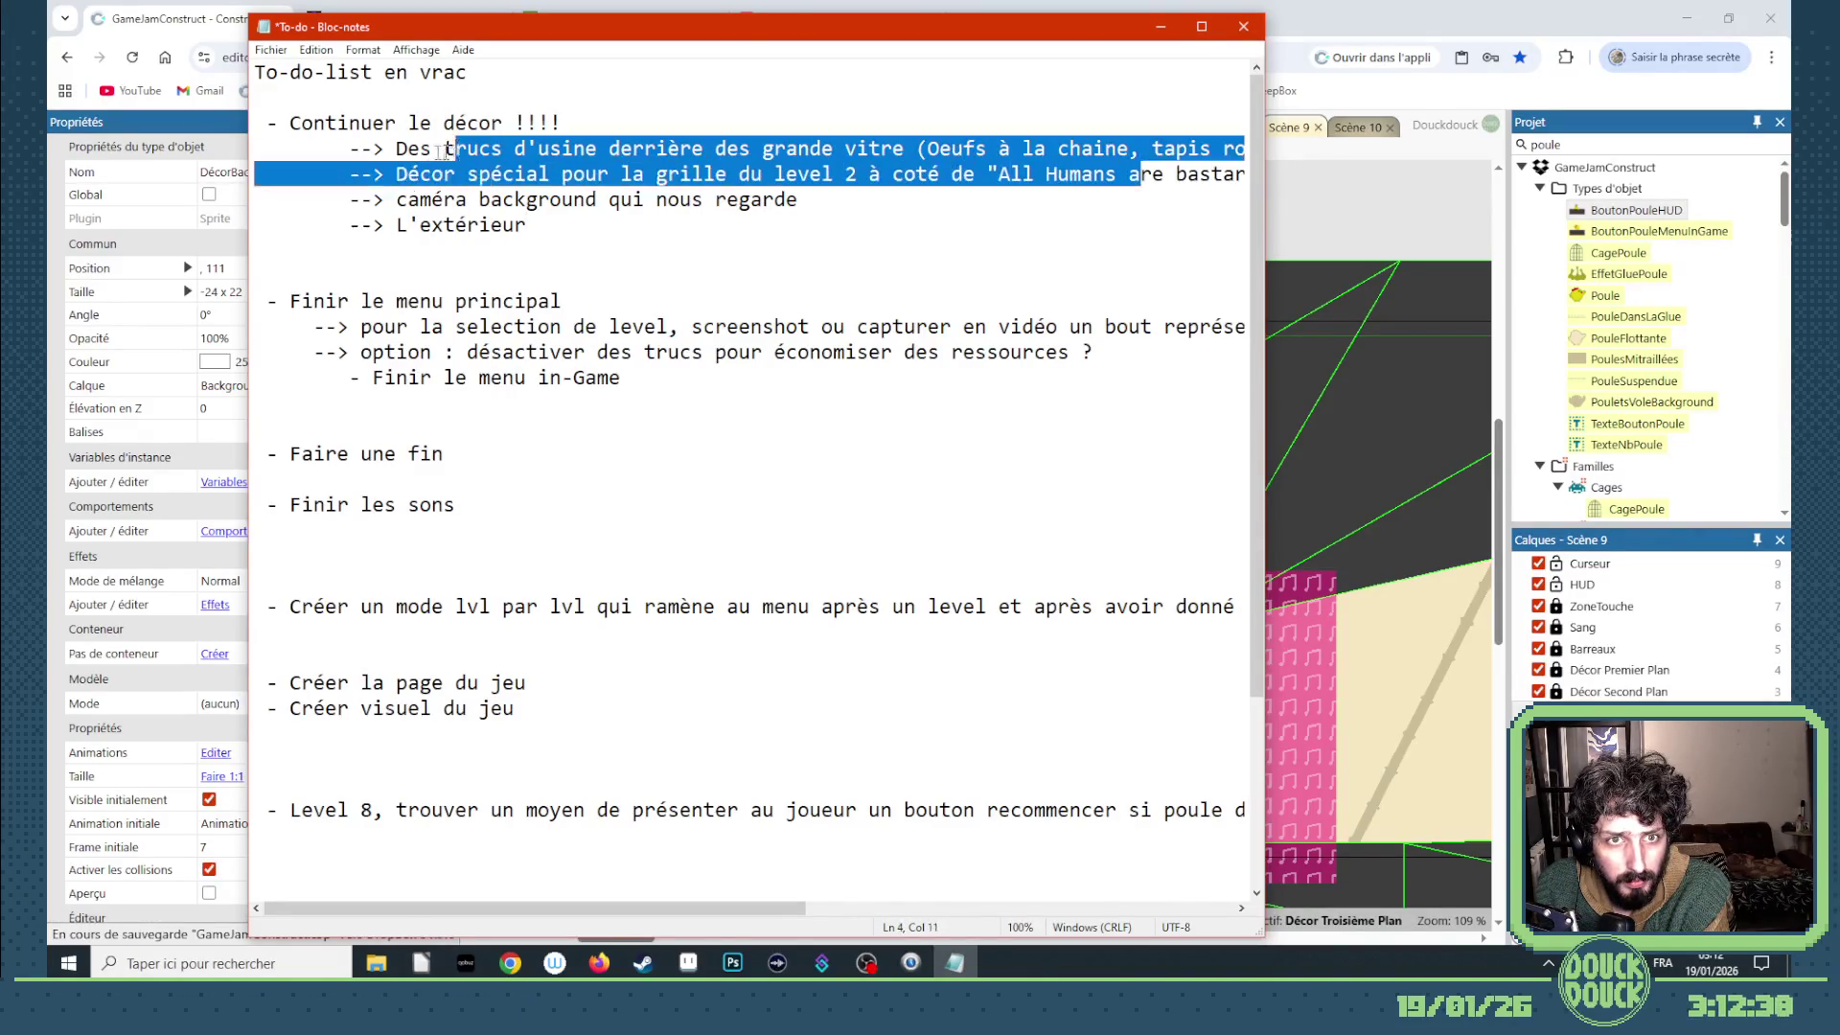
key(BackSpace)
key(End)
key(shift+Home)
key(BackSpace)
key(BackSpace)
key(BackSpace)
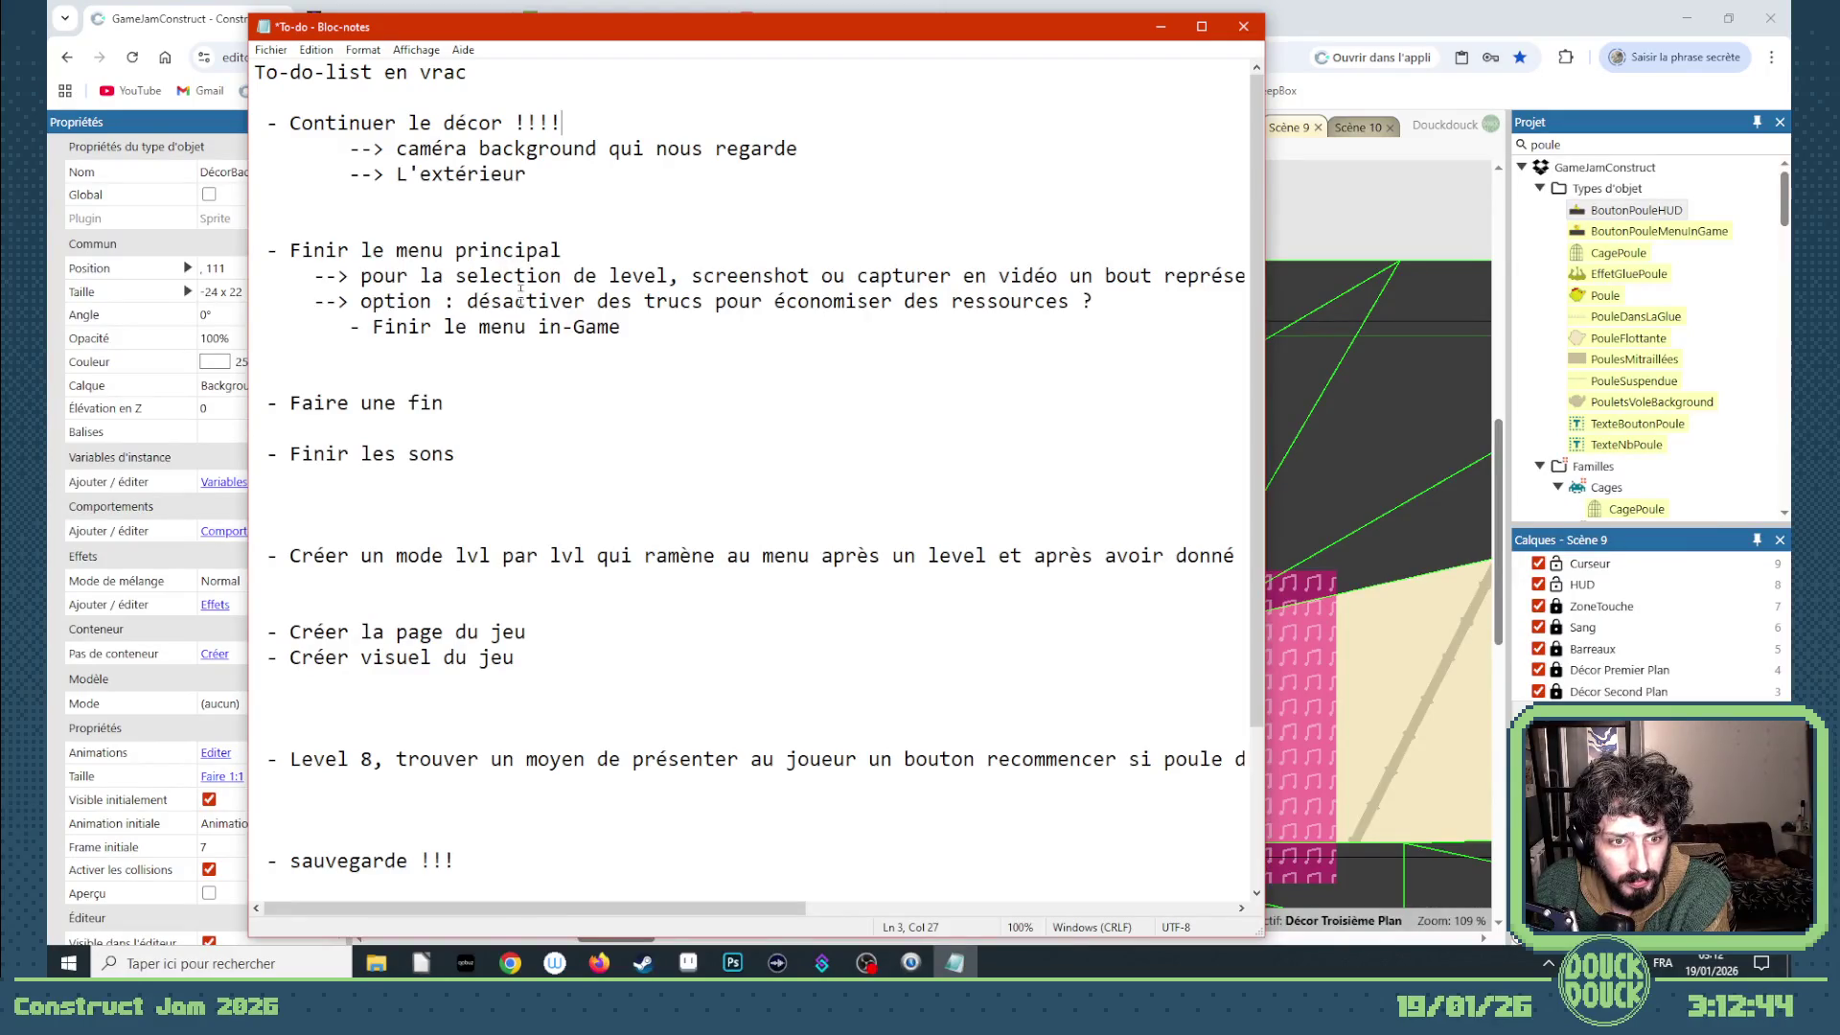
- Move '- Faire une fin' up under the décor section and add 'Les impacts des balles des tourelles'
drag(491, 149, 533, 174)
click(552, 175)
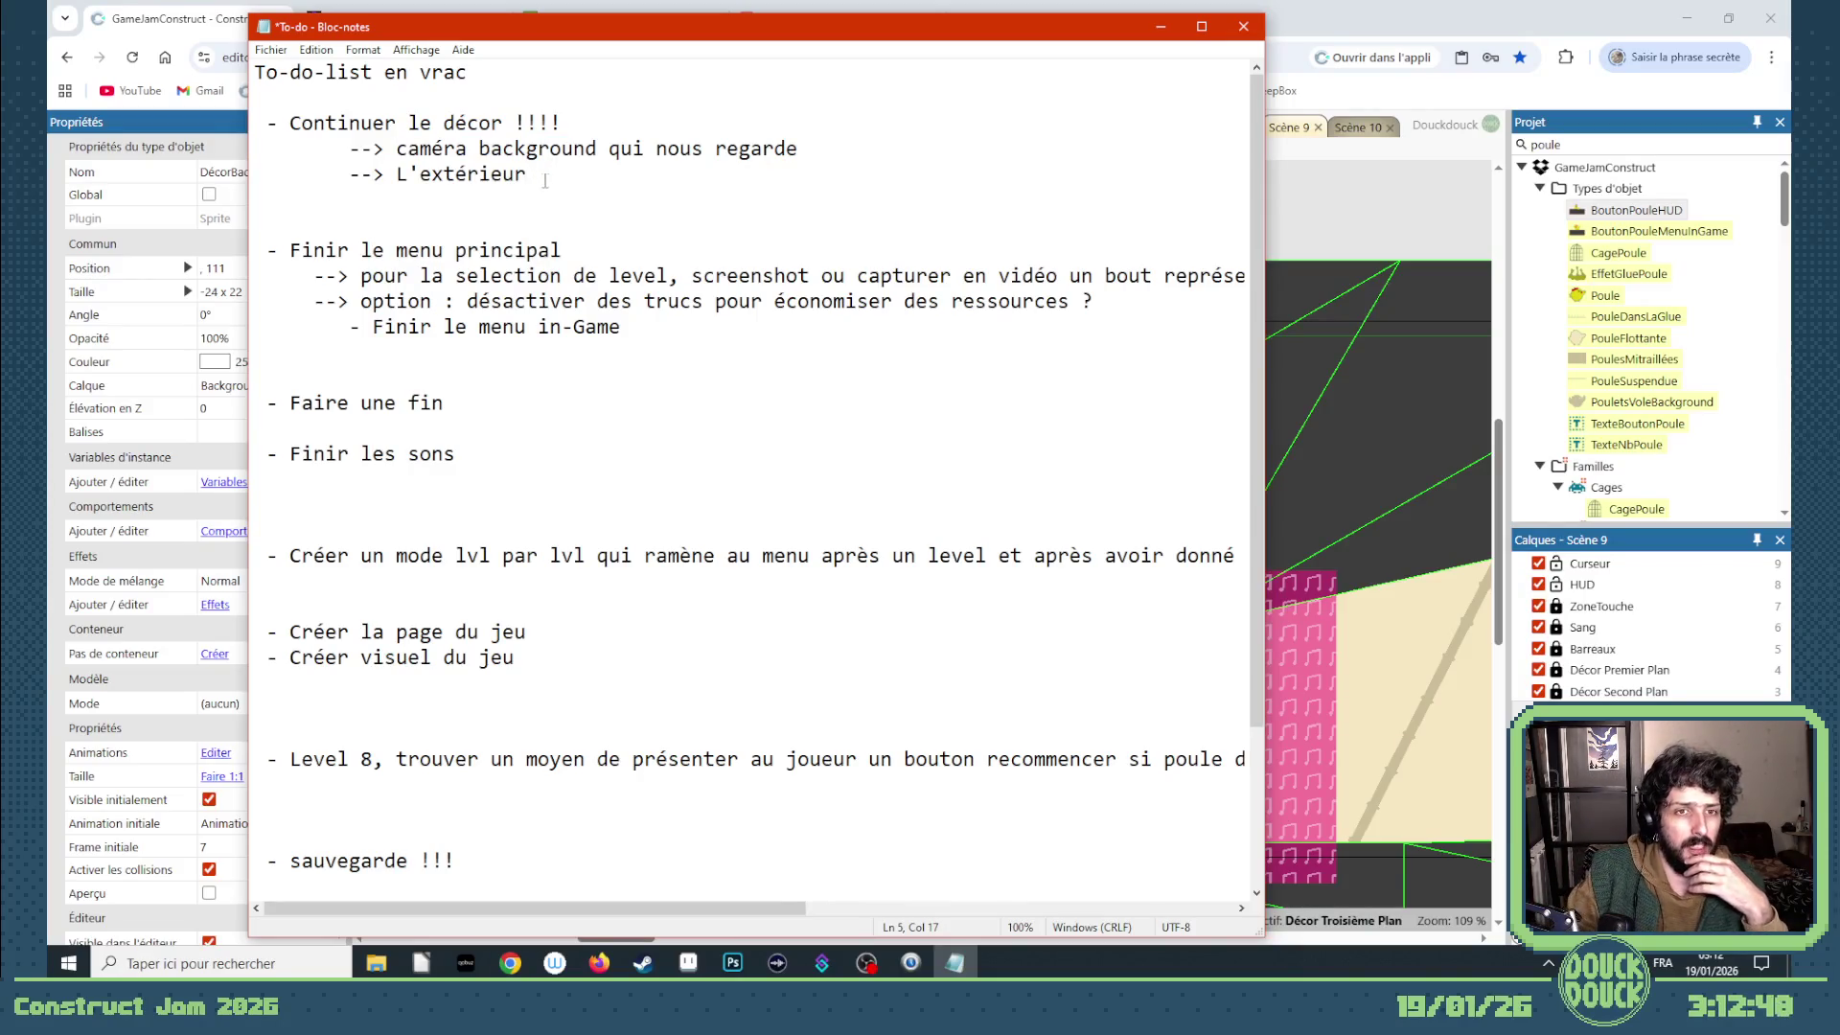
key(Down)
drag(447, 402, 268, 403)
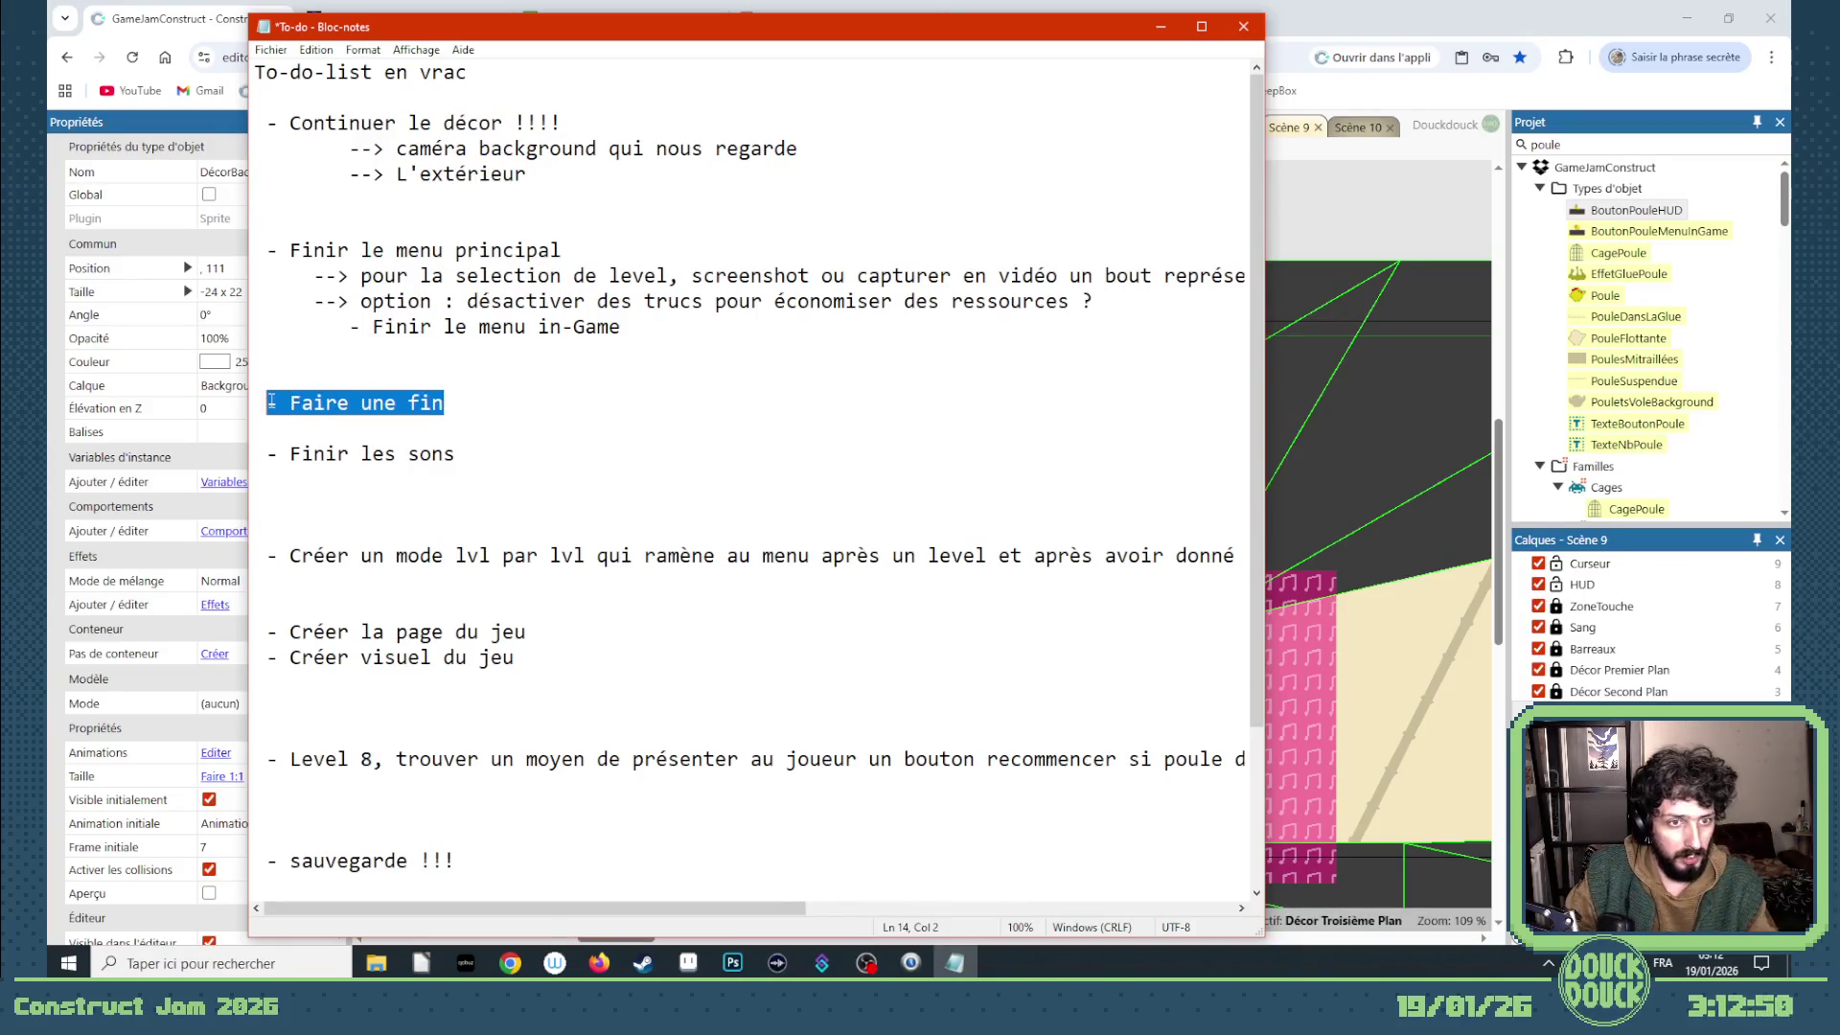
key(BackSpace)
key(BackSpace)
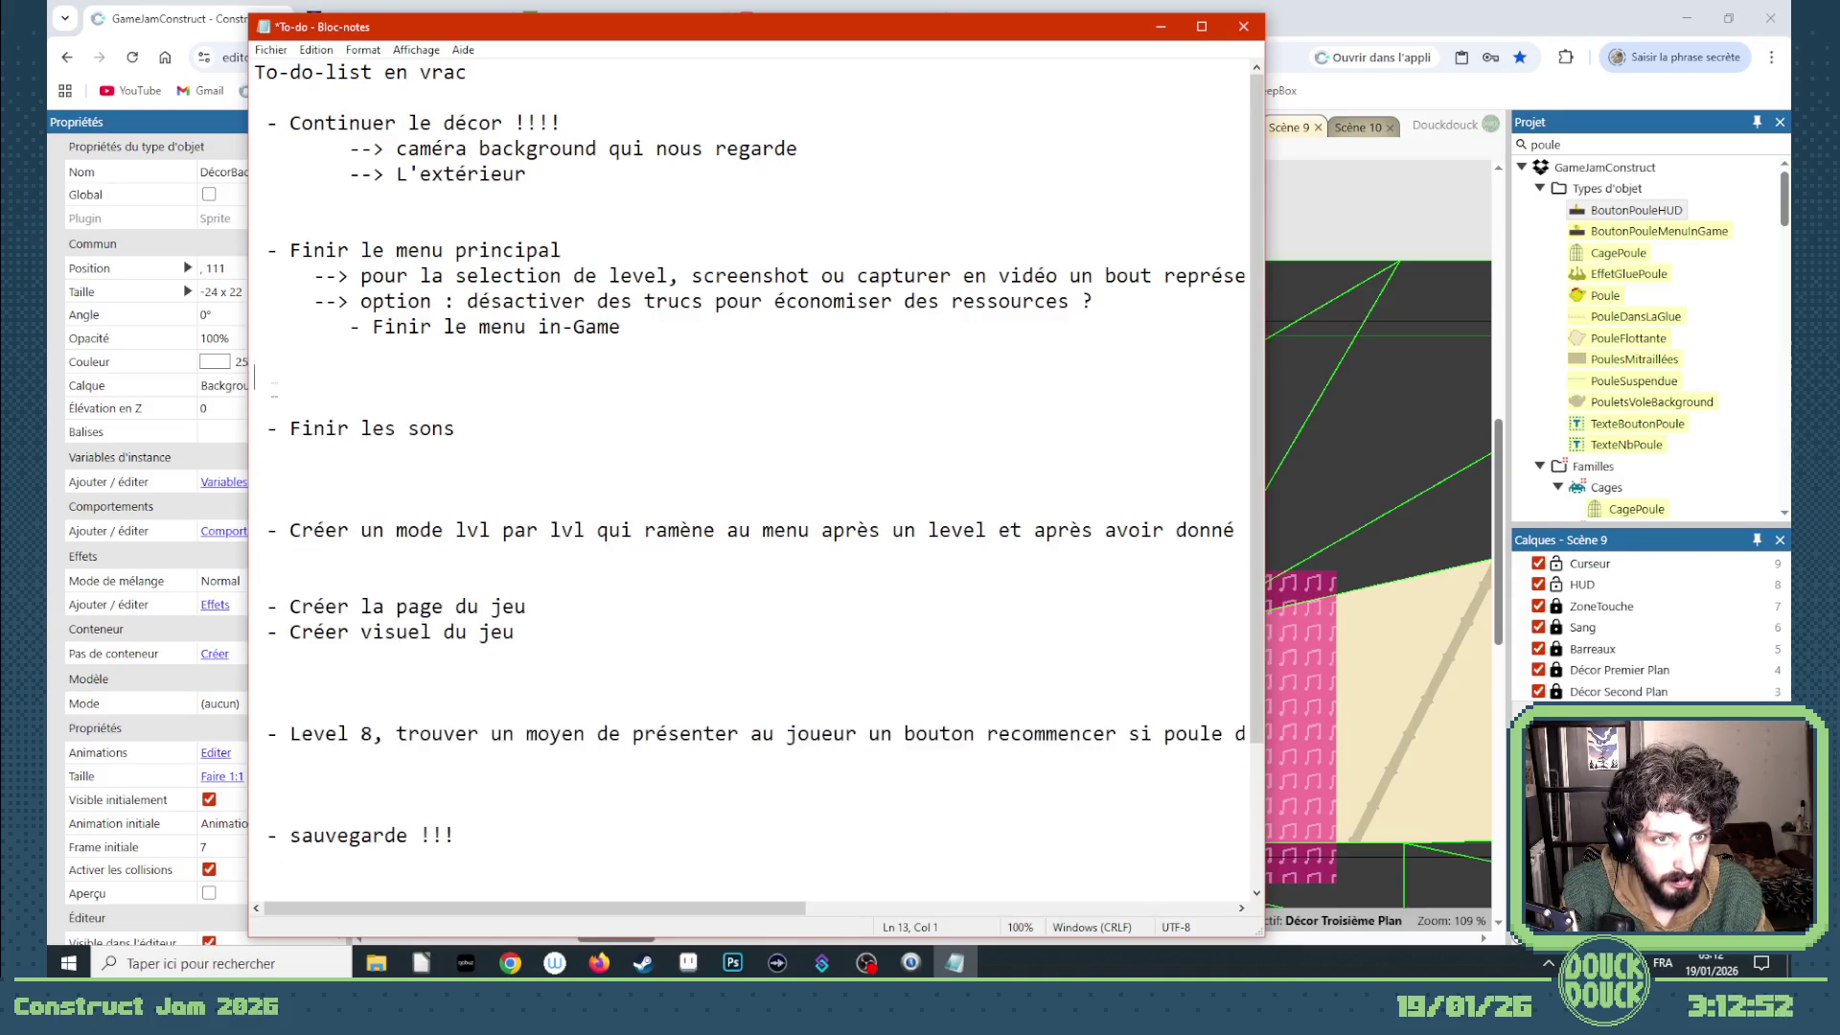
key(Return)
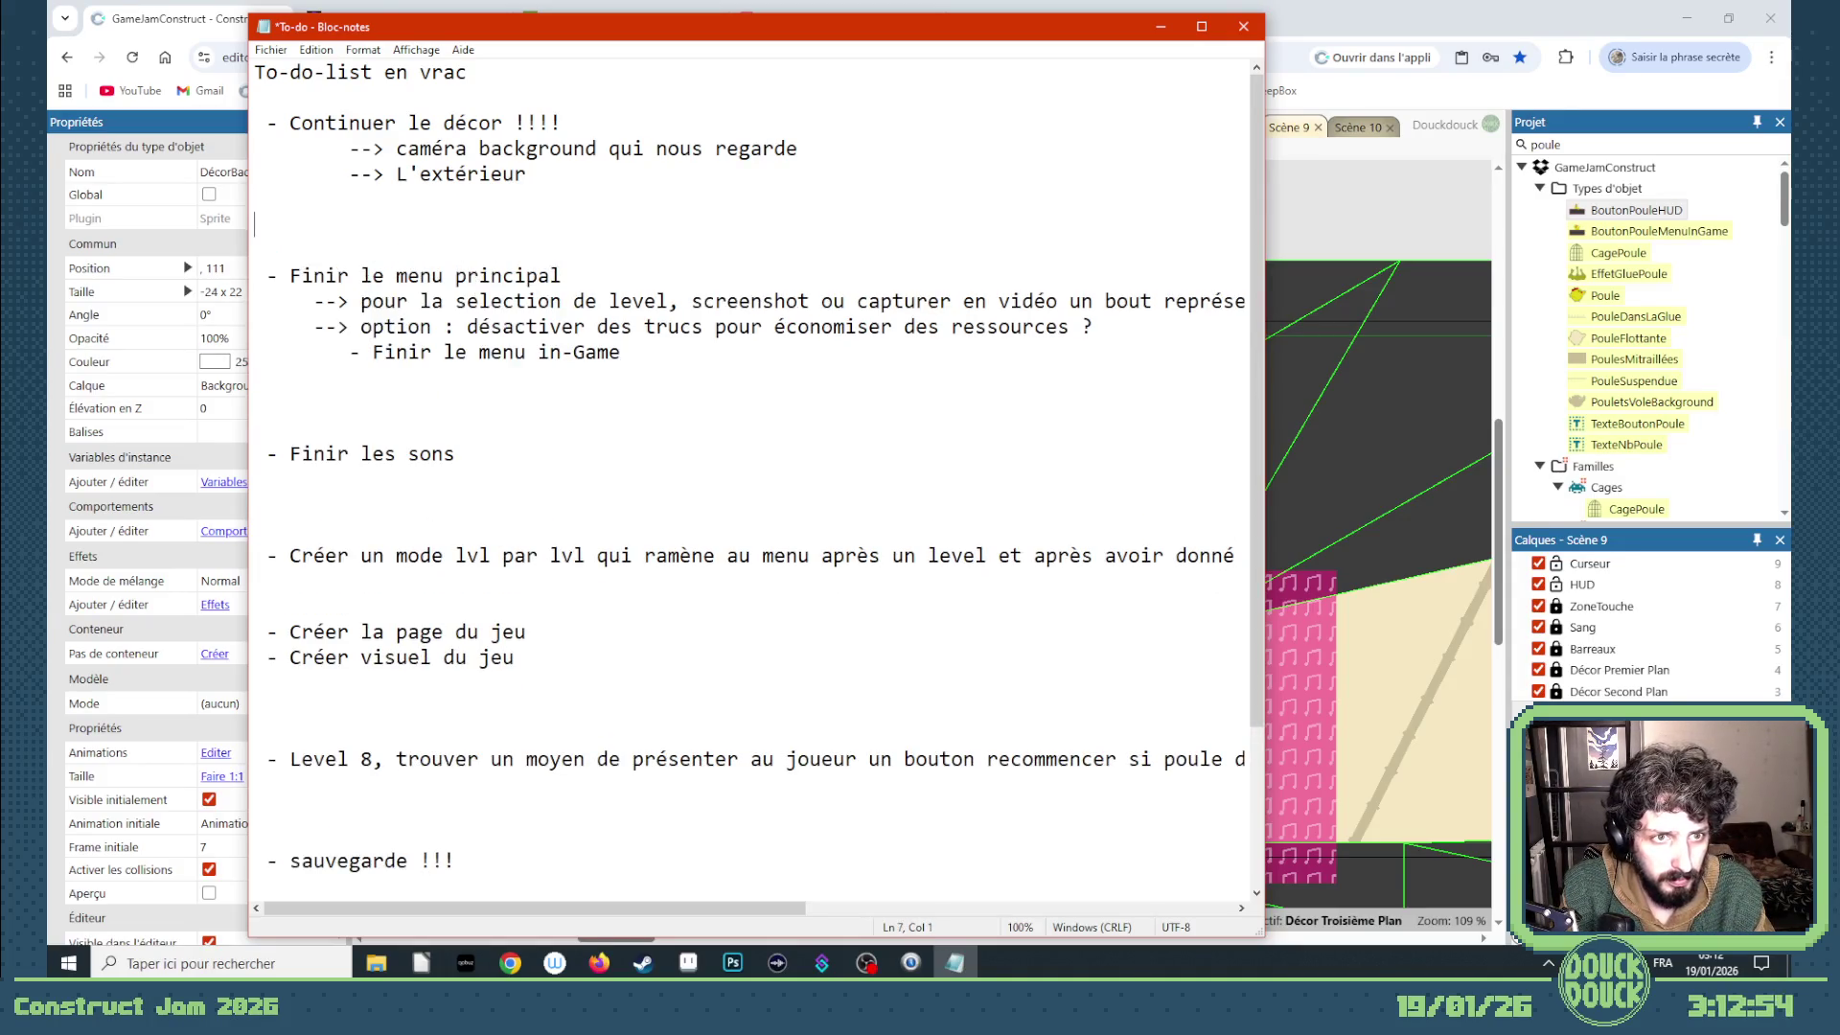
key(Up)
text(- Faire une fin)
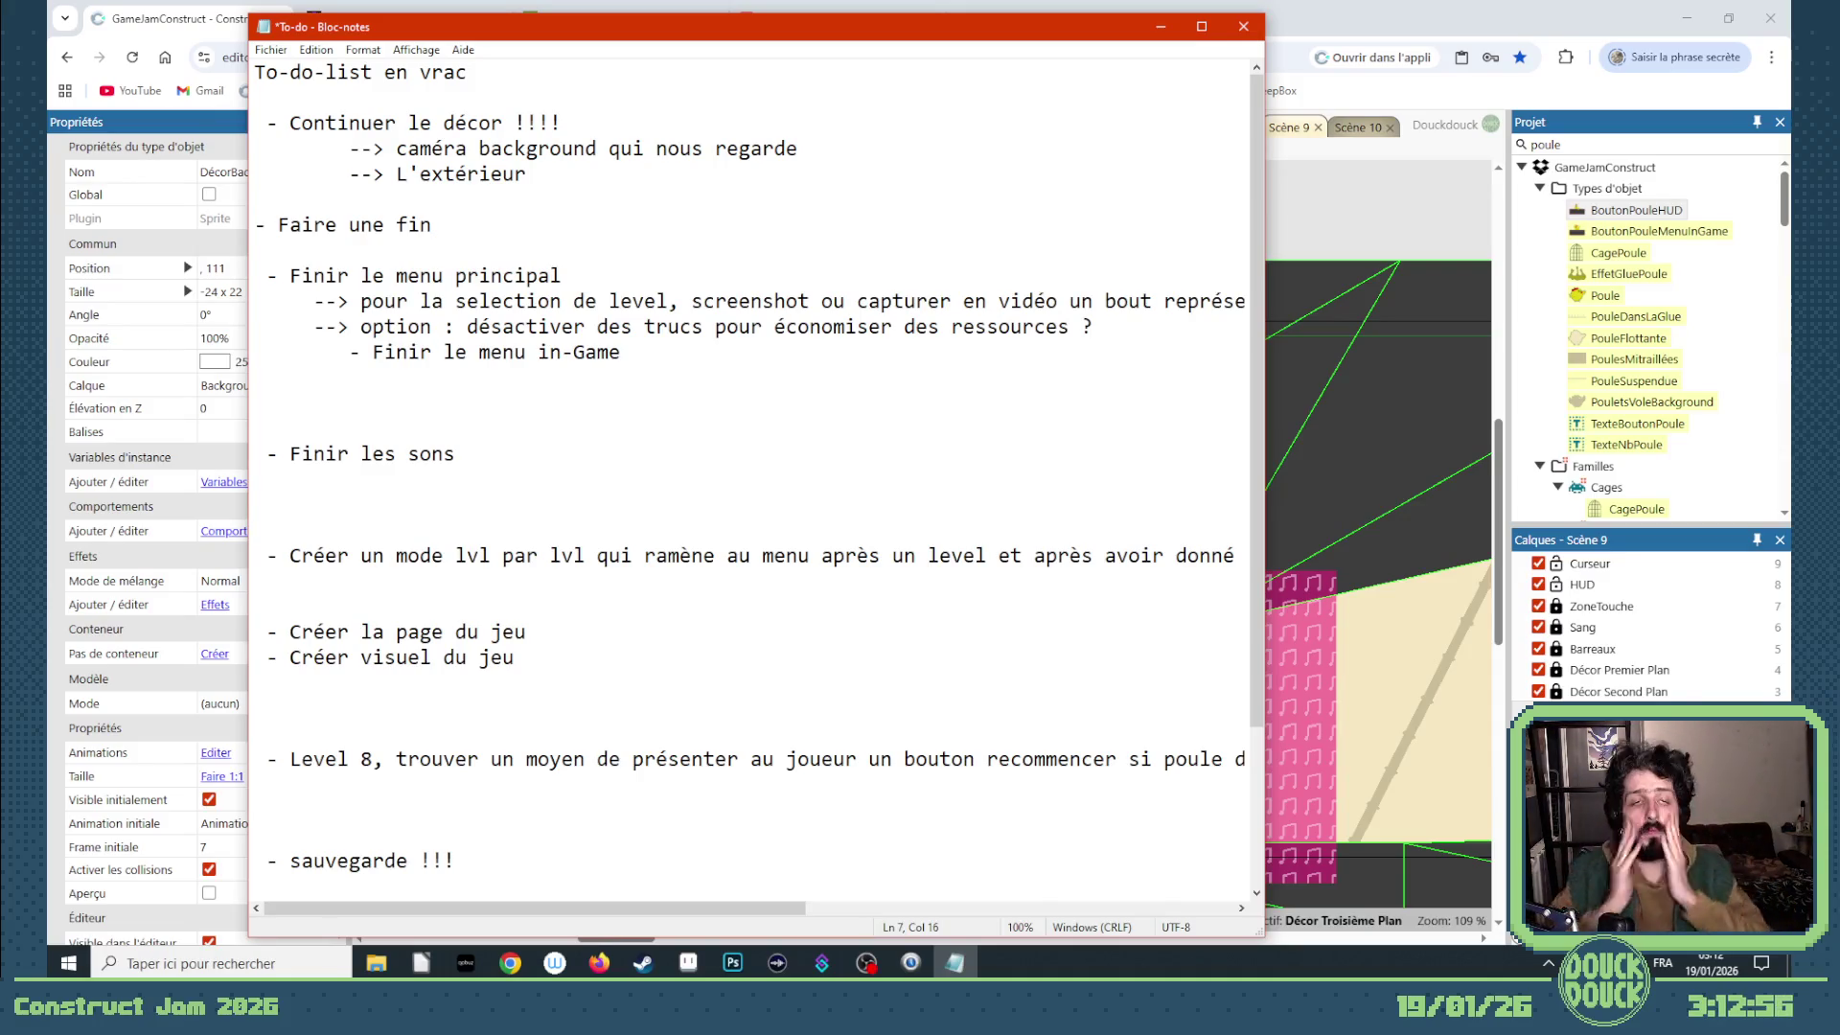
key(Return)
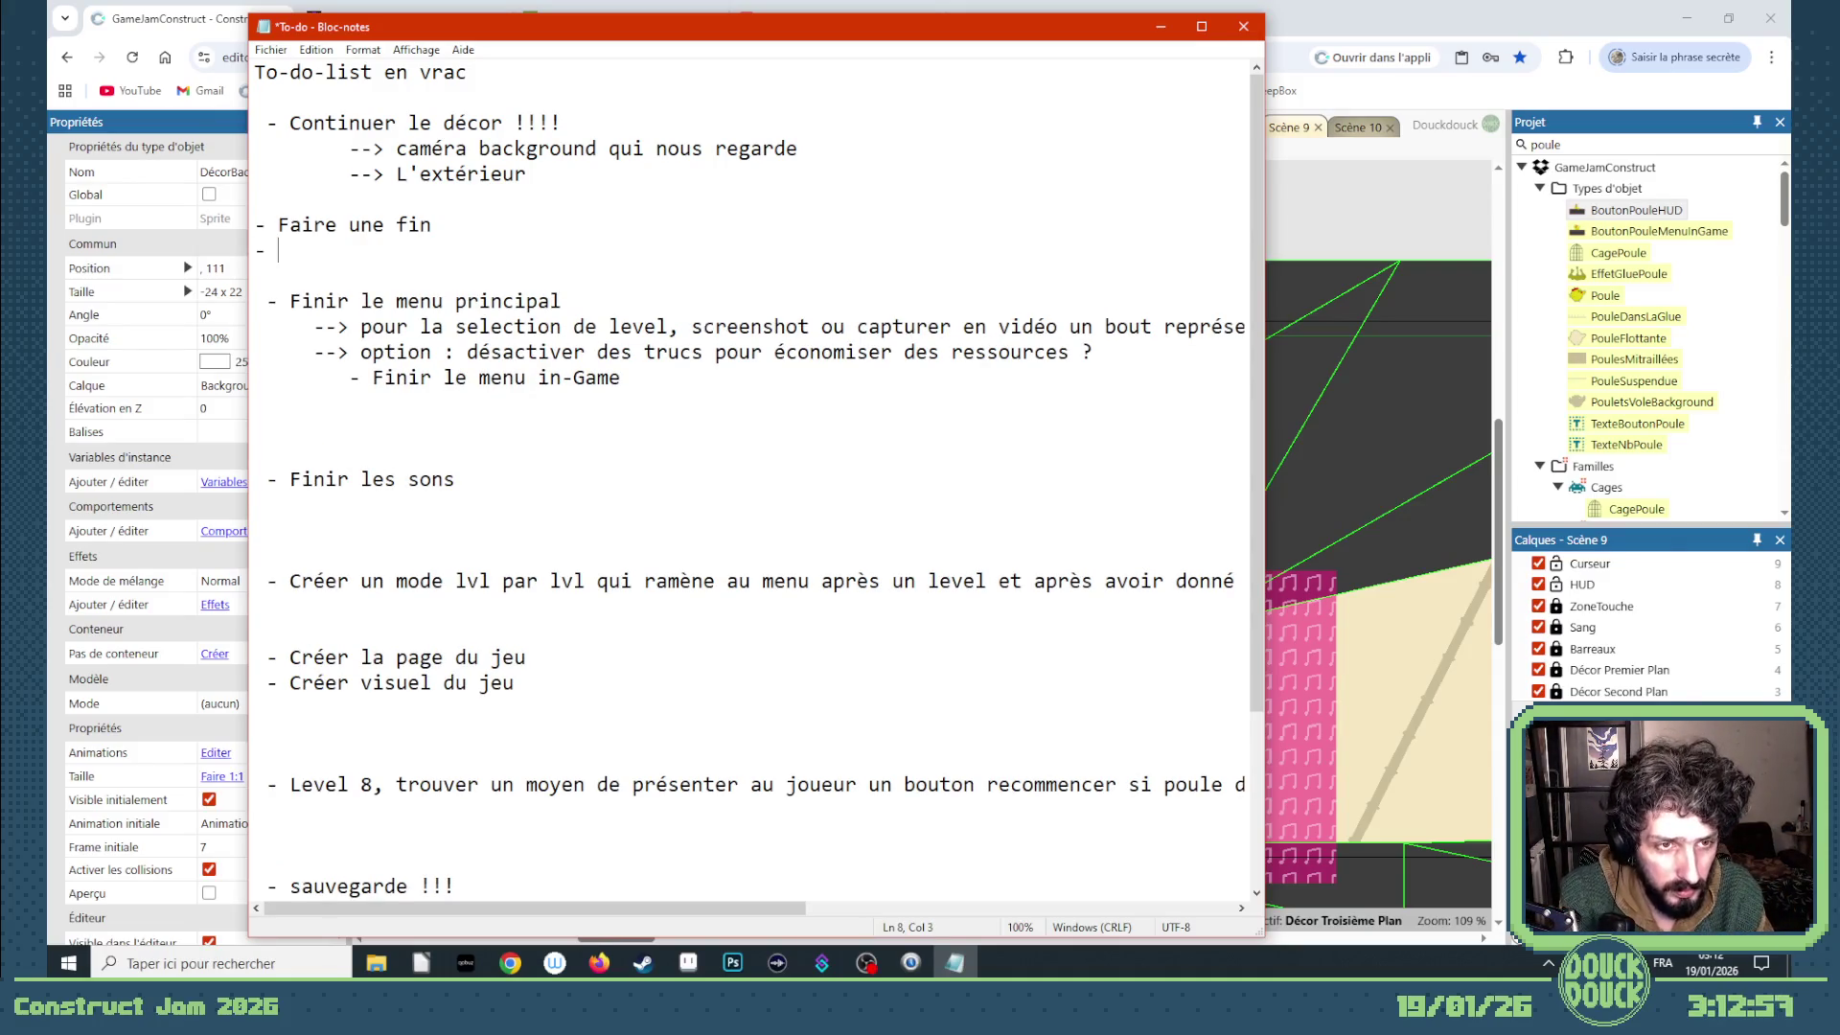
text(Les )
text(des )
text(balles des tourelle)
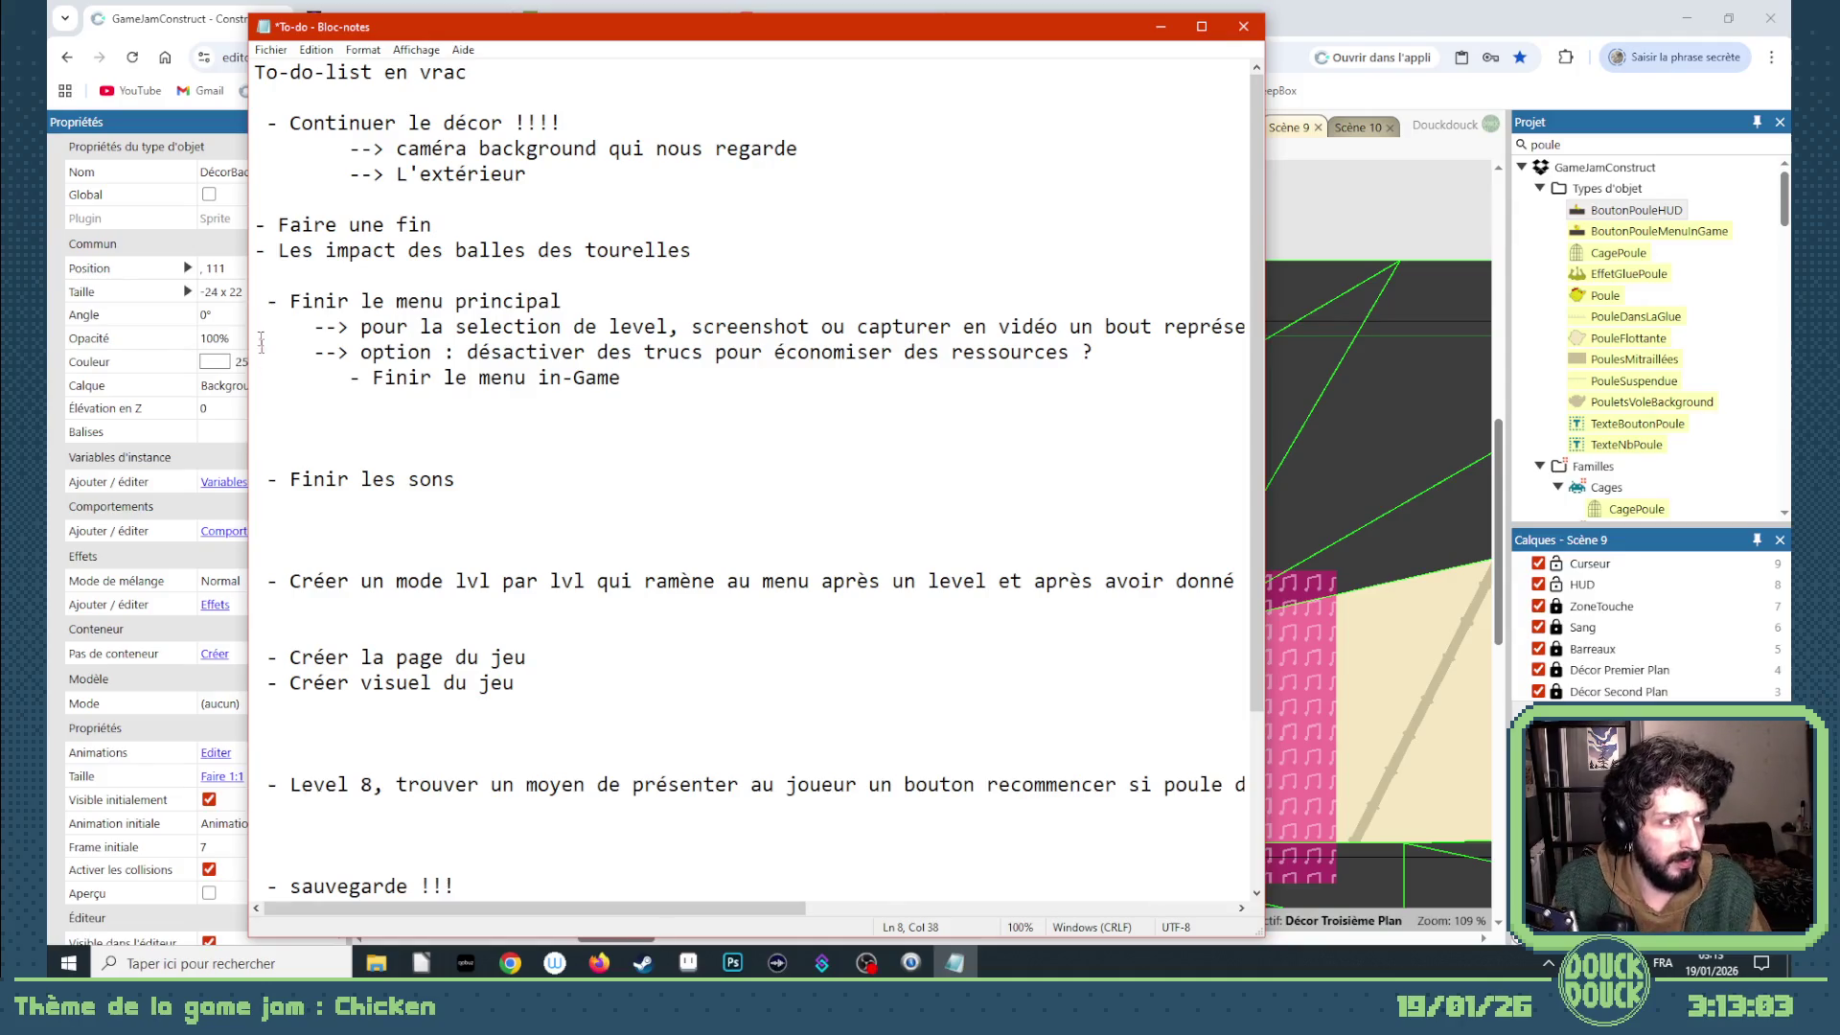
text(s)
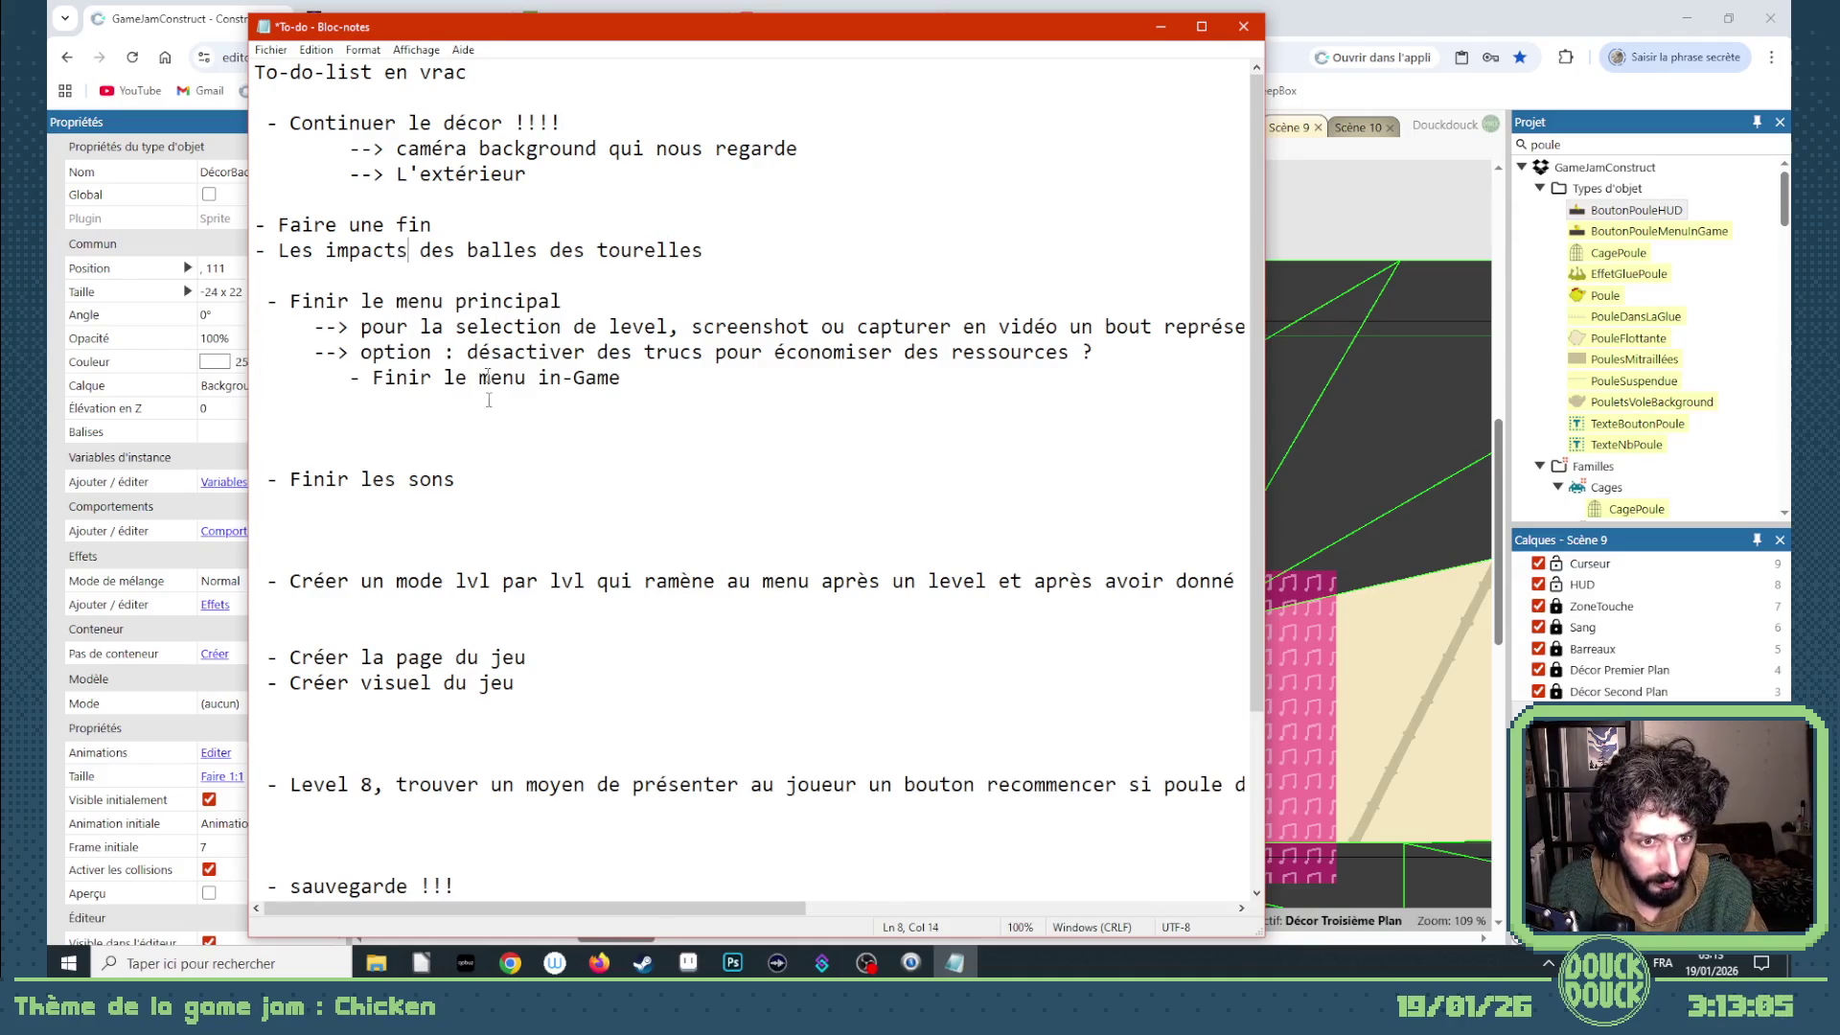
scroll(489, 474, down, 1)
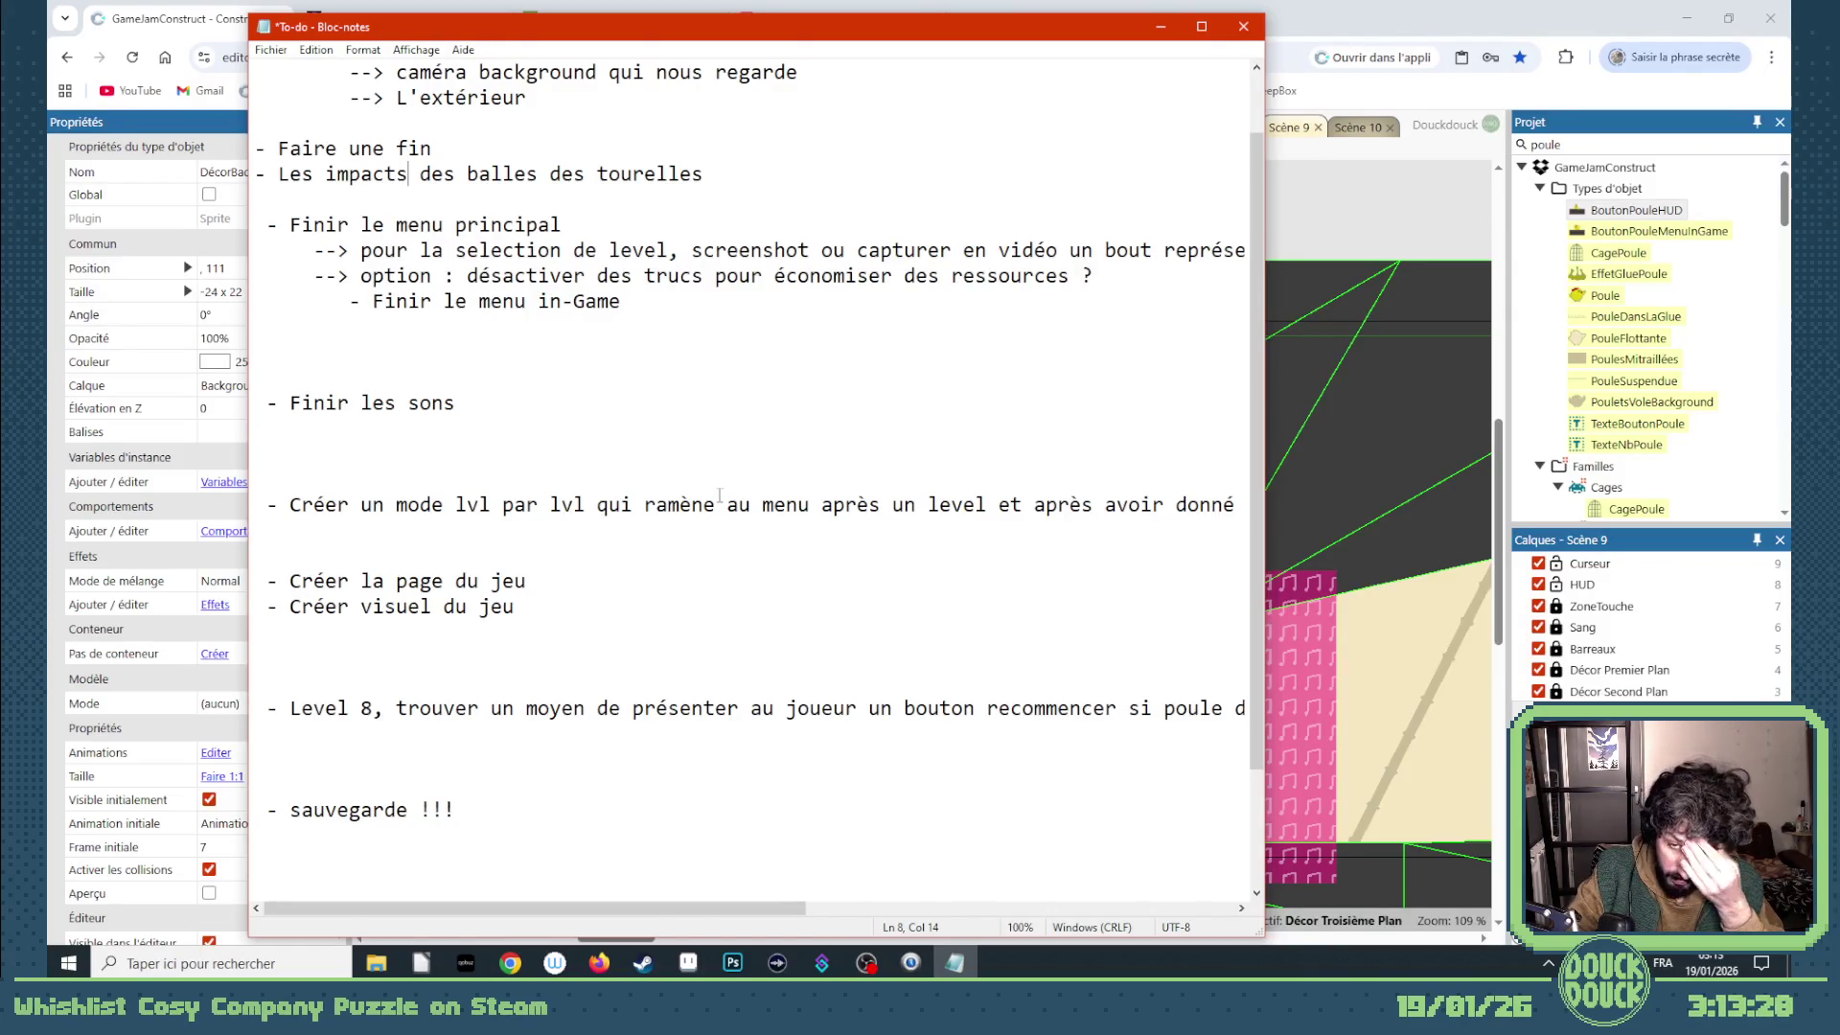
click(1319, 23)
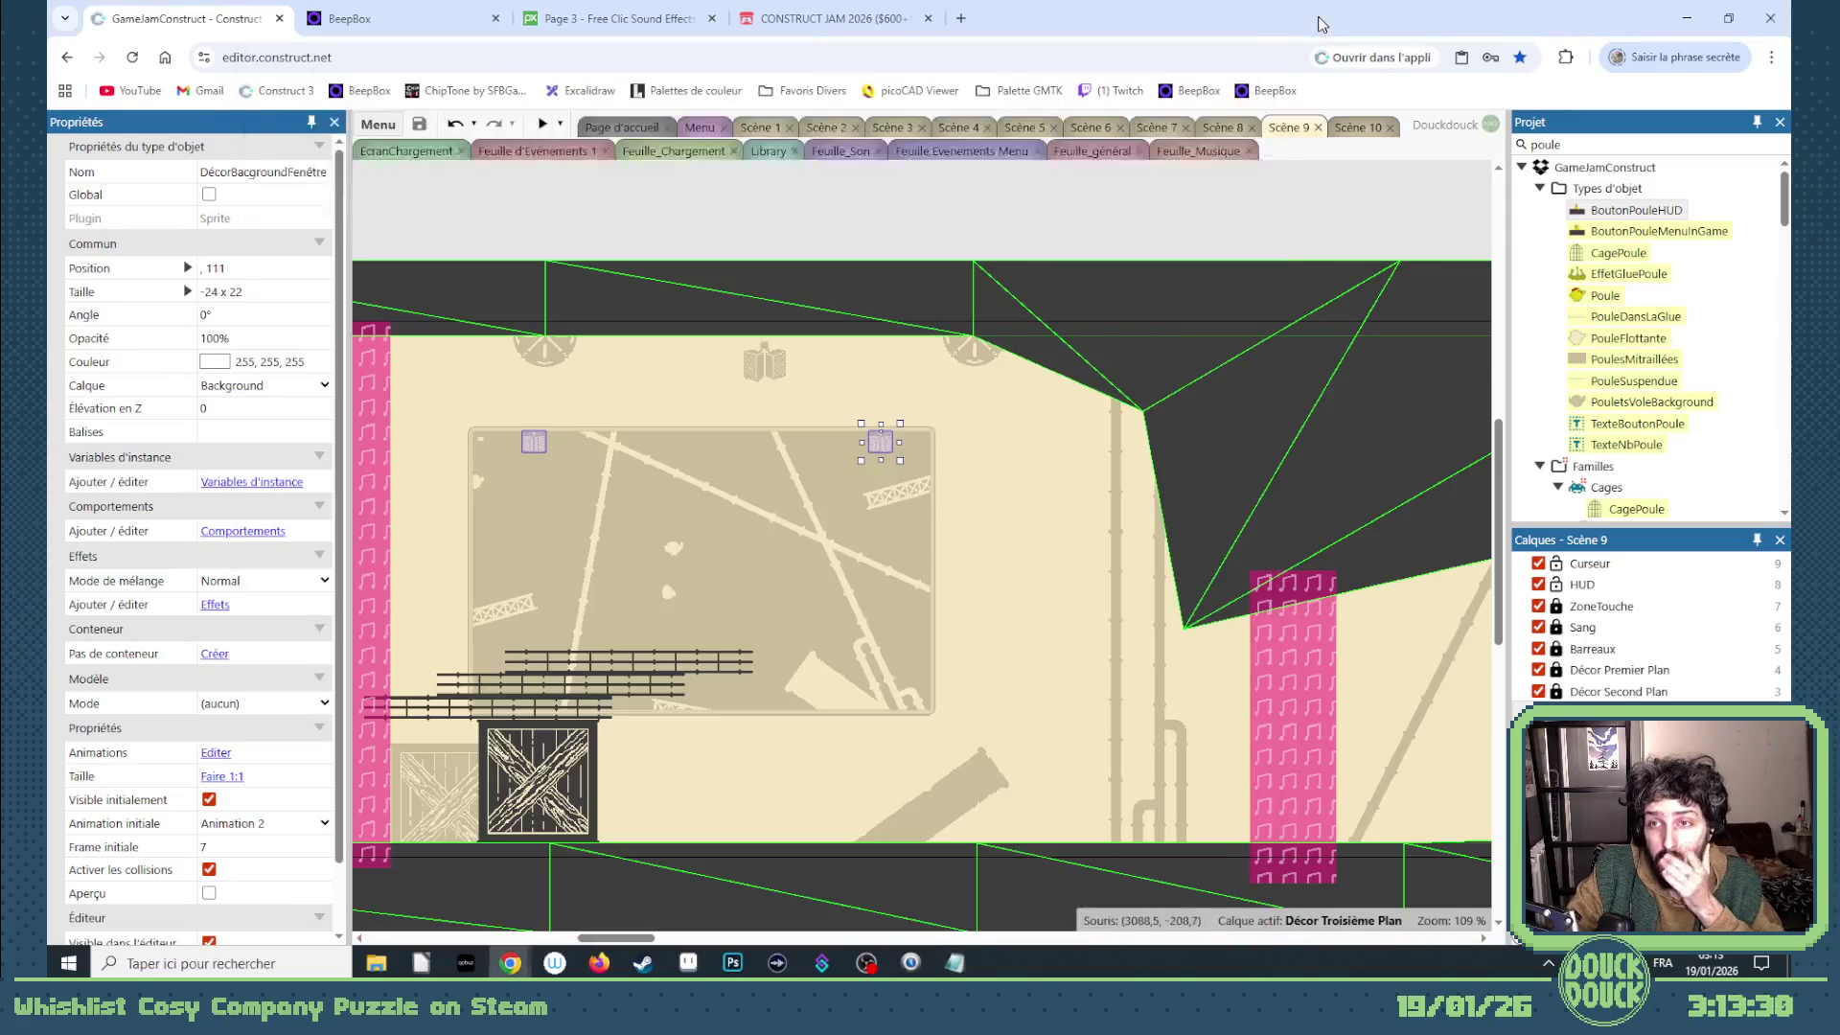
- Look at the Scène 1 layout, then go to the Menu layout's event sheet
click(700, 128)
click(763, 126)
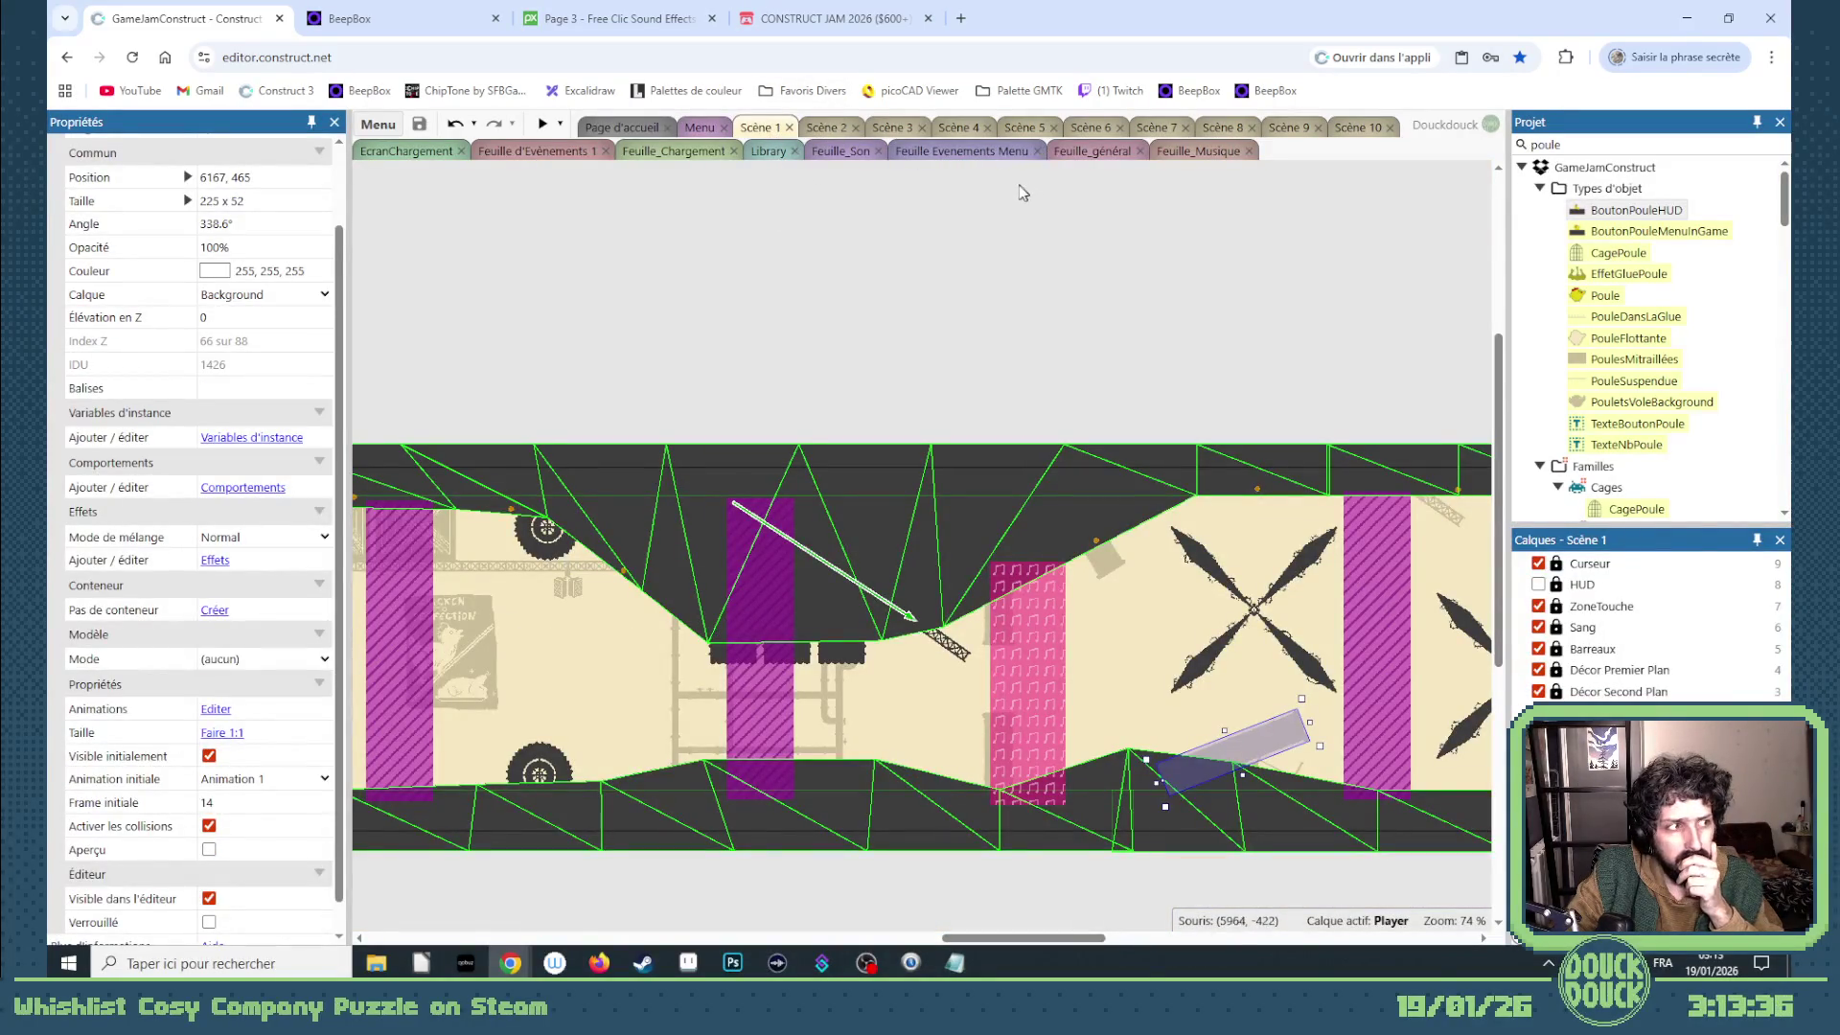
mouse_move(1021, 938)
mouse_down()
mouse_move(558, 931)
mouse_move(601, 936)
mouse_up()
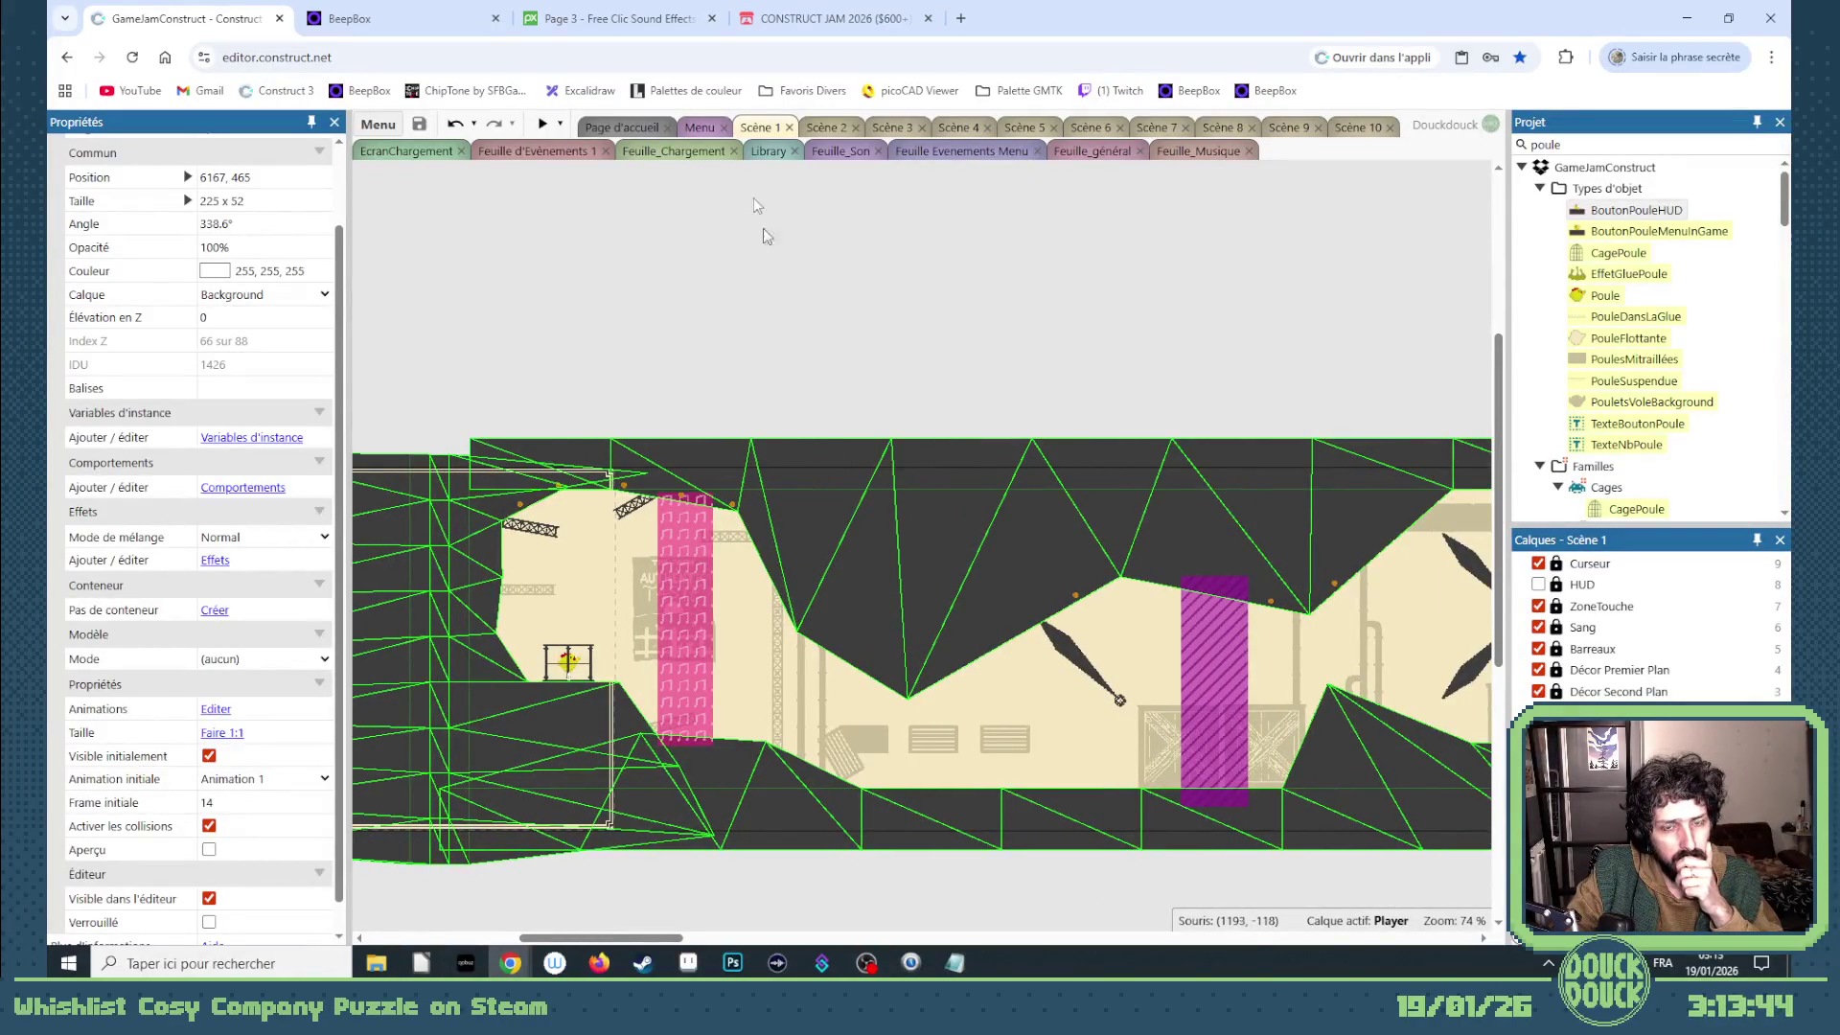
click(701, 127)
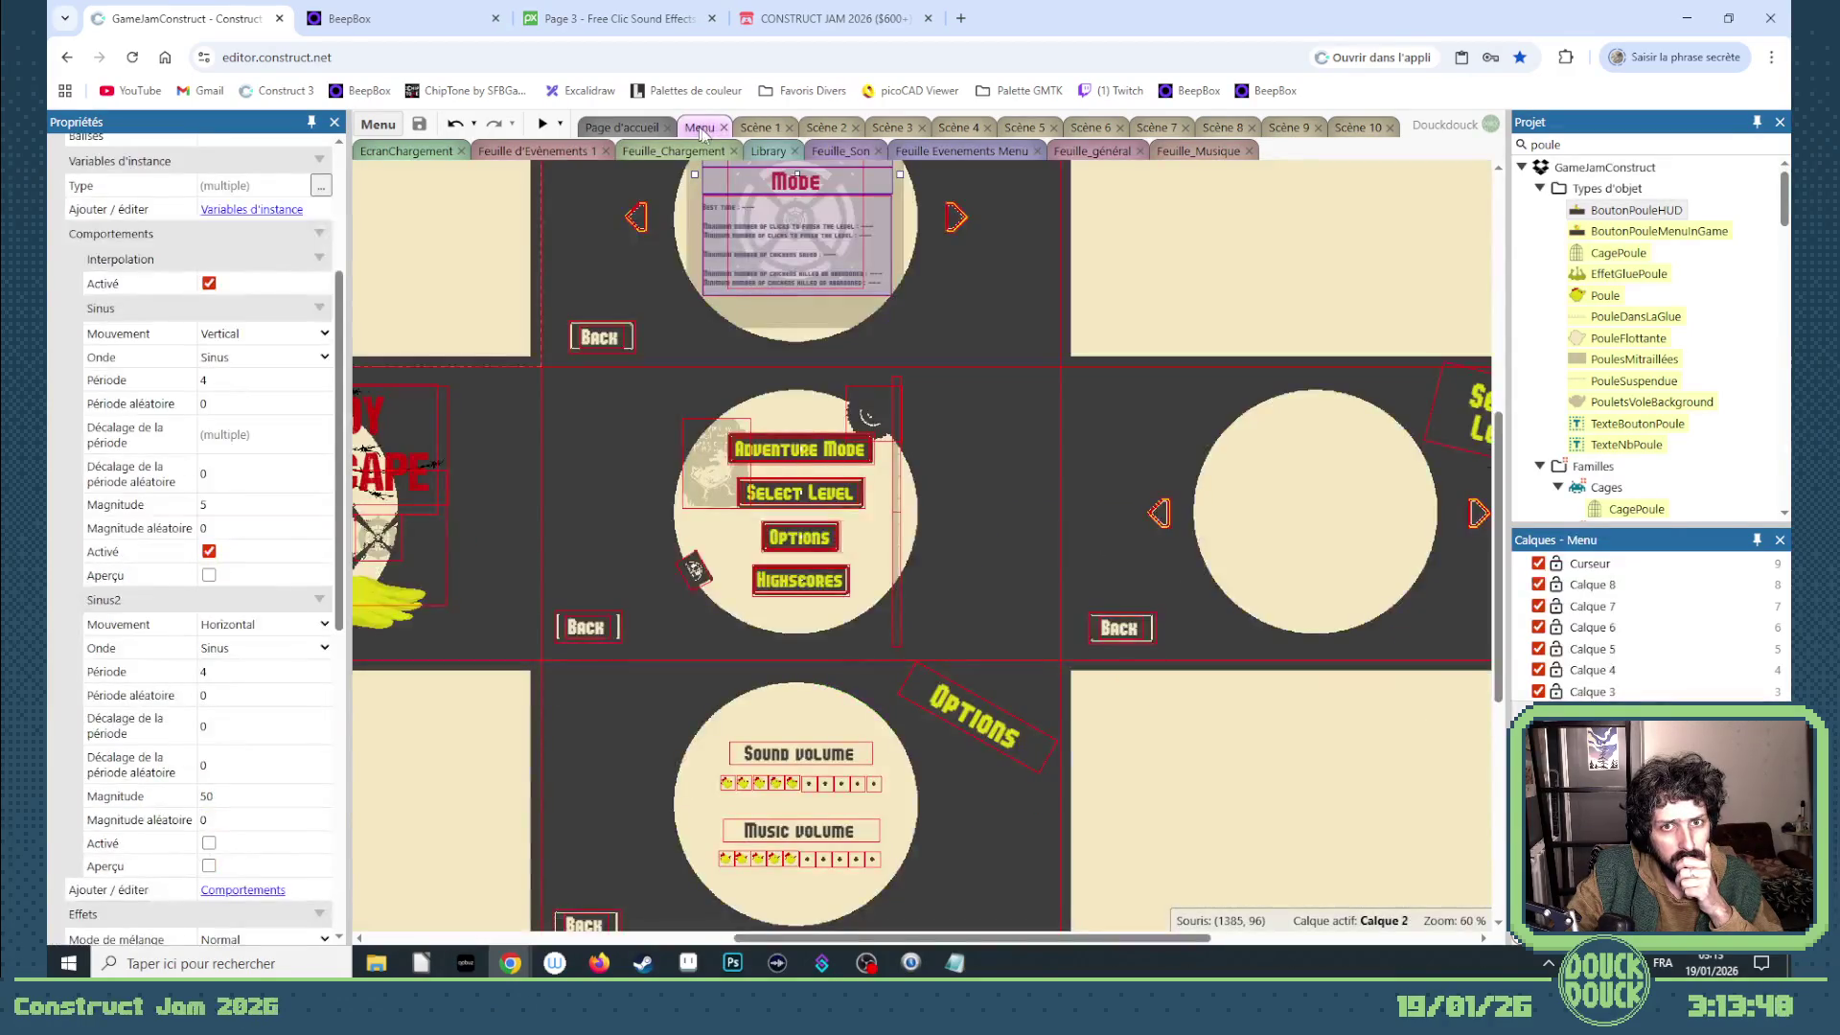
click(906, 150)
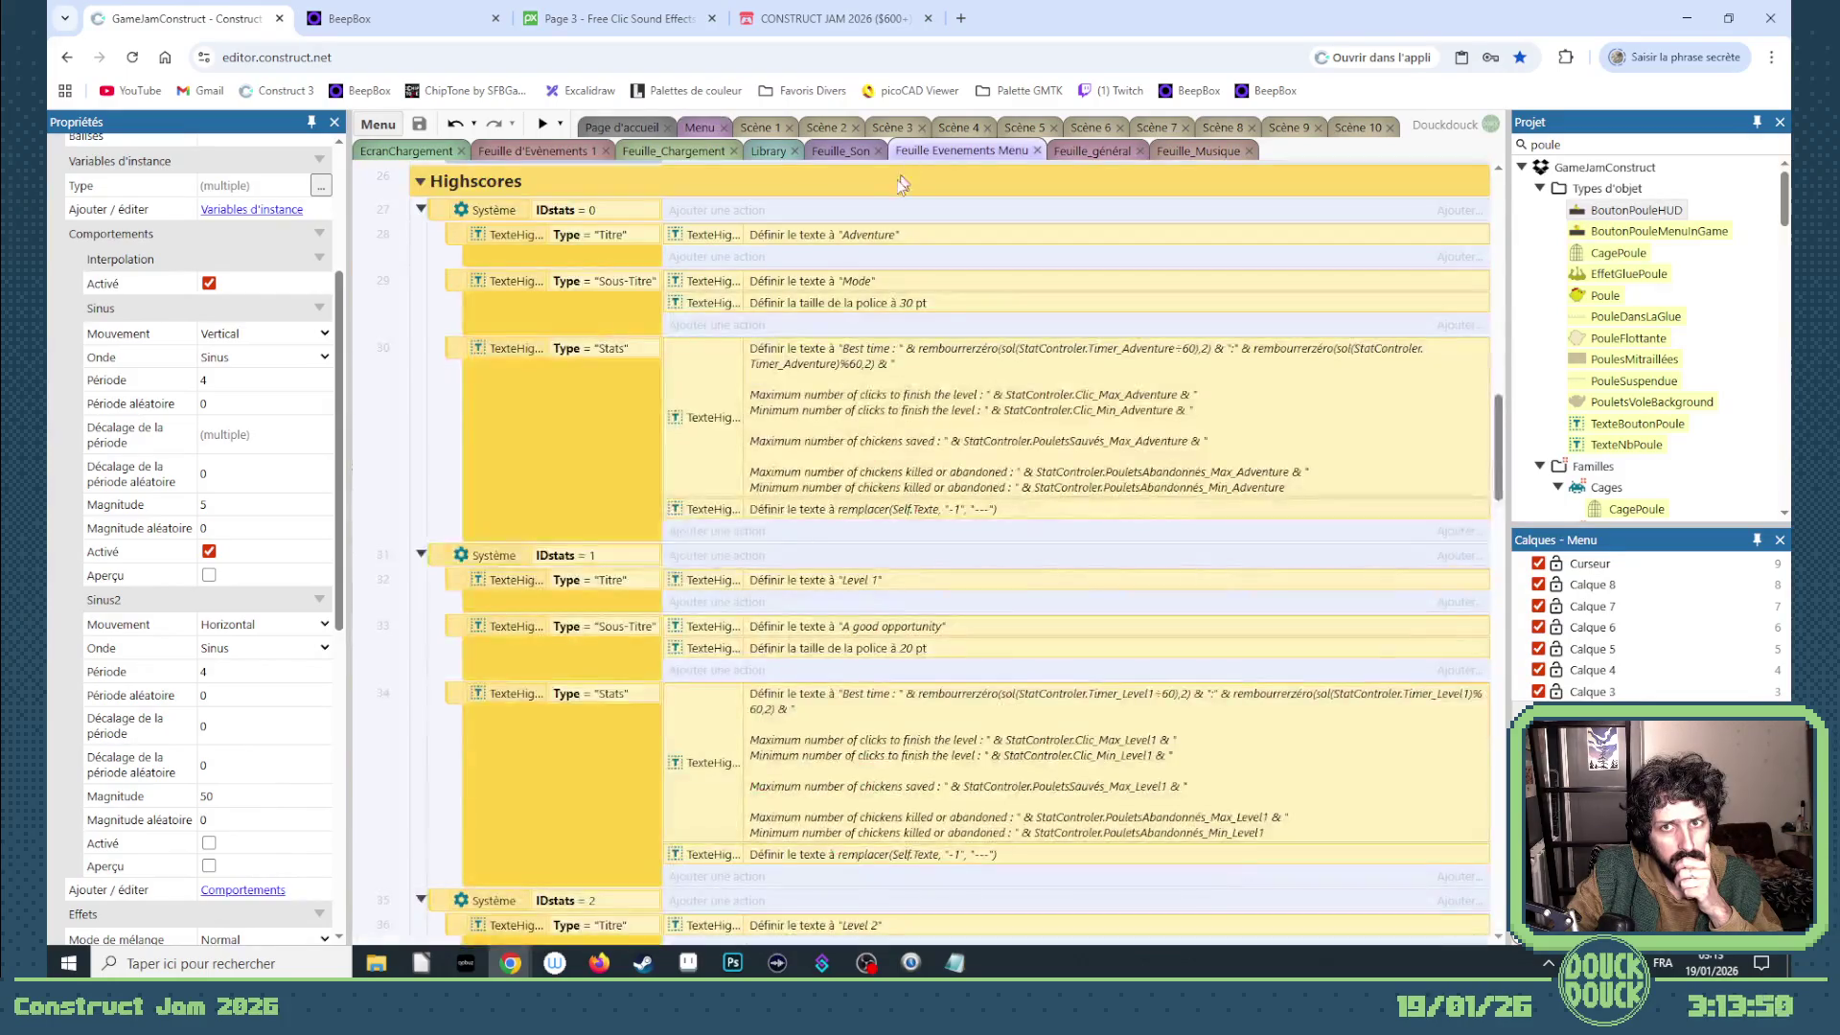
scroll(1495, 381, up, 3)
scroll(1495, 382, up, 10)
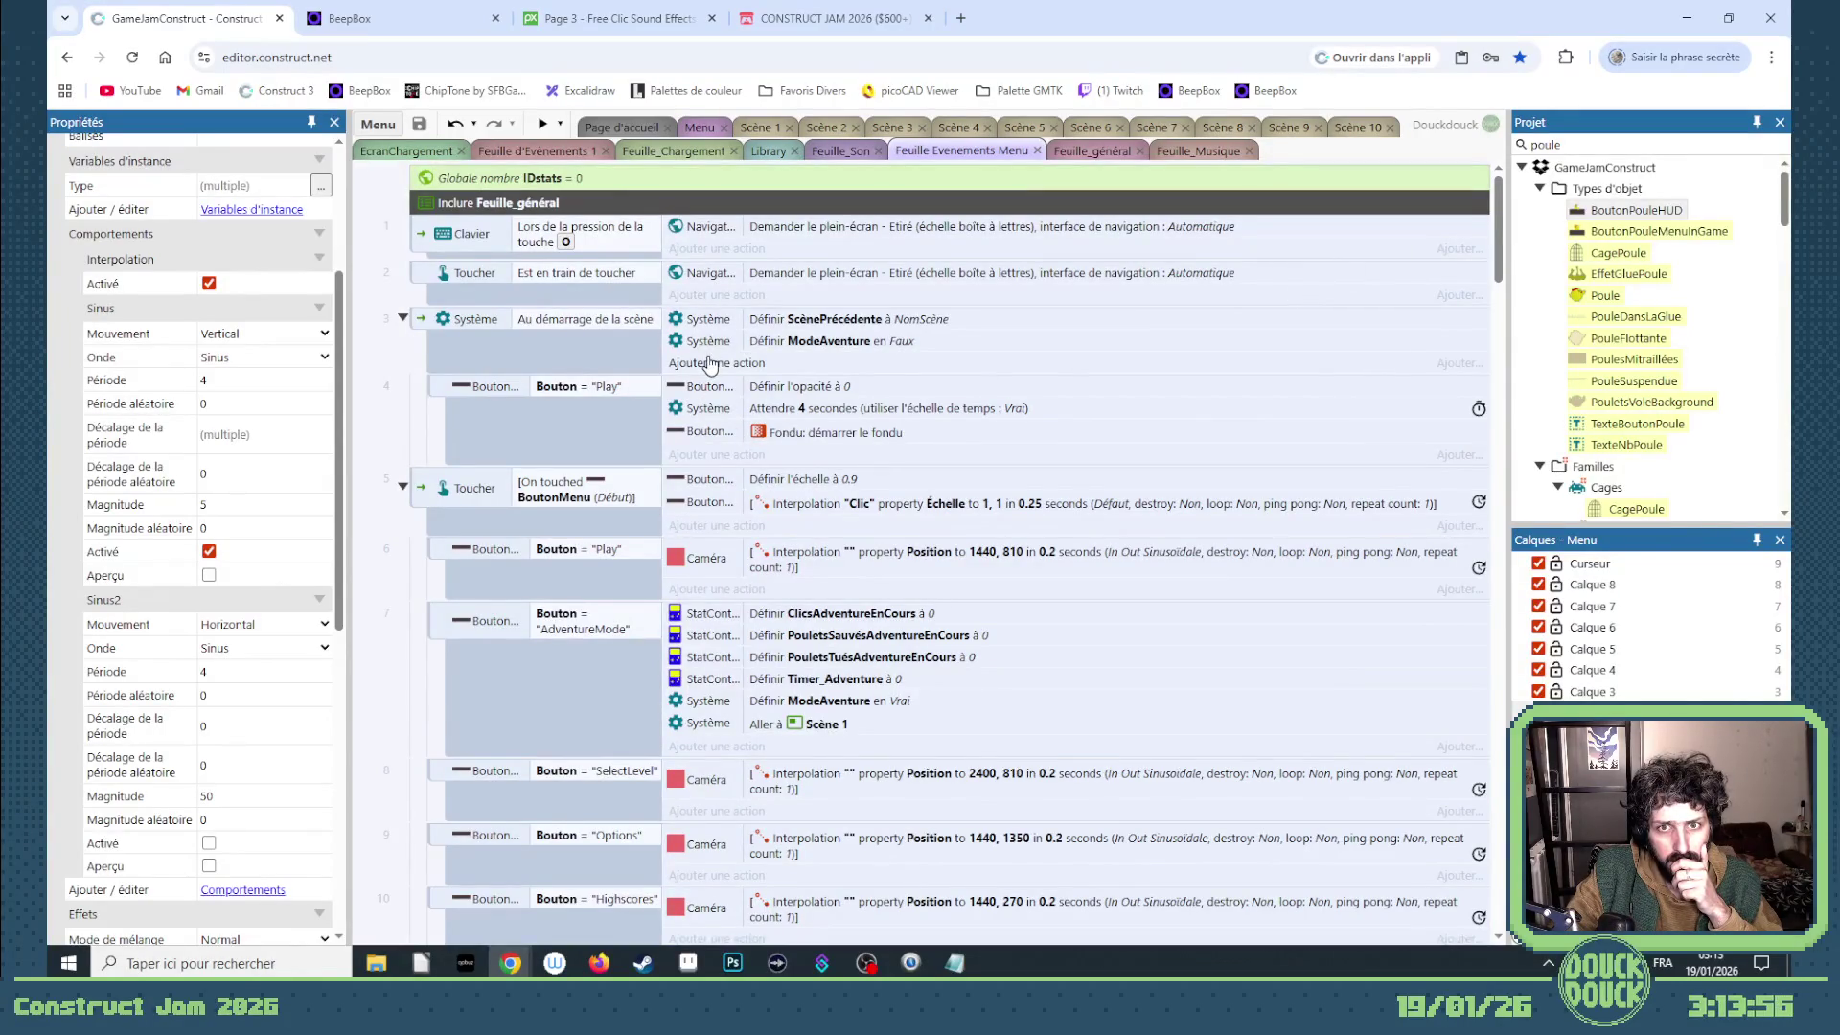
- Start a new System action on the Menu start-of-layout event
click(709, 364)
double_click(822, 502)
scroll(969, 668, down, 3)
scroll(970, 669, down, 5)
- Add a Sauver action to slot "Save_The_Bloody_Chicken_Escape" and recheck it
double_click(998, 583)
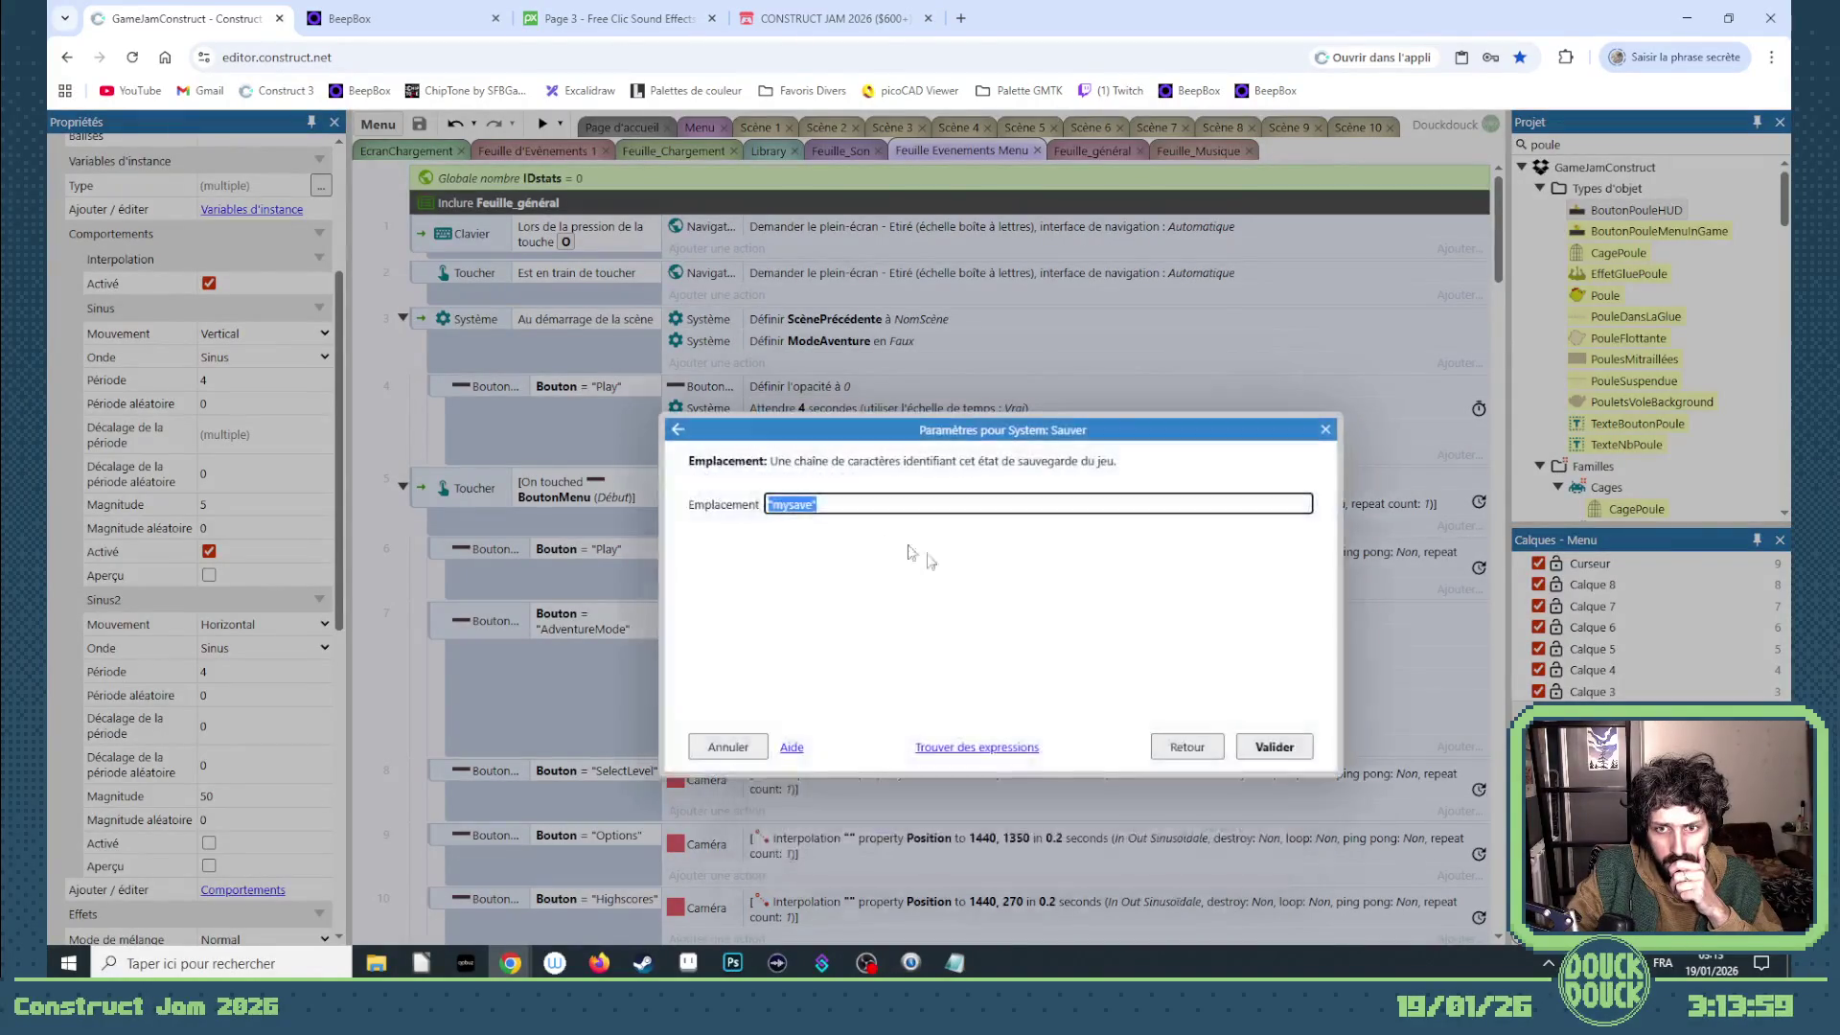
click(806, 501)
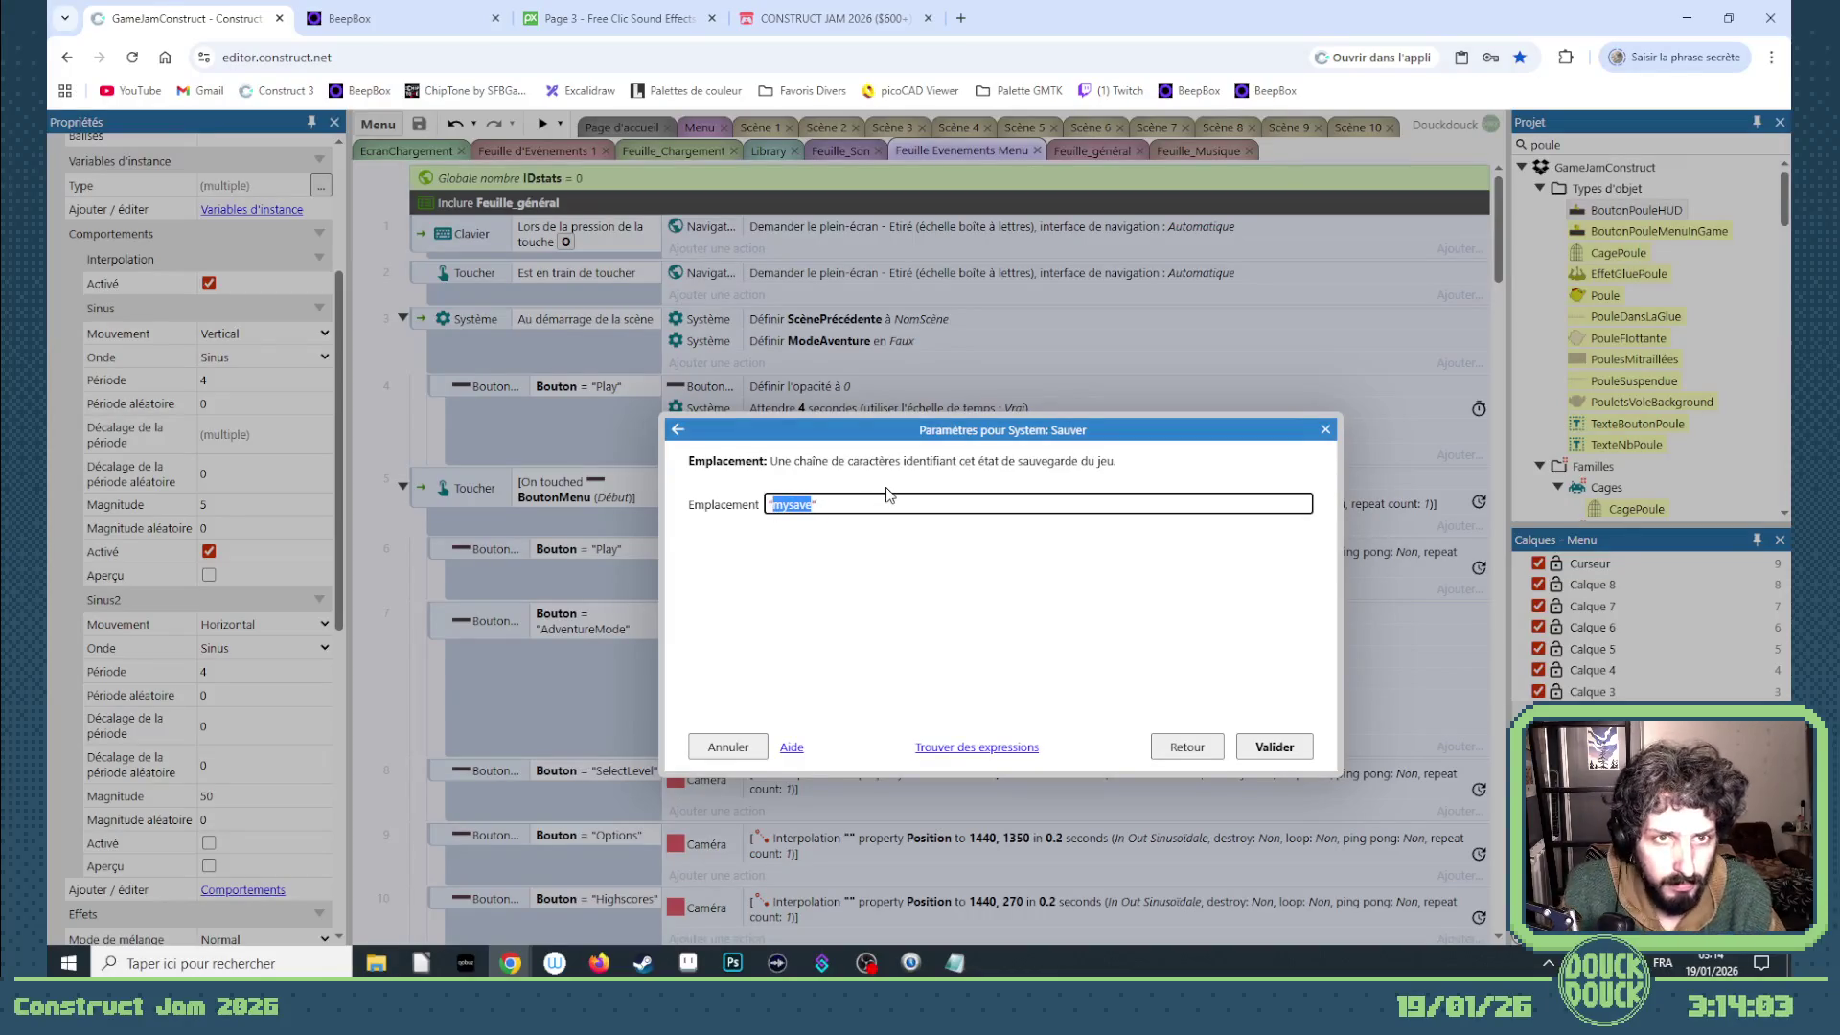
text("The_Bloody_Chick)
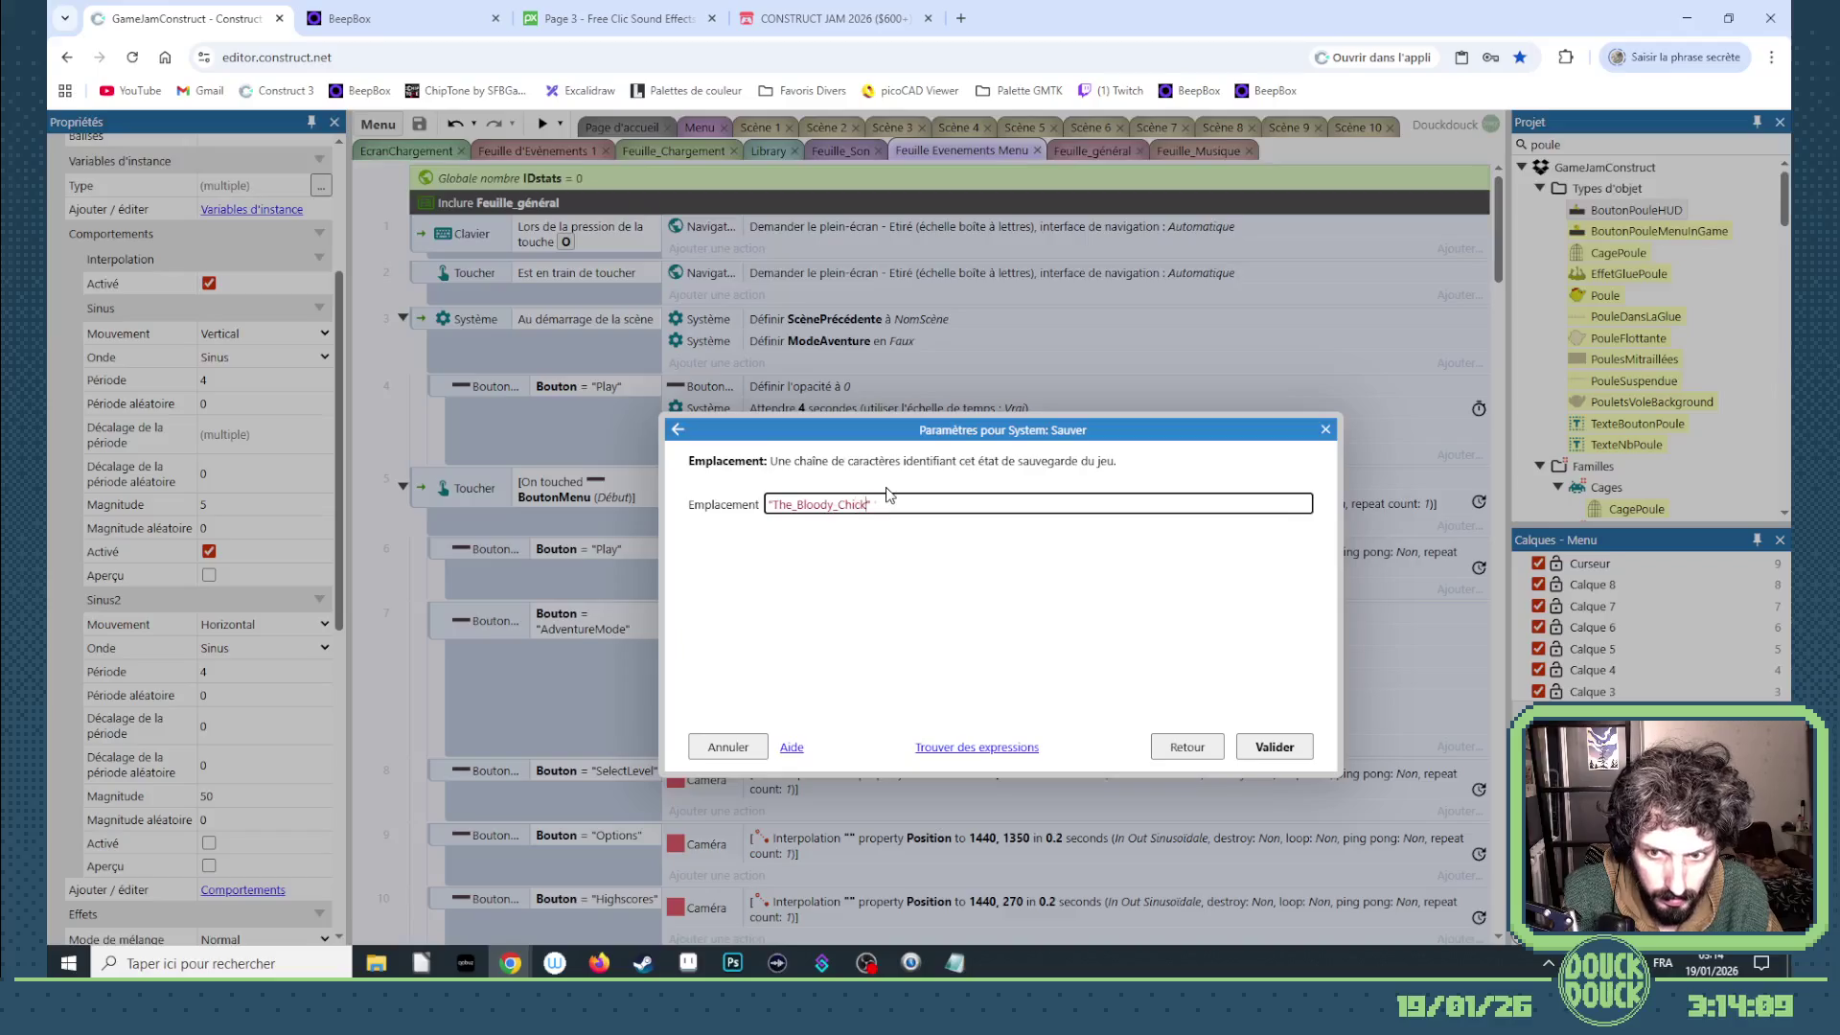
text(en_Escape)
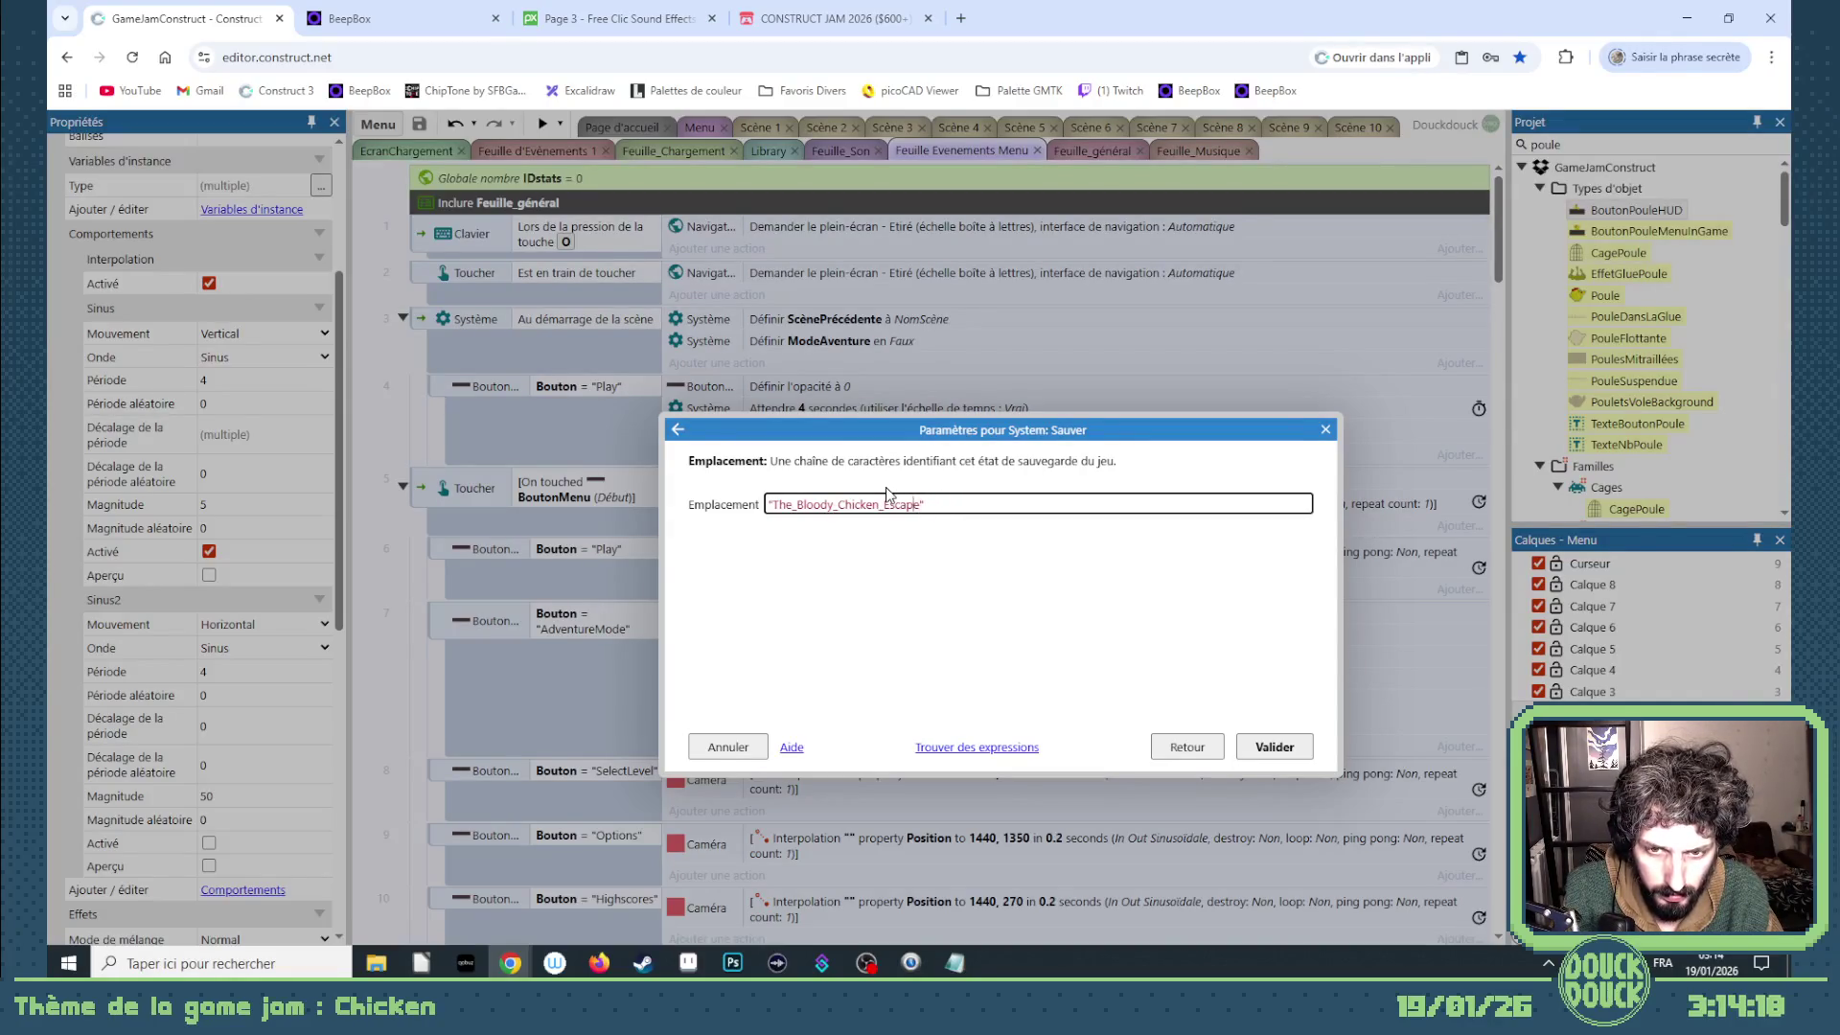
text(Save_)
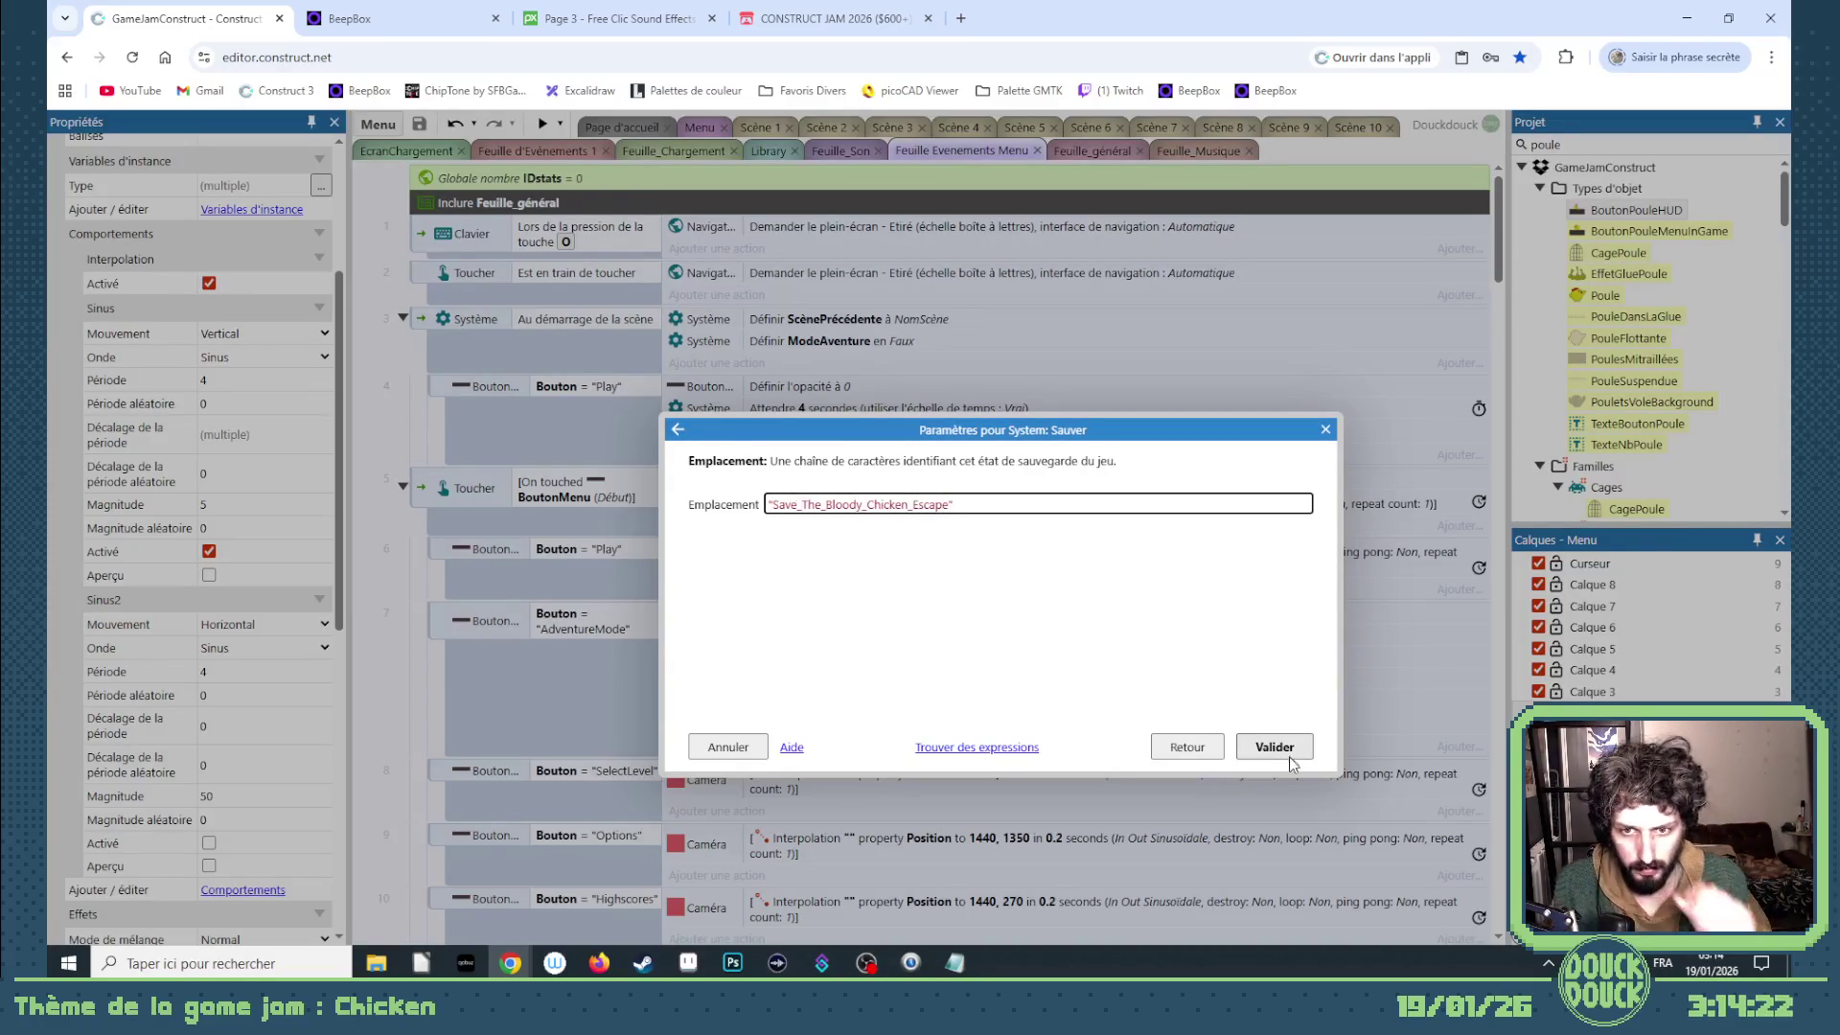
click(1274, 747)
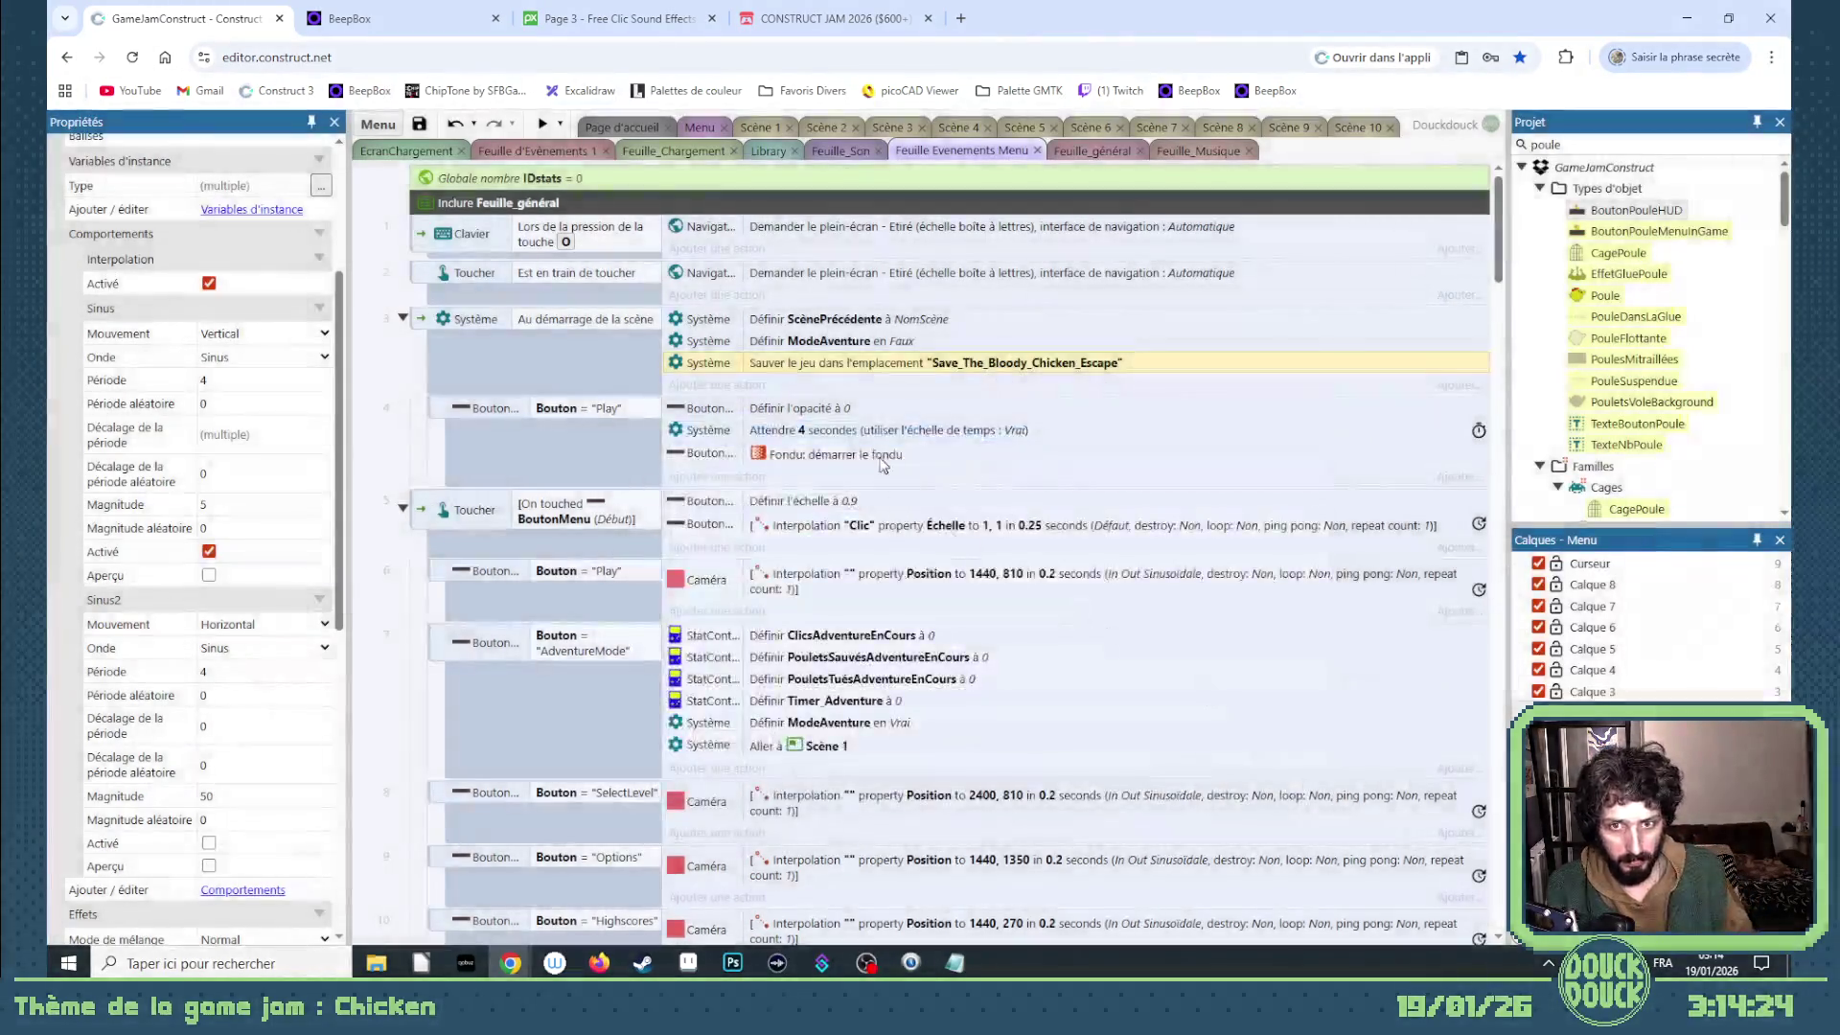
double_click(873, 370)
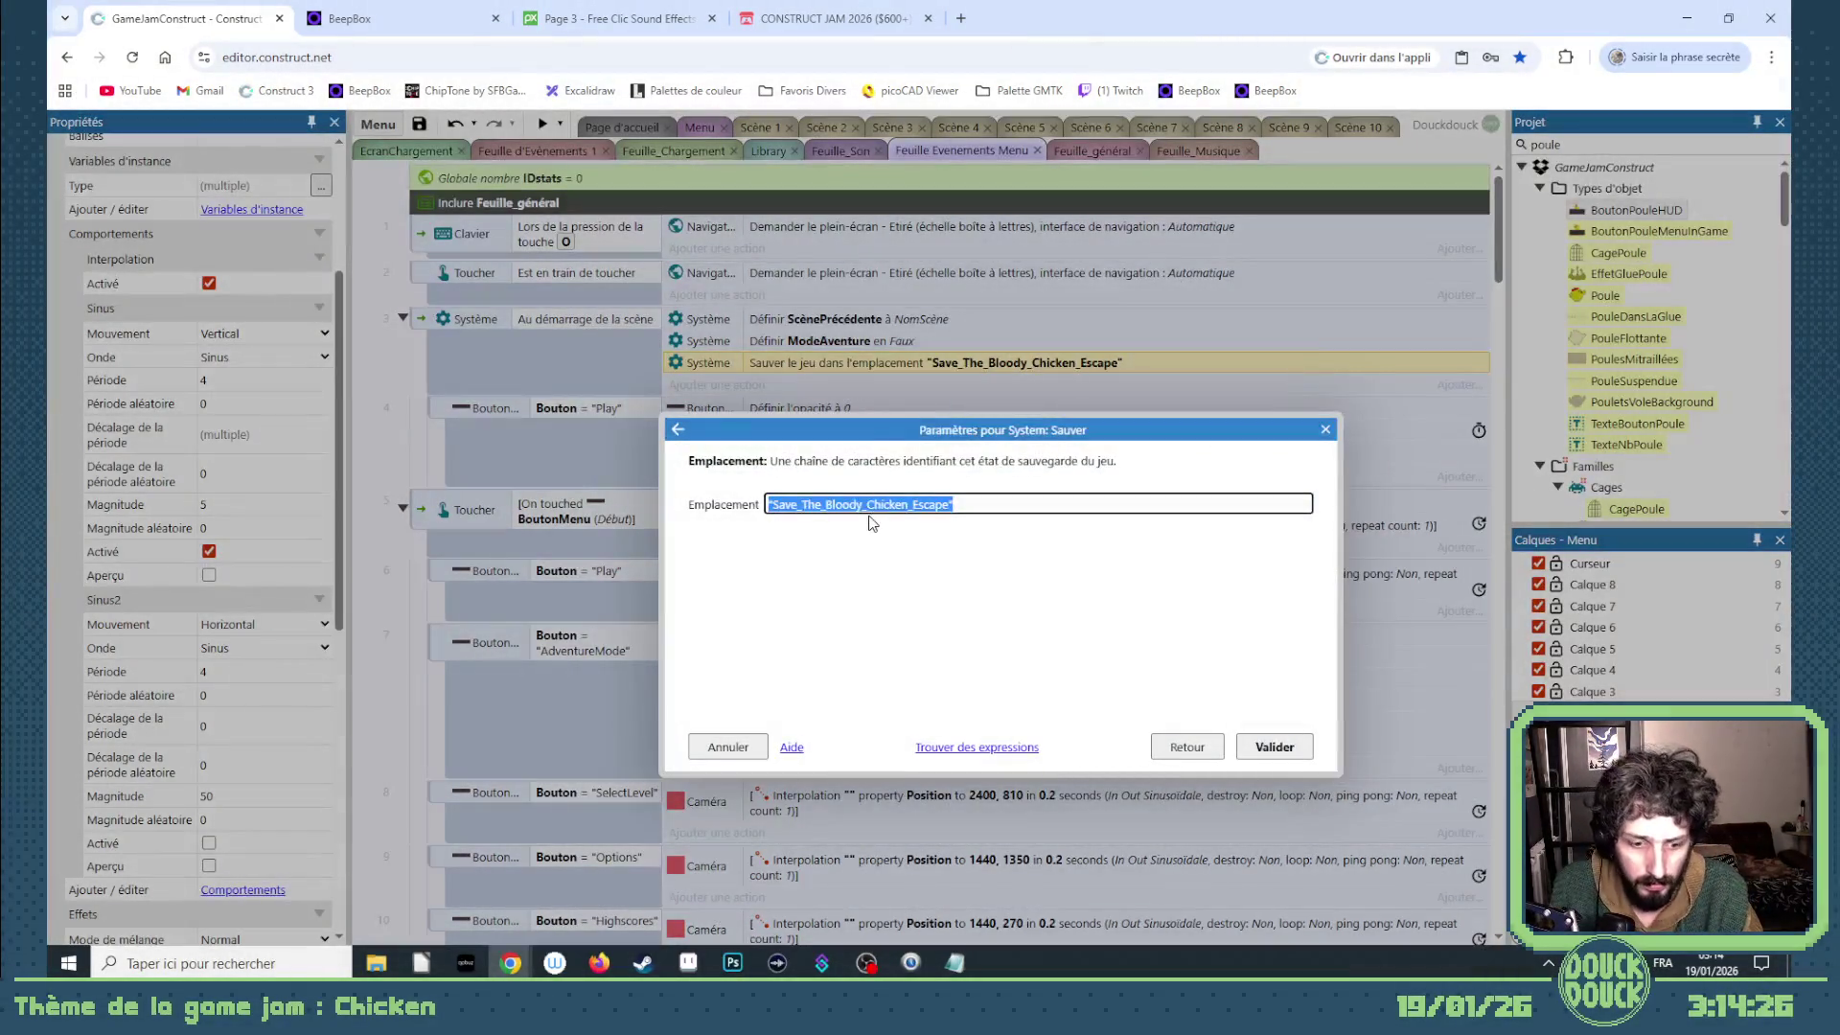
click(1288, 742)
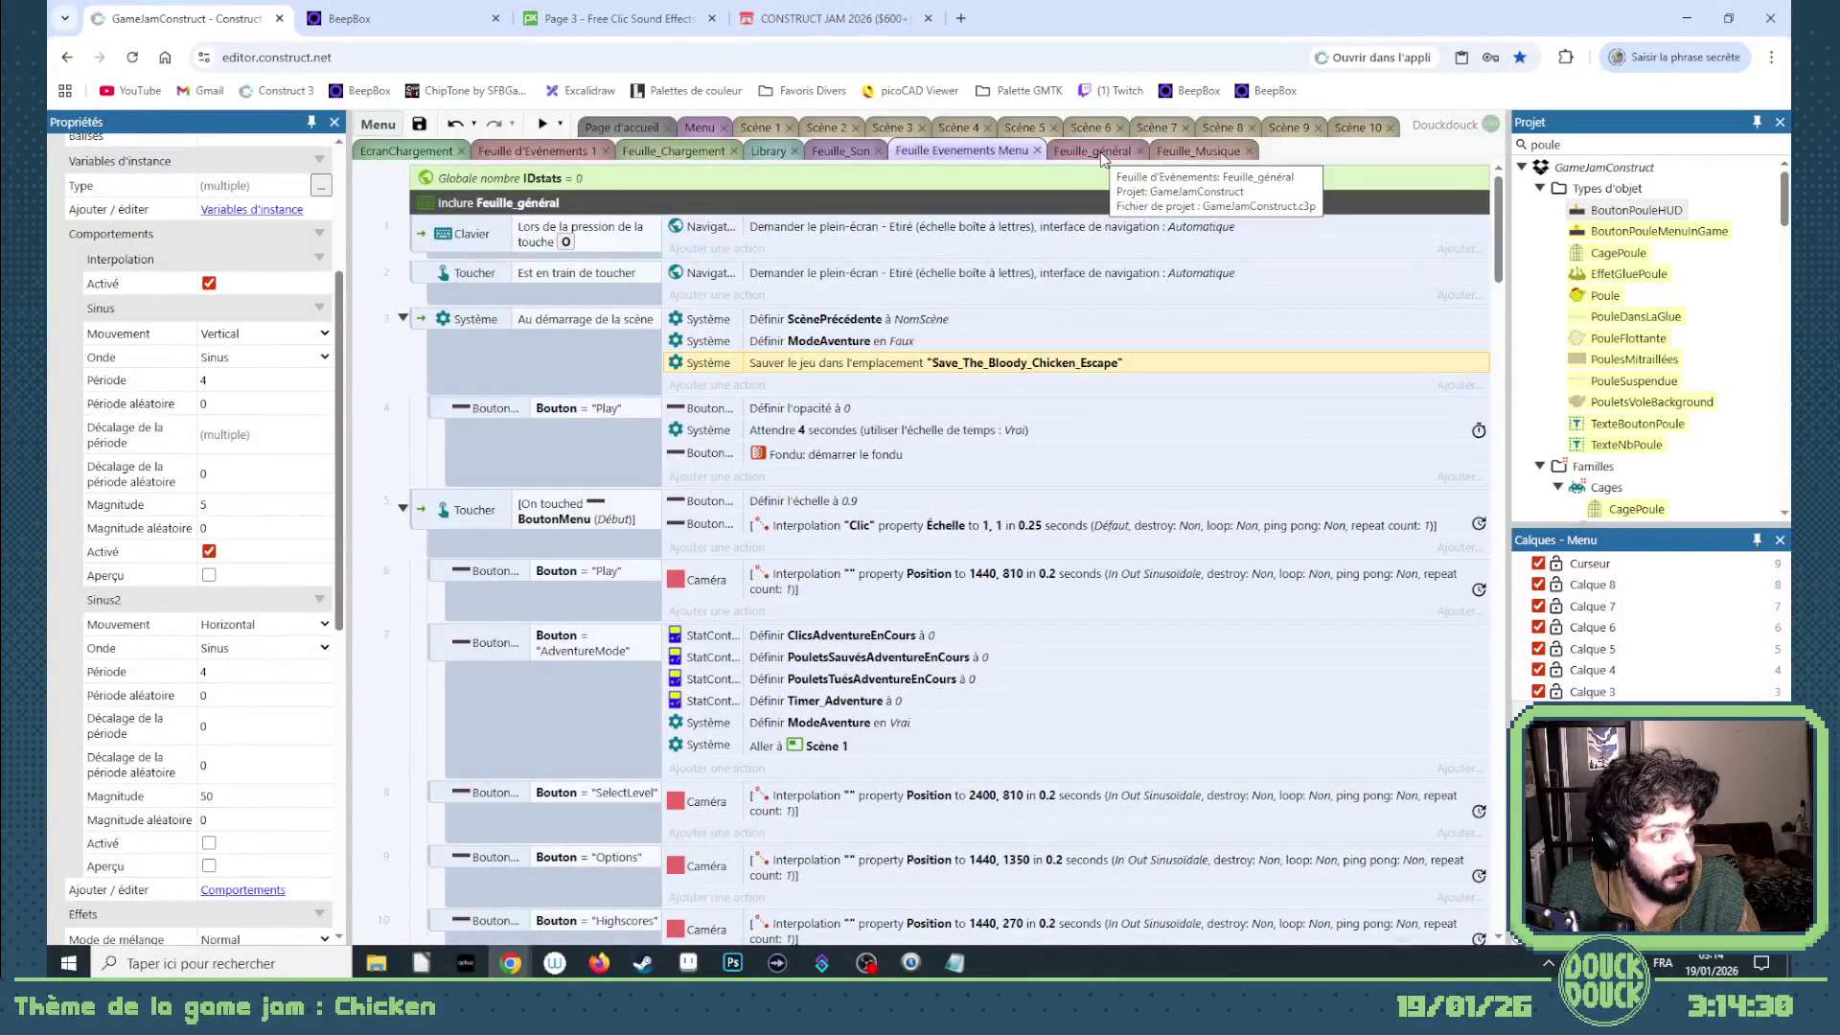
- On the Feuille_Chargement loader-complete event, try adding a System condition and abandon it
click(1099, 150)
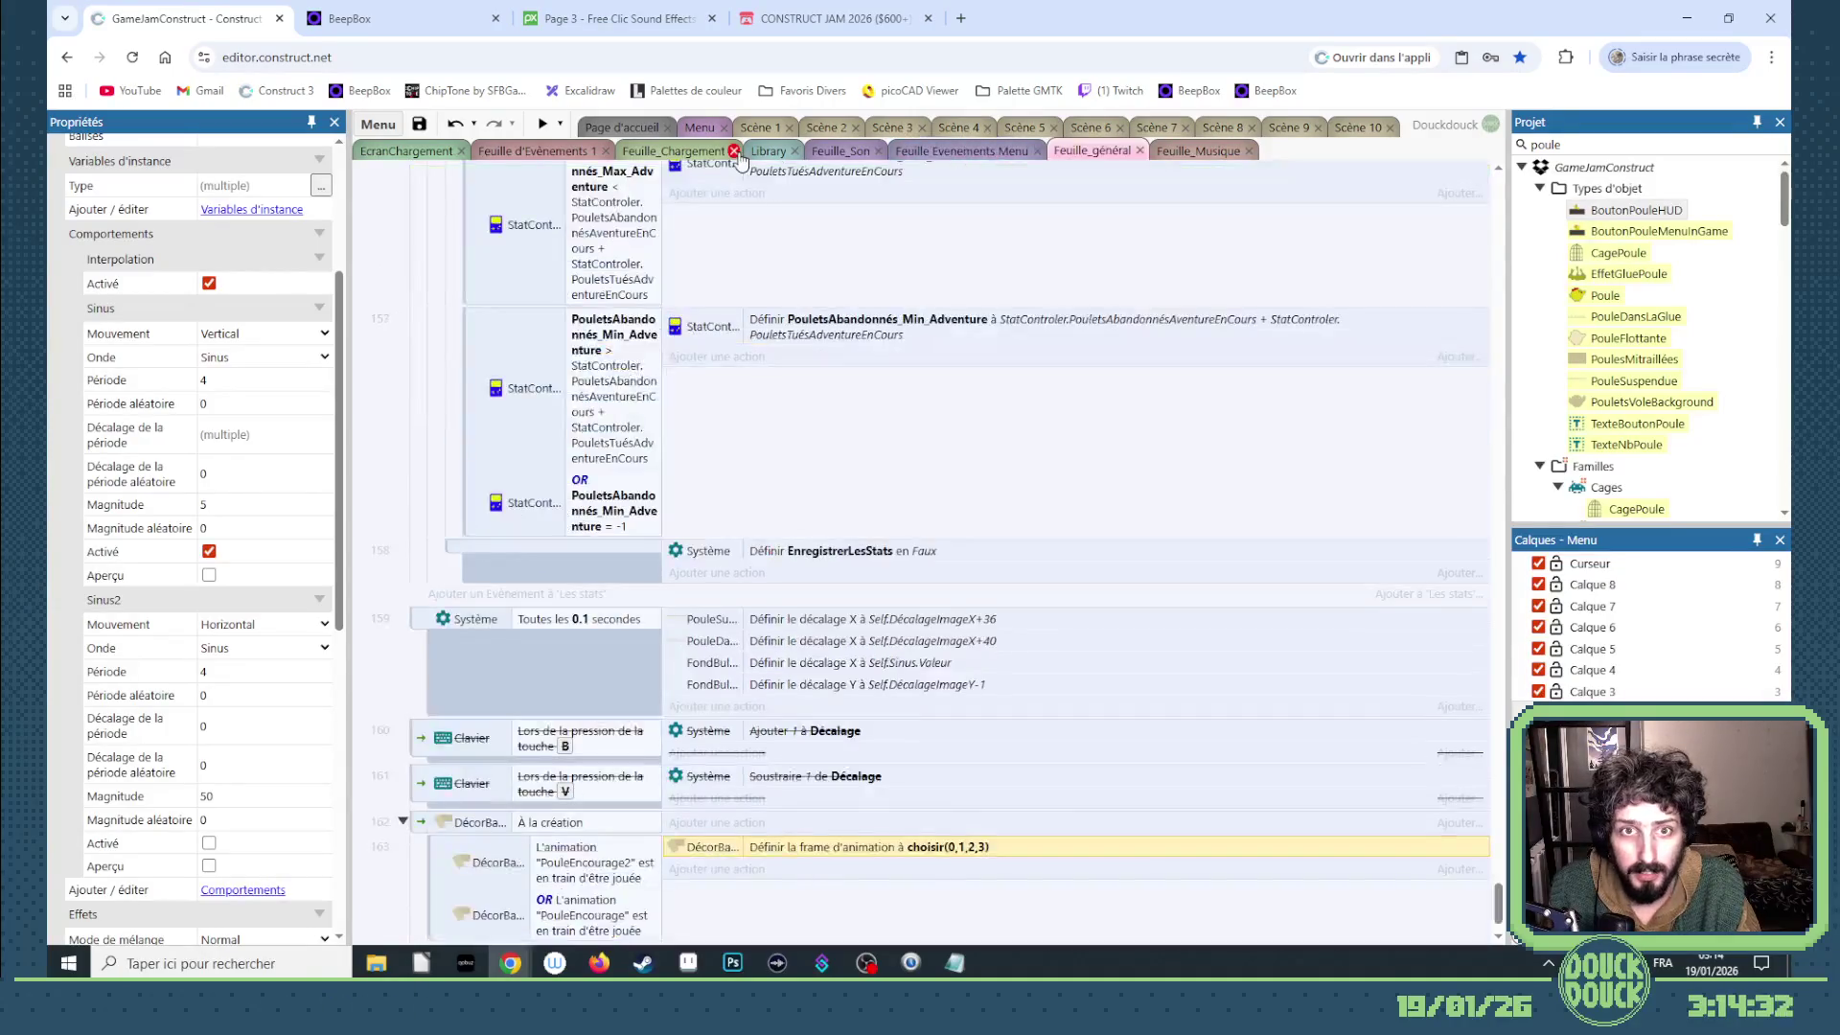
click(655, 153)
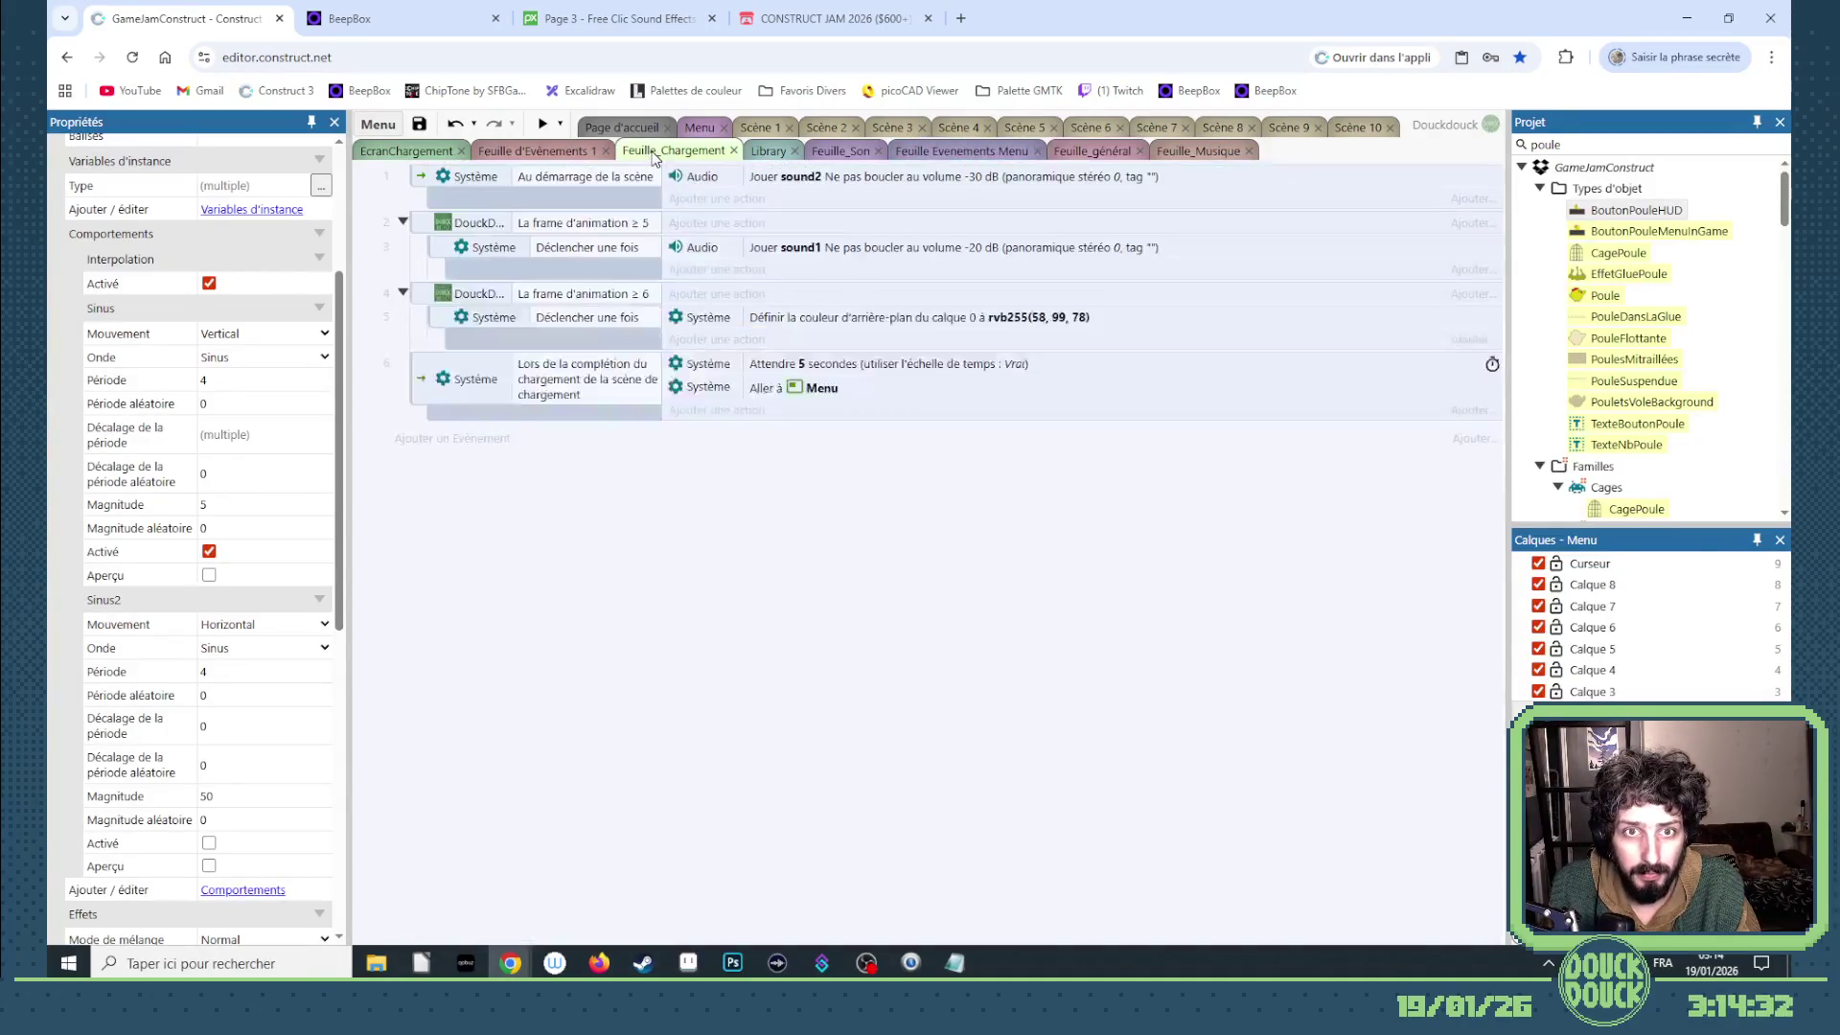
right_click(424, 389)
mouse_move(471, 400)
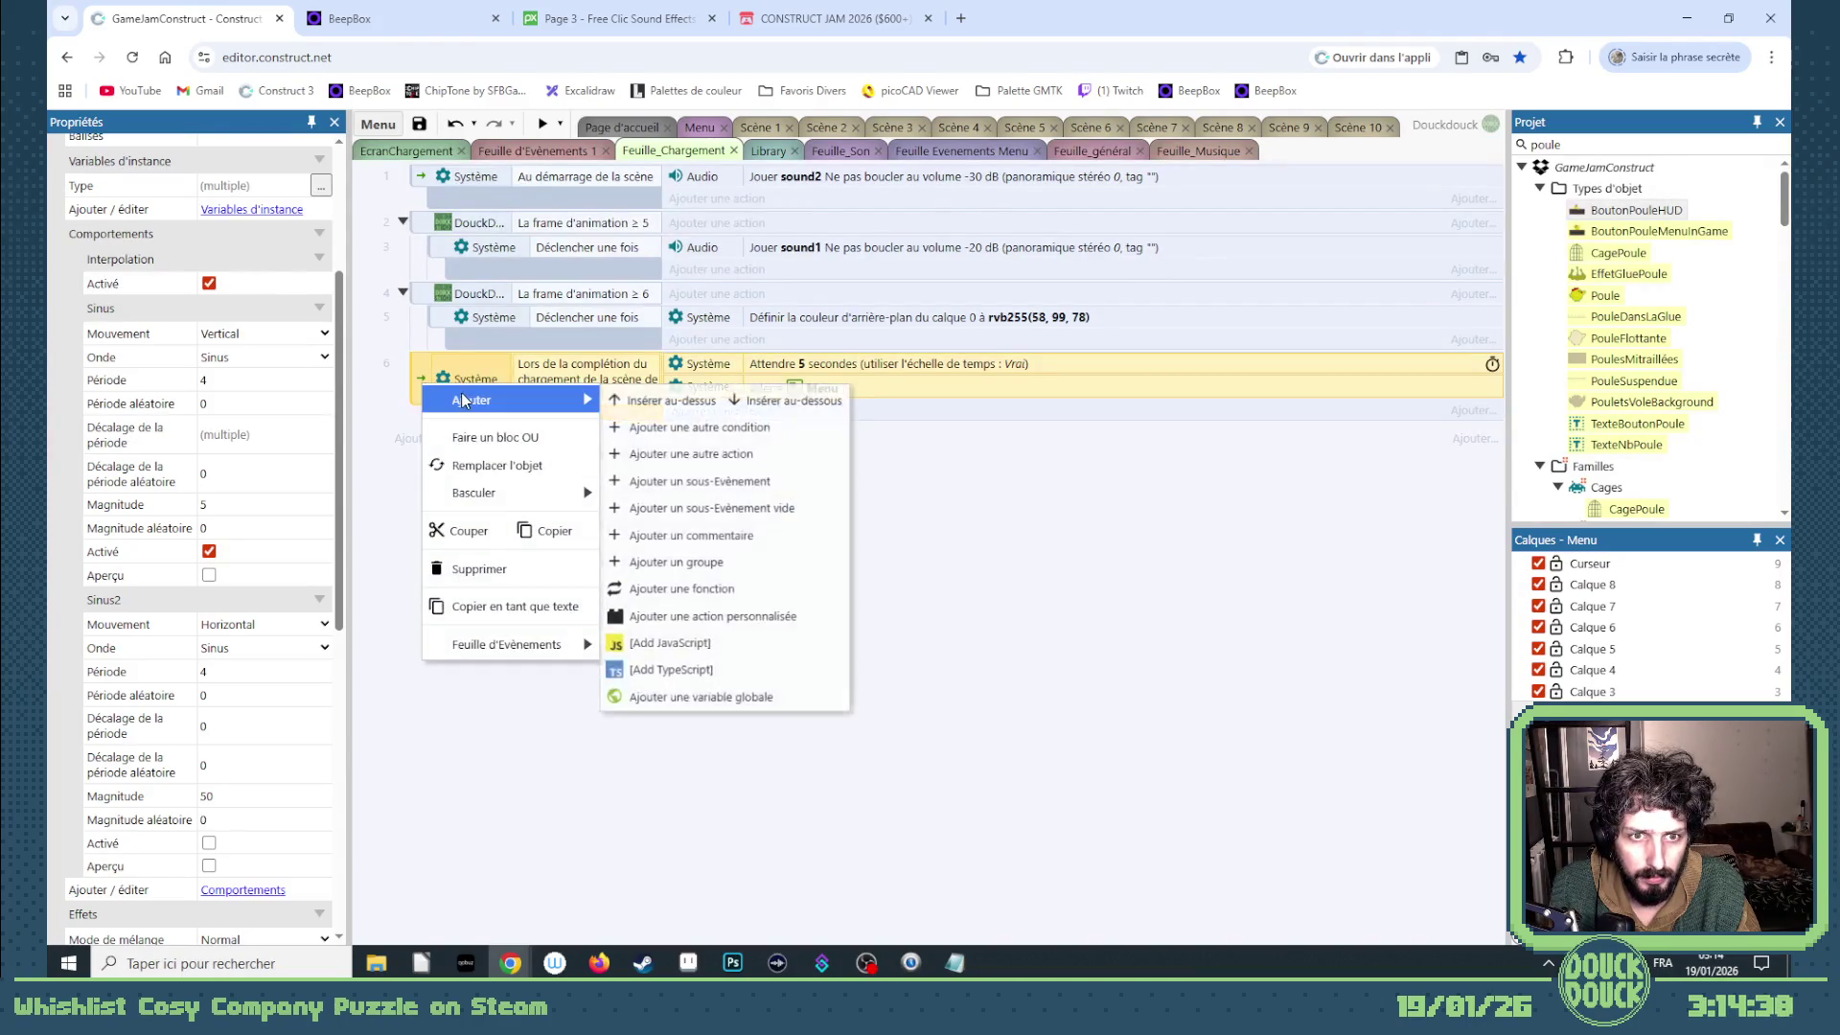
click(778, 488)
double_click(822, 503)
scroll(910, 638, down, 2)
scroll(957, 642, down, 3)
scroll(983, 639, down, 3)
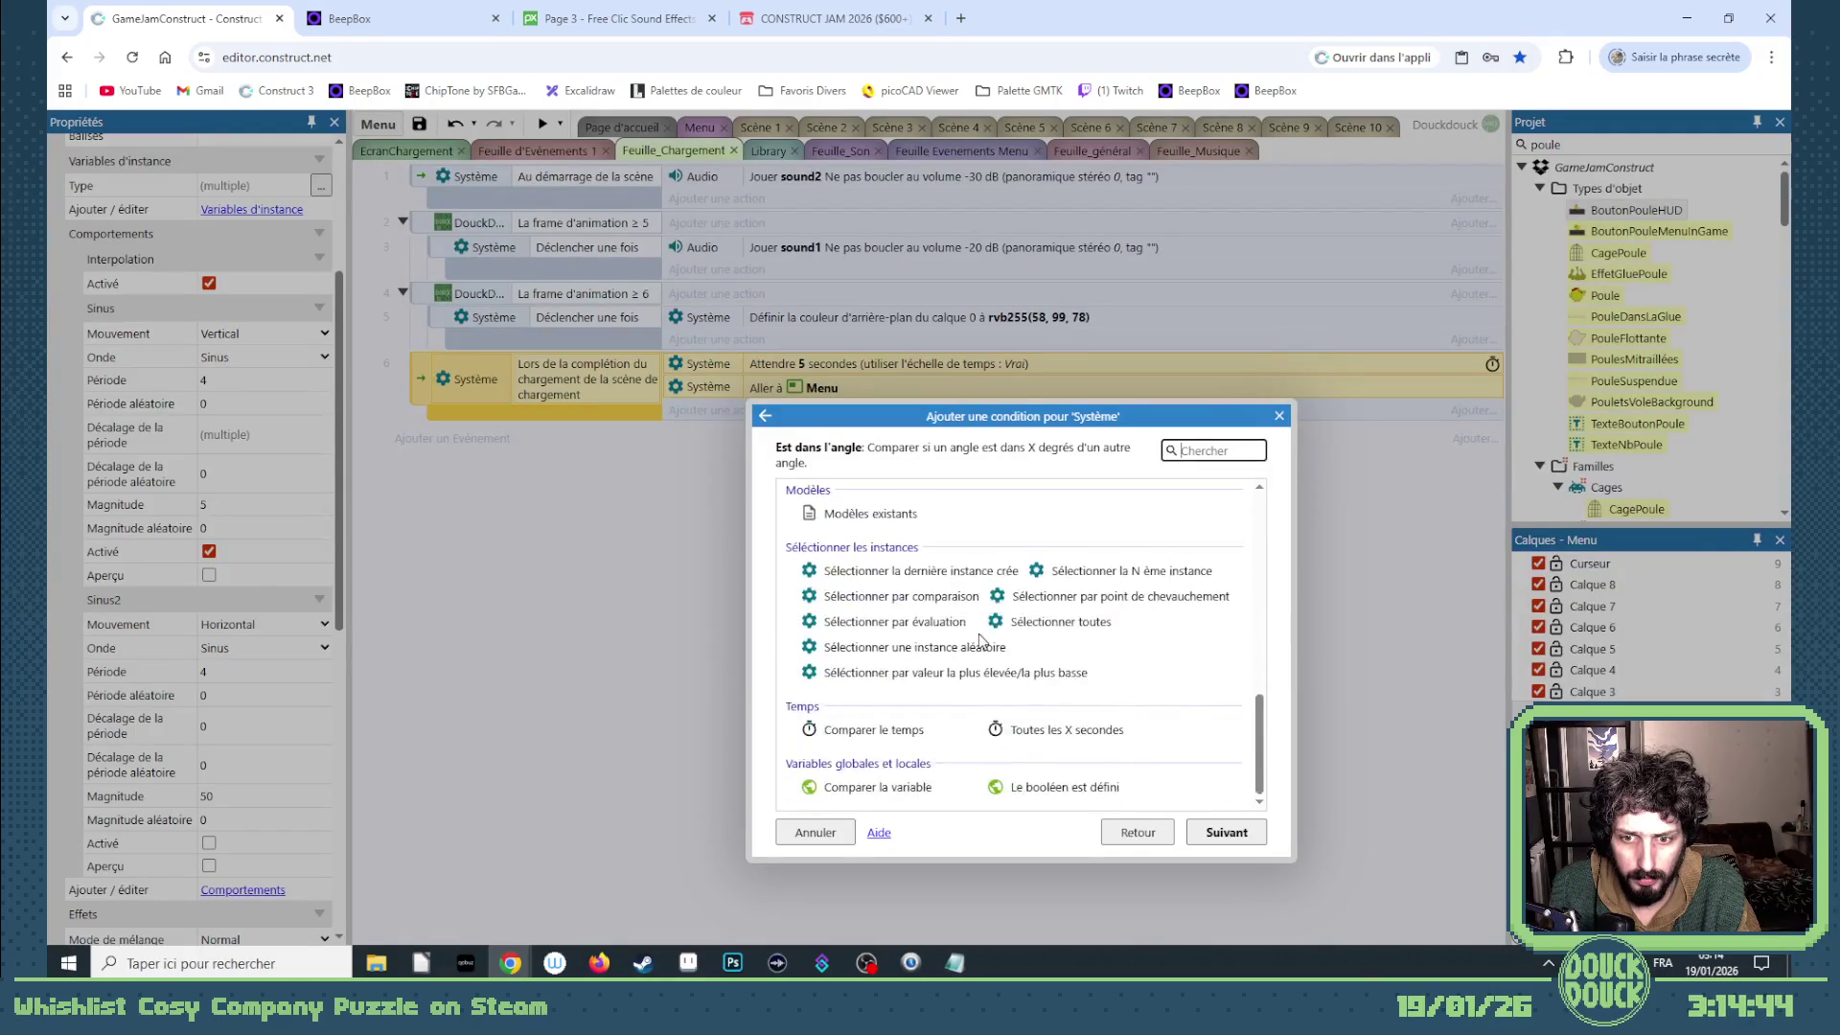
scroll(992, 657, up, 3)
scroll(1117, 573, up, 1)
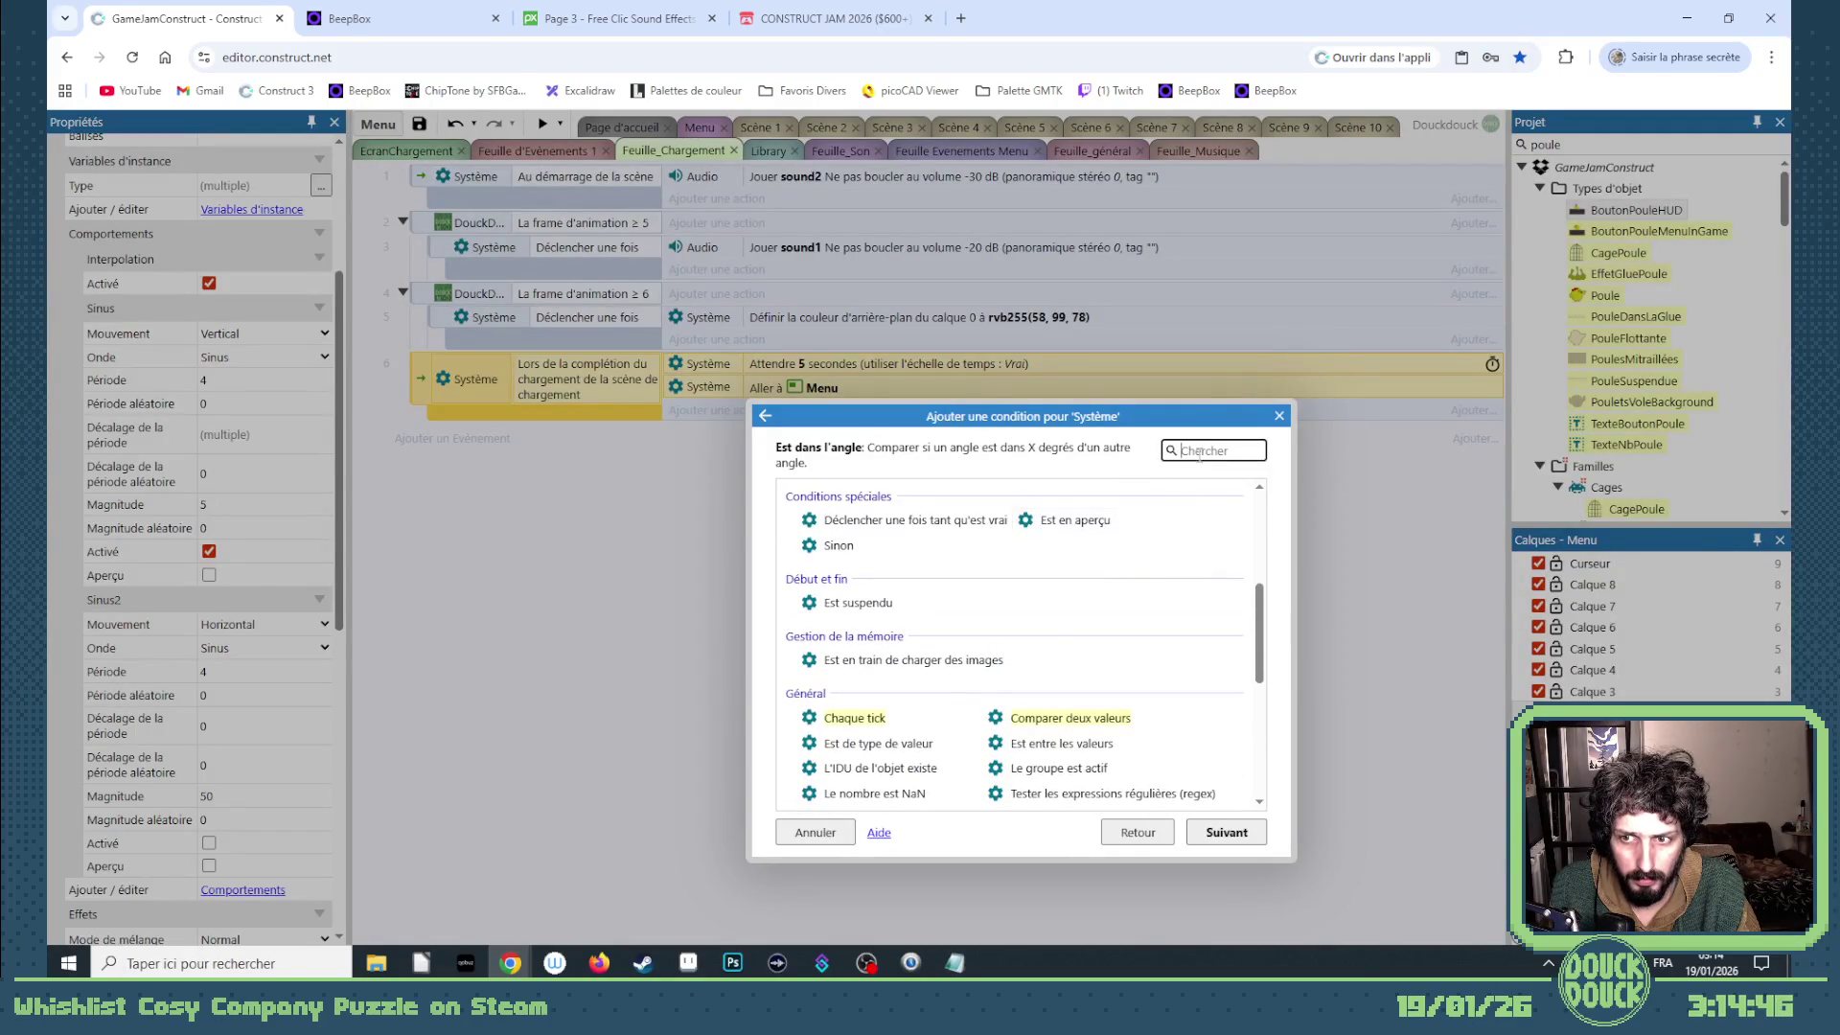
scroll(1128, 503, down, 2)
scroll(1092, 546, down, 1)
scroll(1049, 575, down, 1)
scroll(1038, 585, down, 1)
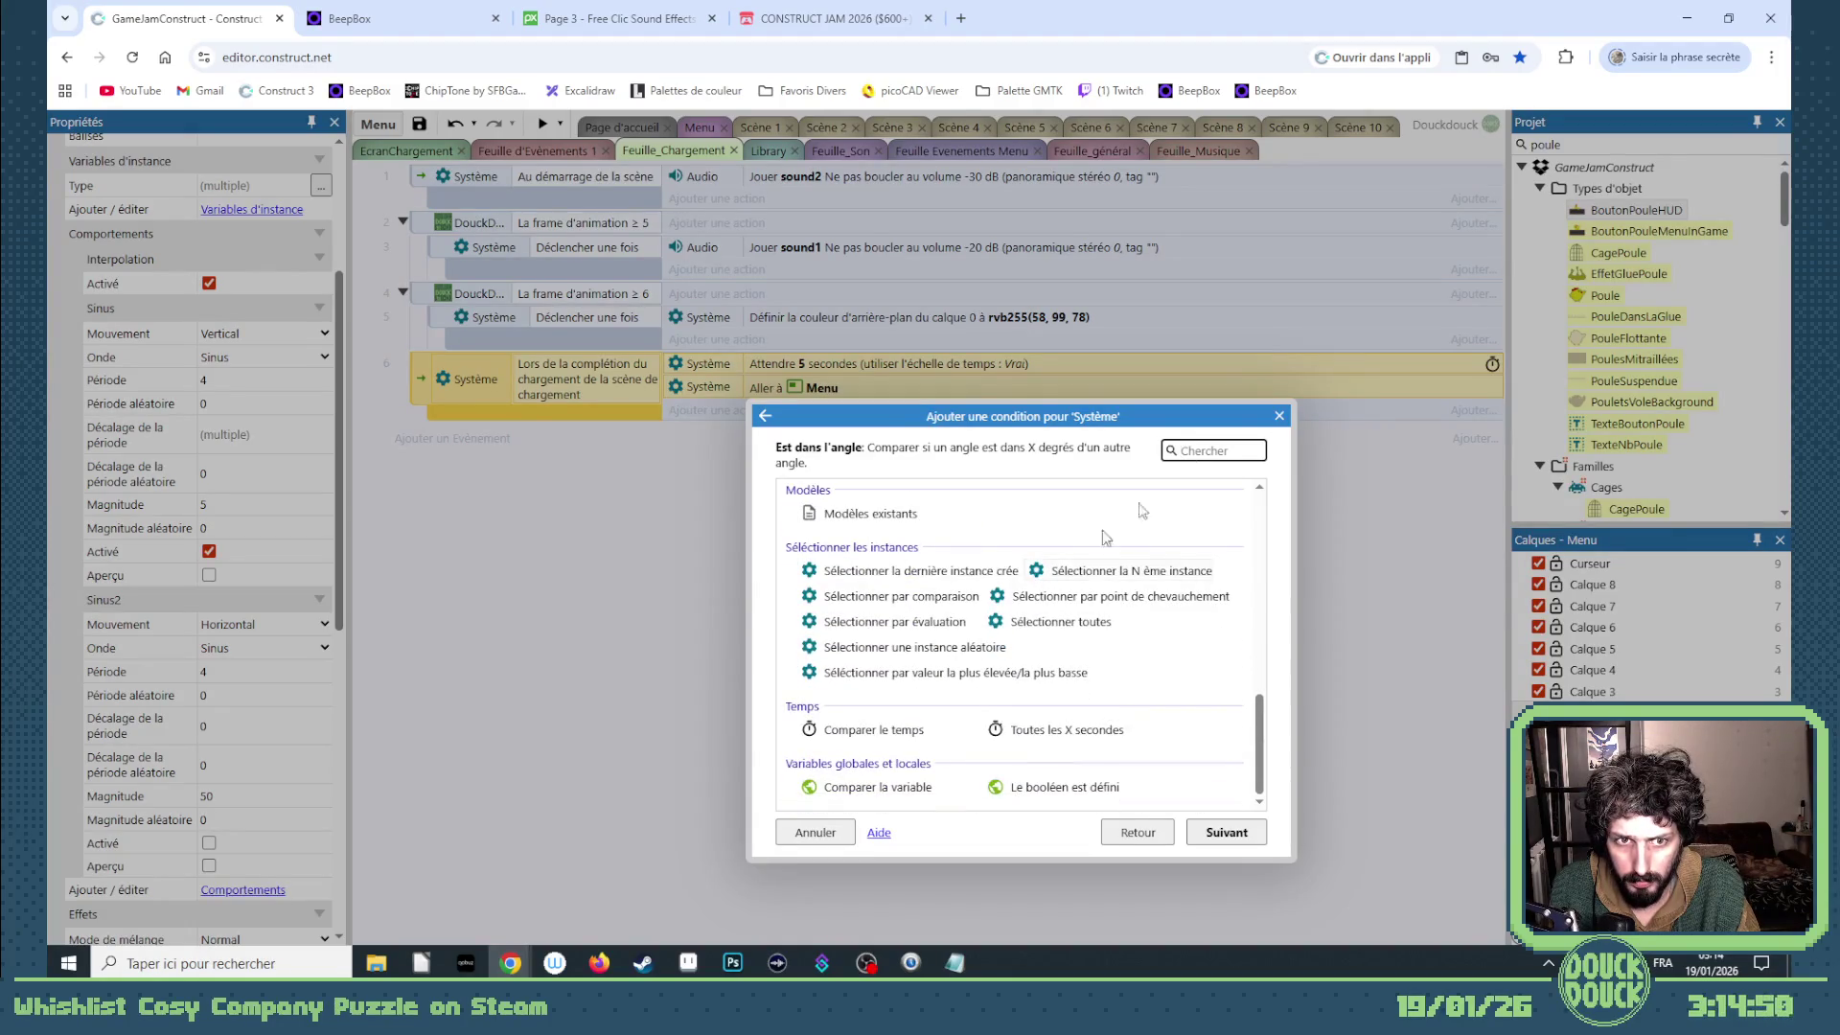
click(1277, 415)
click(460, 438)
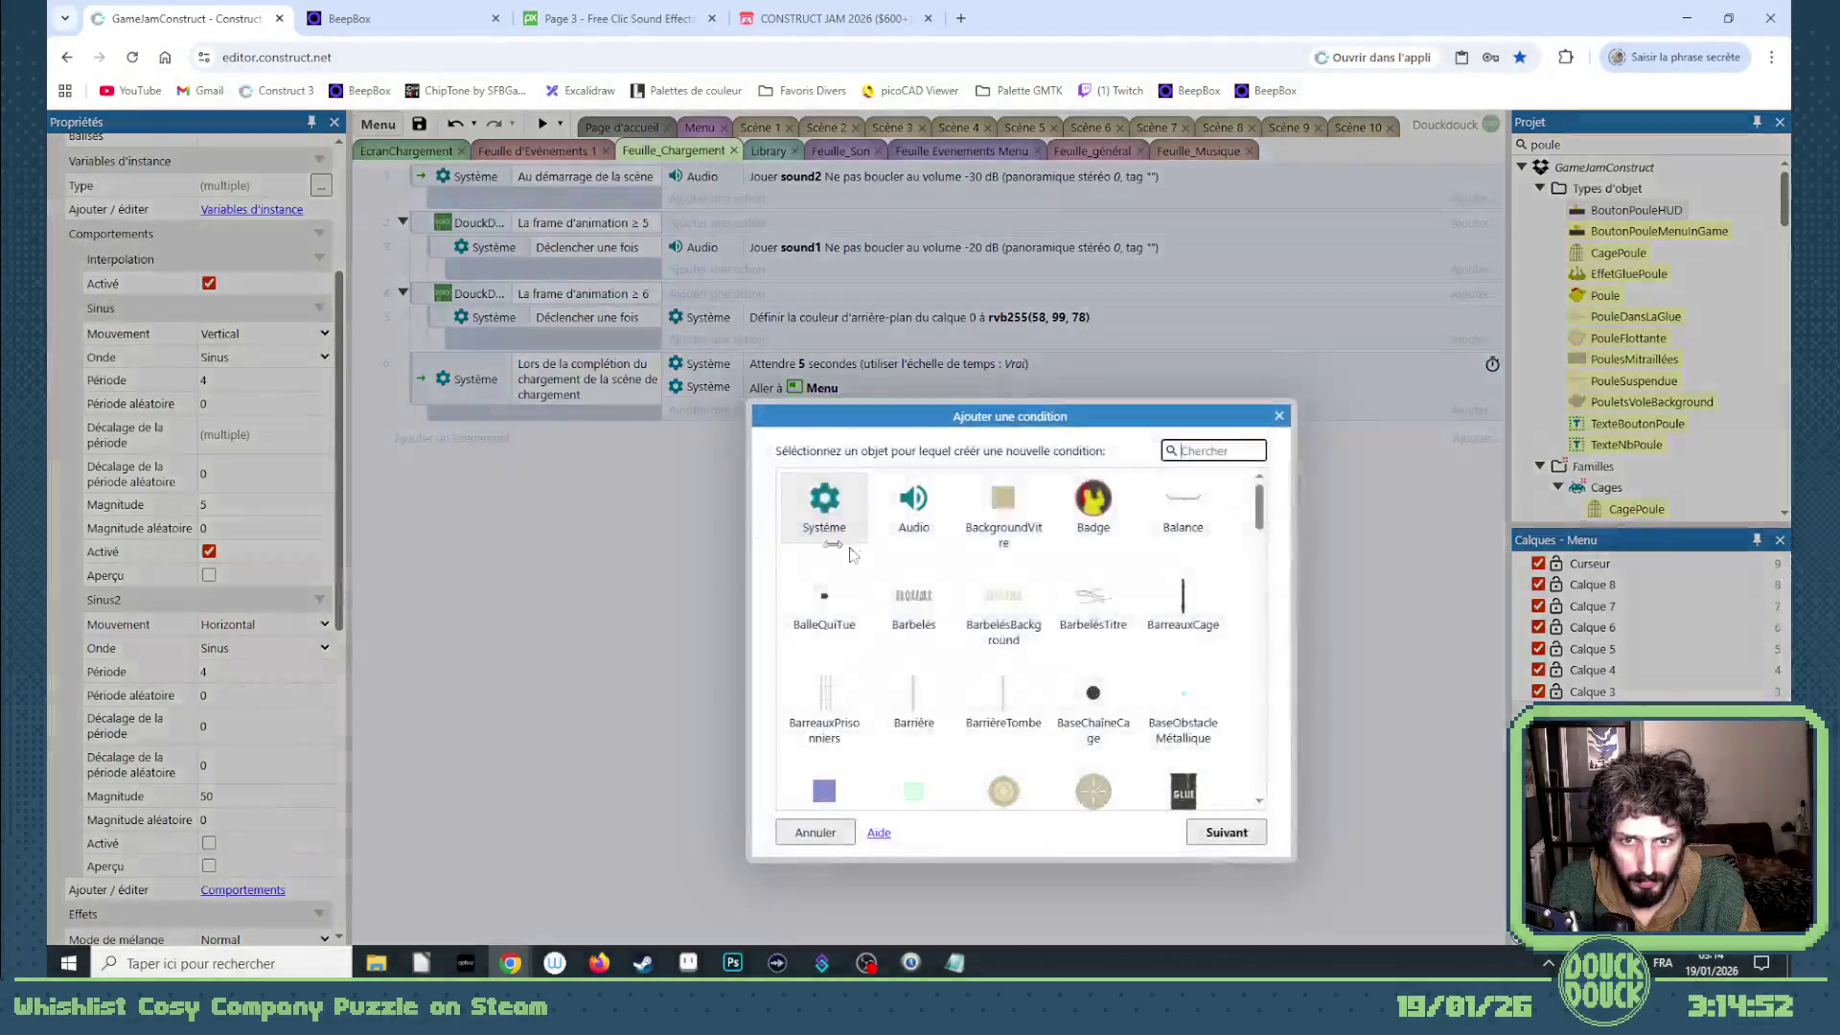
double_click(824, 507)
scroll(991, 625, down, 3)
scroll(991, 629, down, 1)
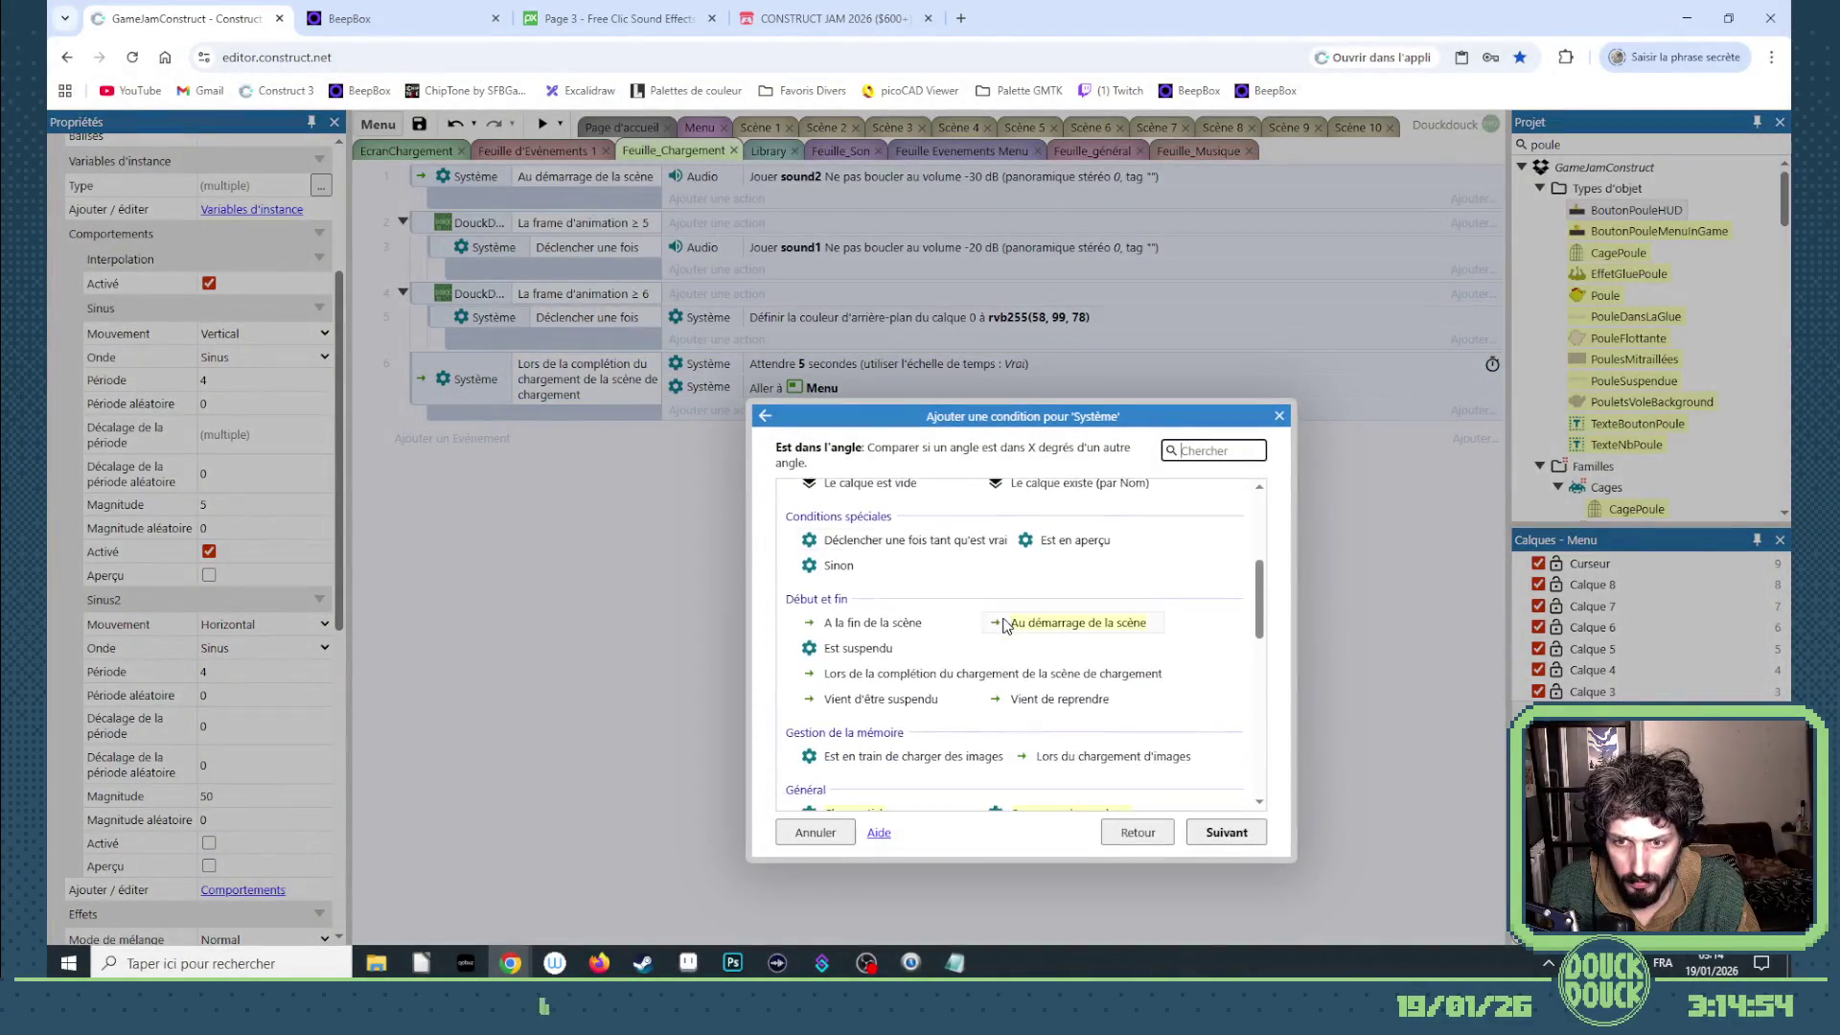
scroll(987, 631, down, 1)
scroll(989, 630, down, 2)
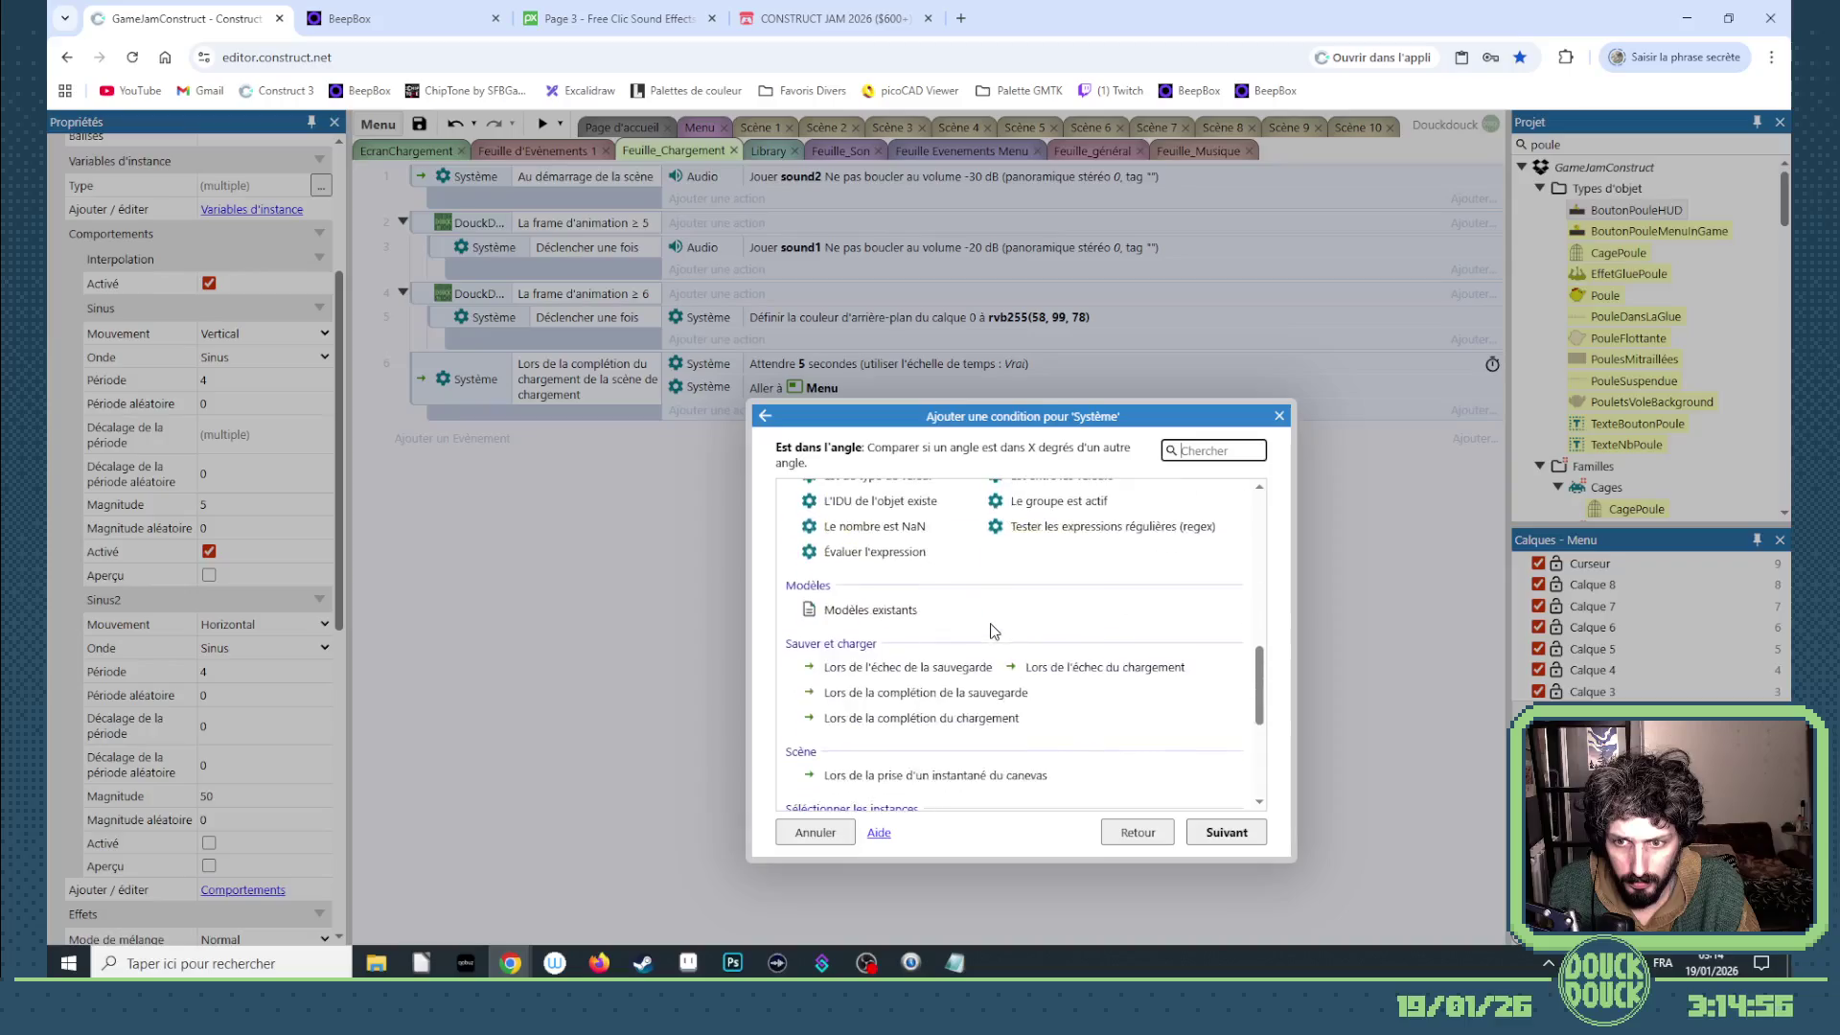
scroll(985, 628, down, 1)
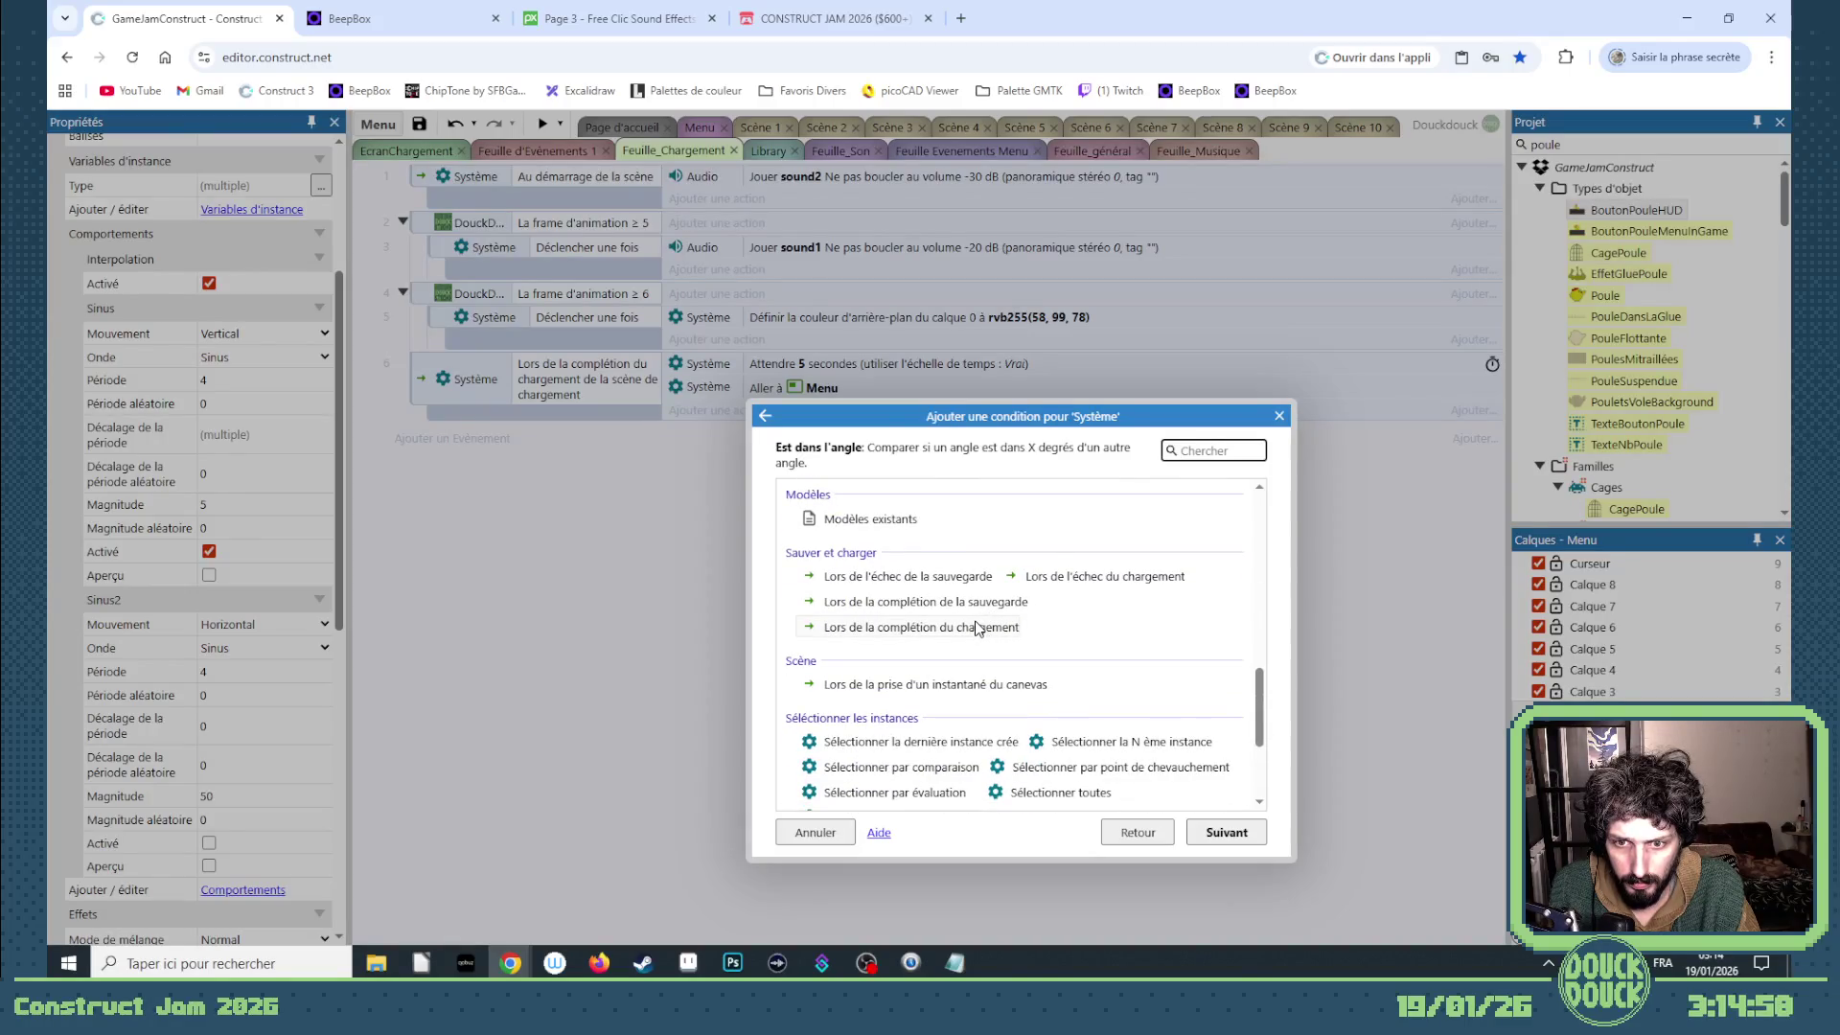
click(1284, 417)
- Add a Charger action from slot "Save_The_Bloody_Chicken_Escape", placed before the go-to-Menu action
click(740, 411)
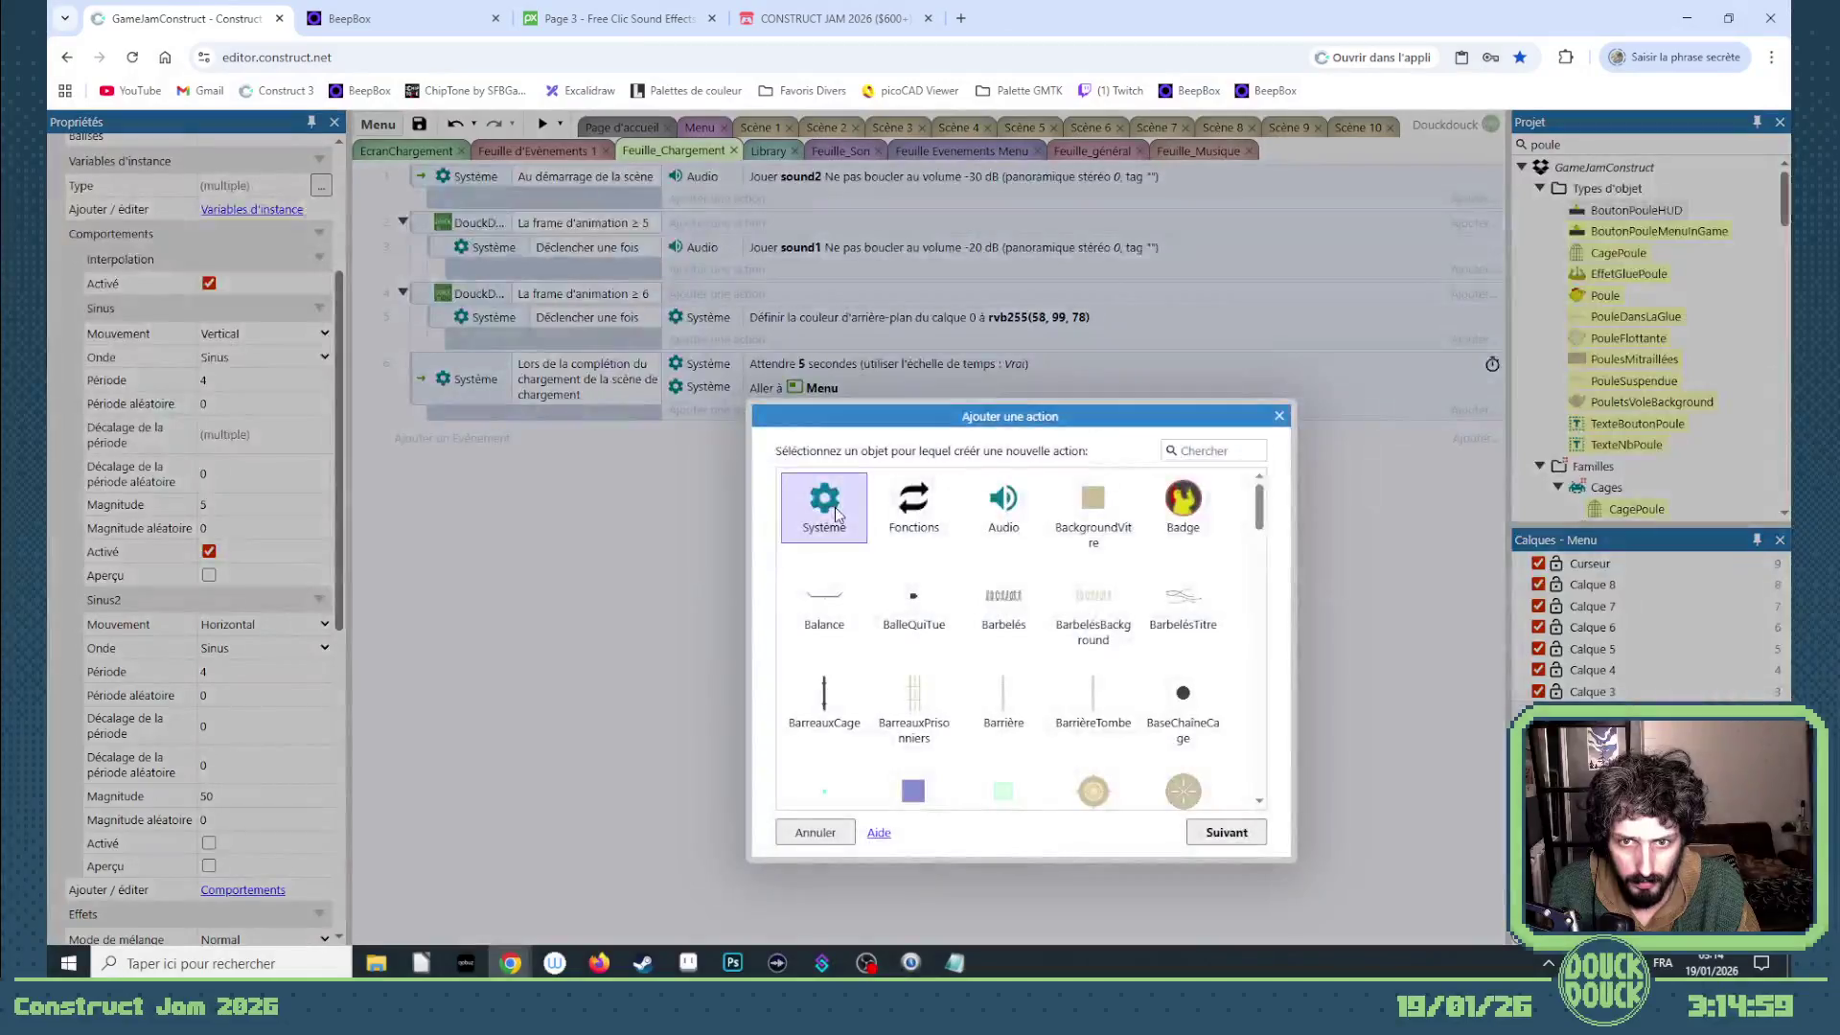
double_click(823, 506)
scroll(916, 637, down, 1)
text(ch)
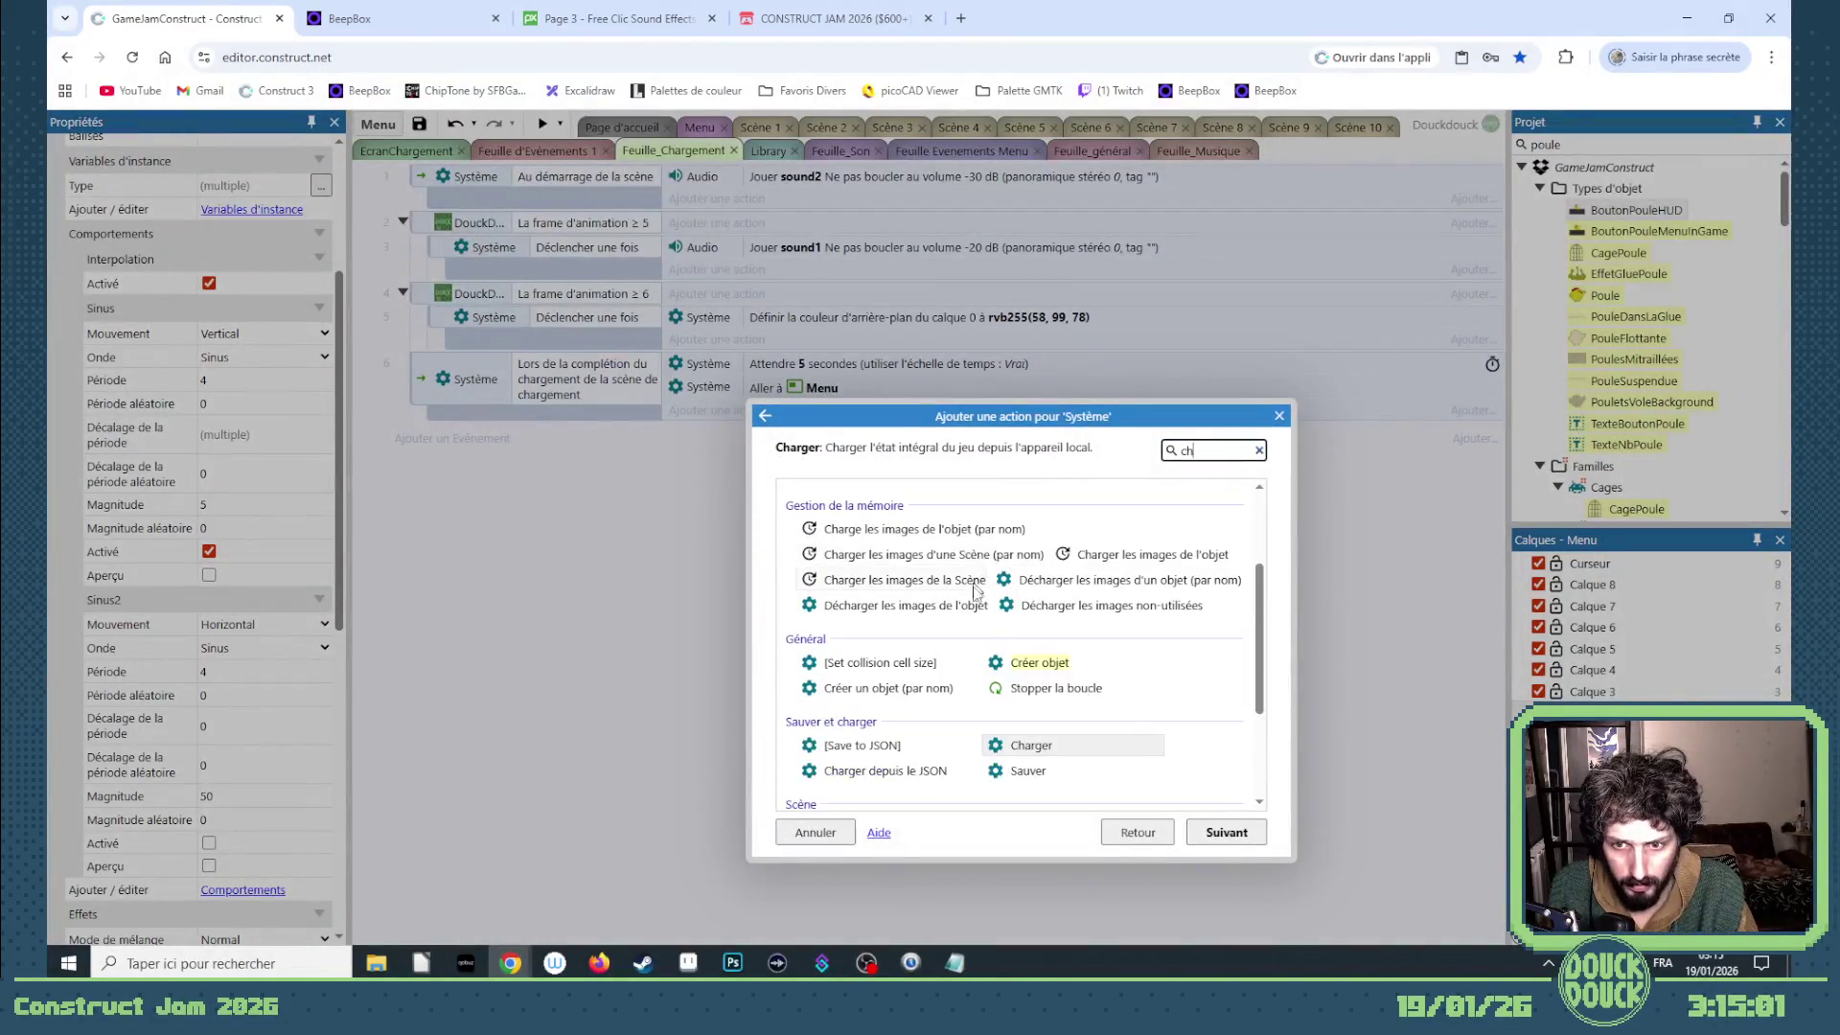
double_click(1030, 739)
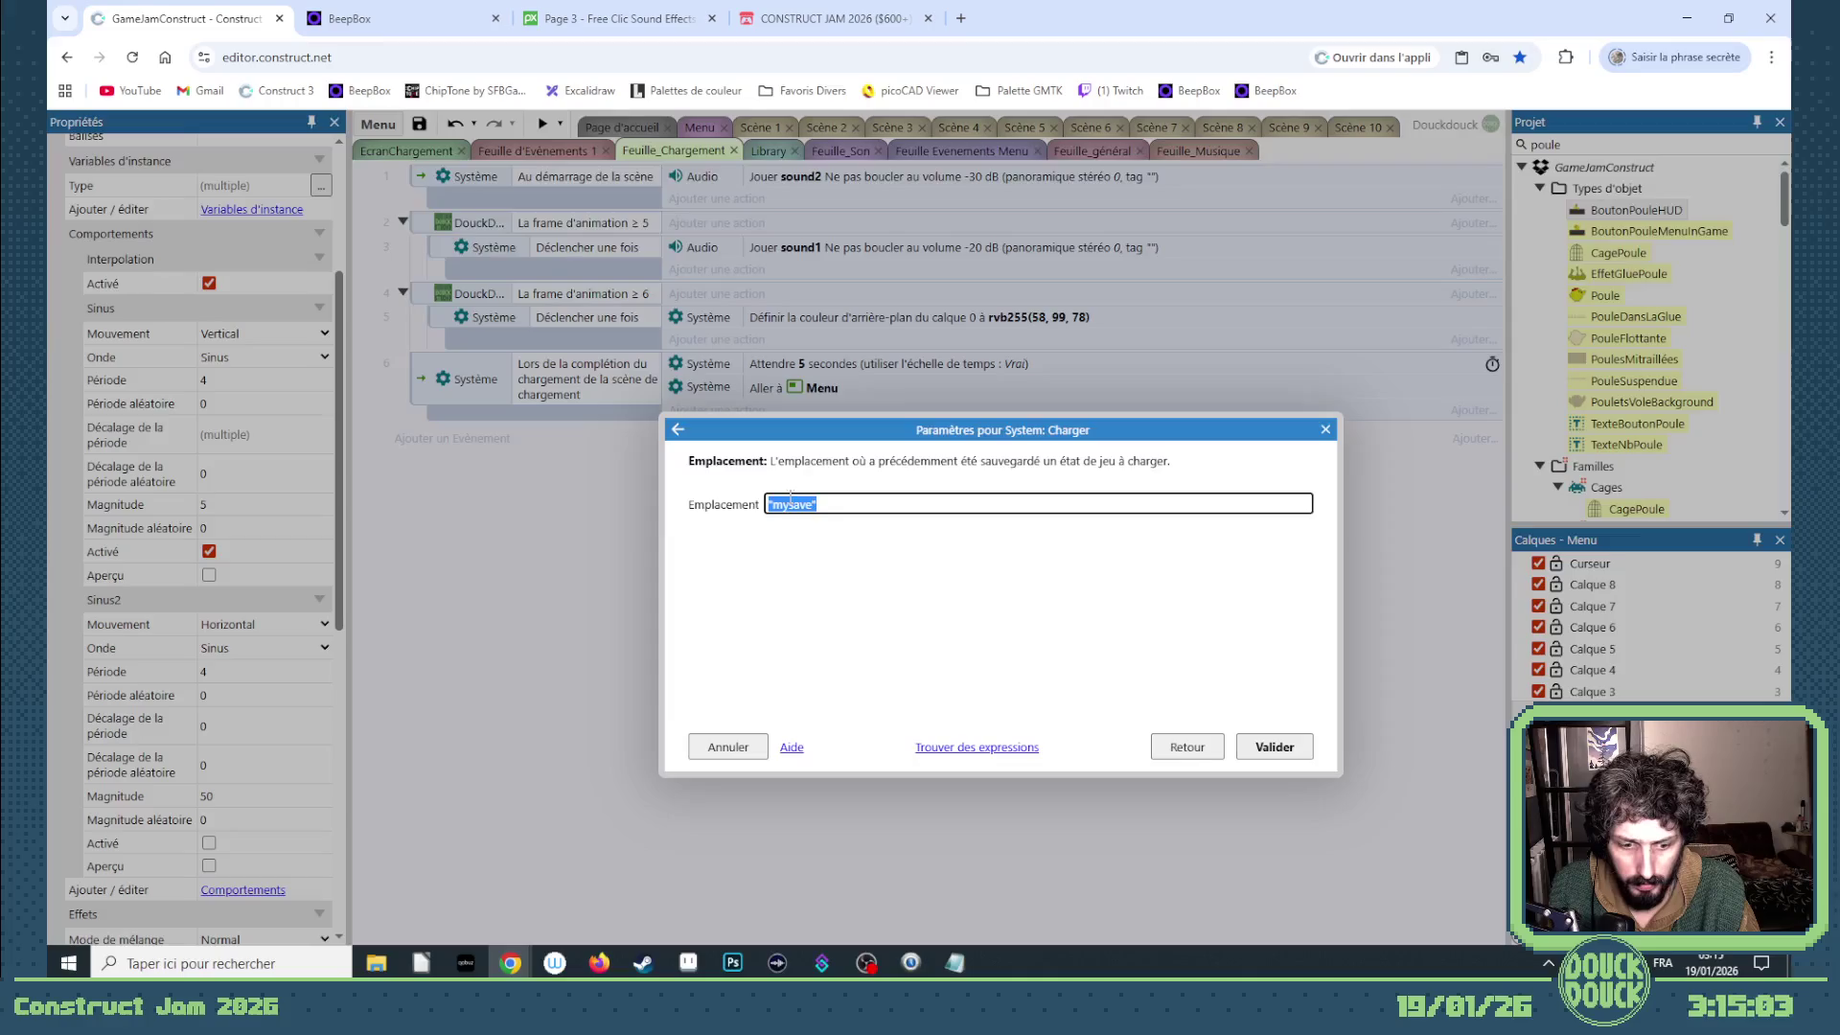
text("Save_The_Bloody_Chicken_Escape")
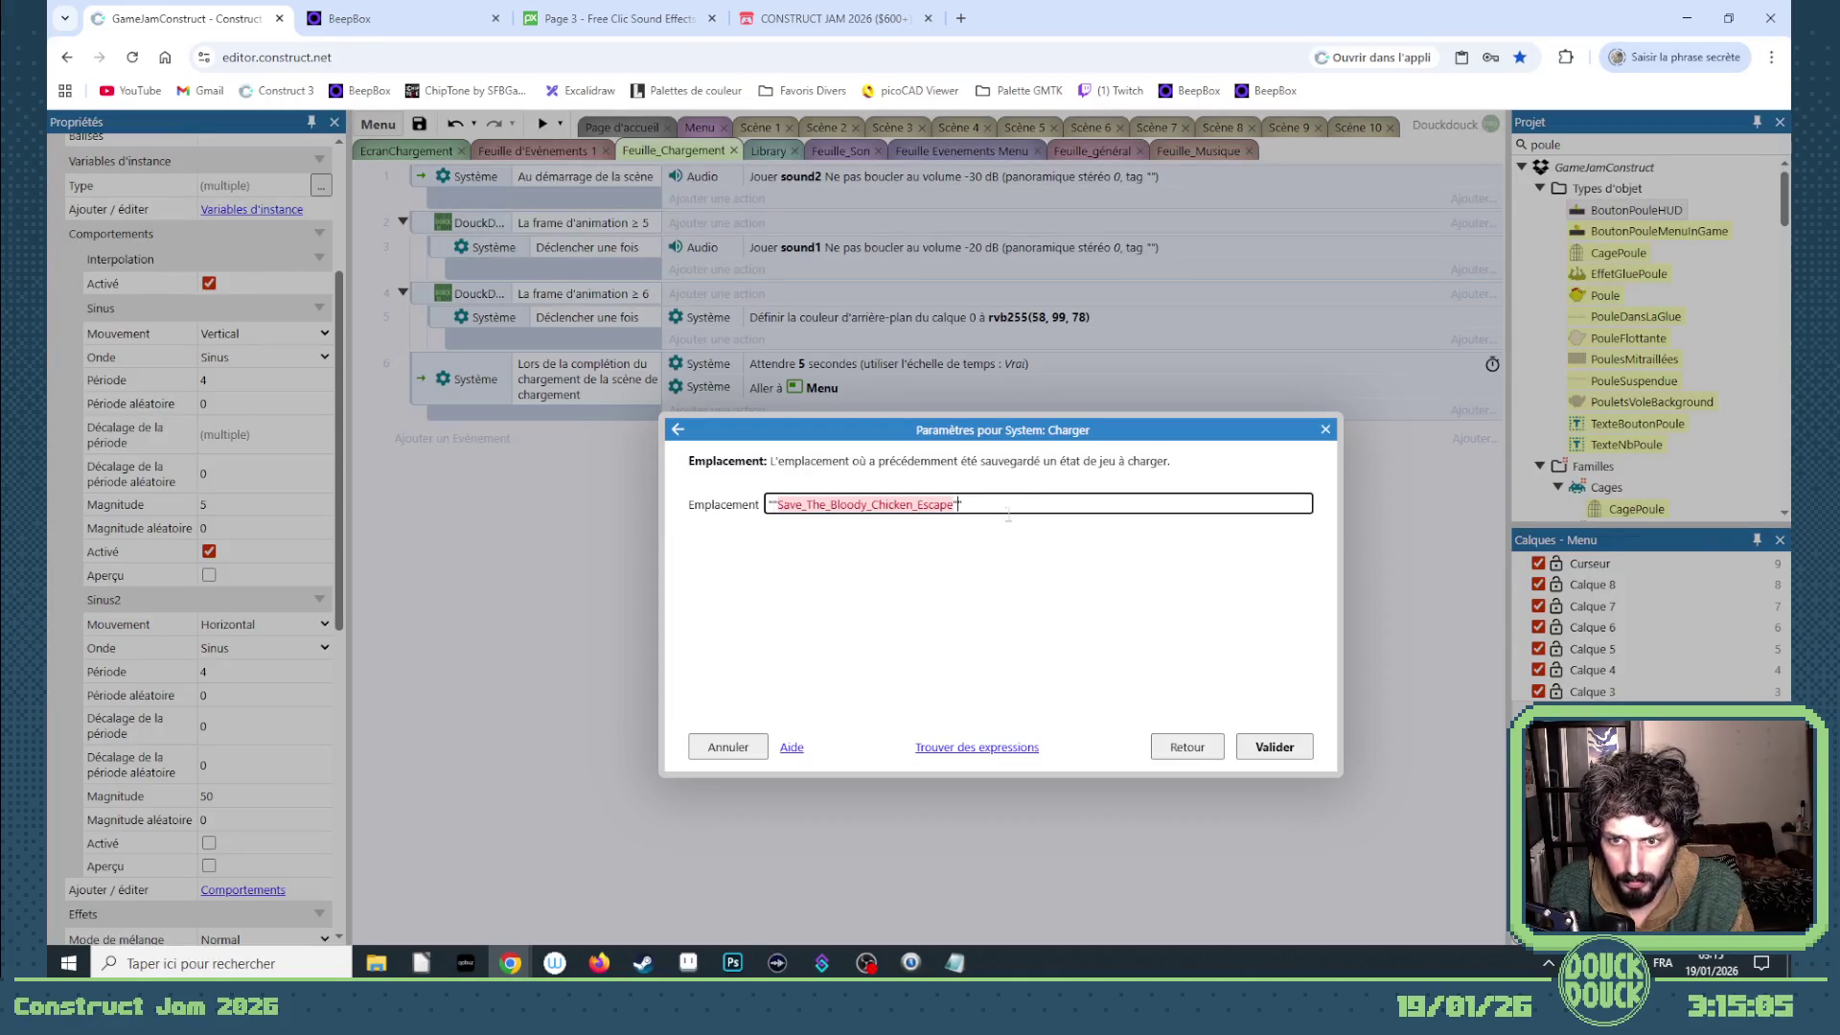
key(BackSpace)
key(BackSpace)
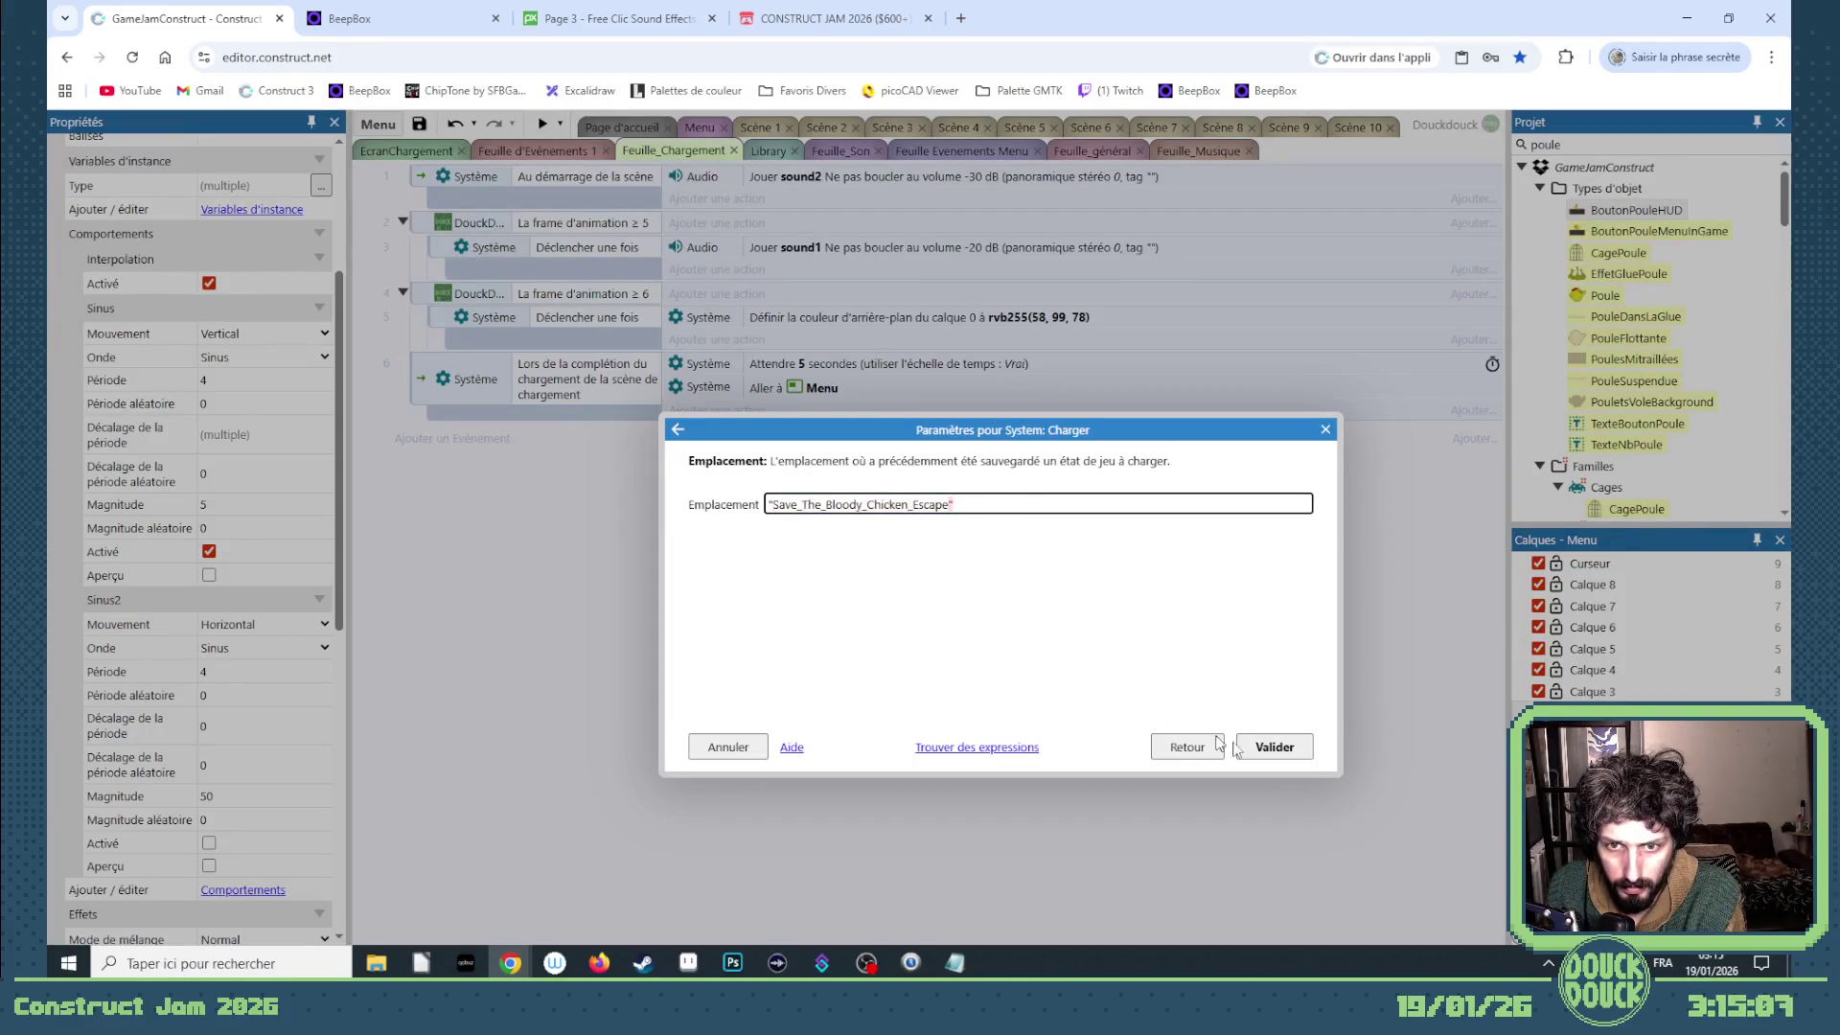
click(1274, 747)
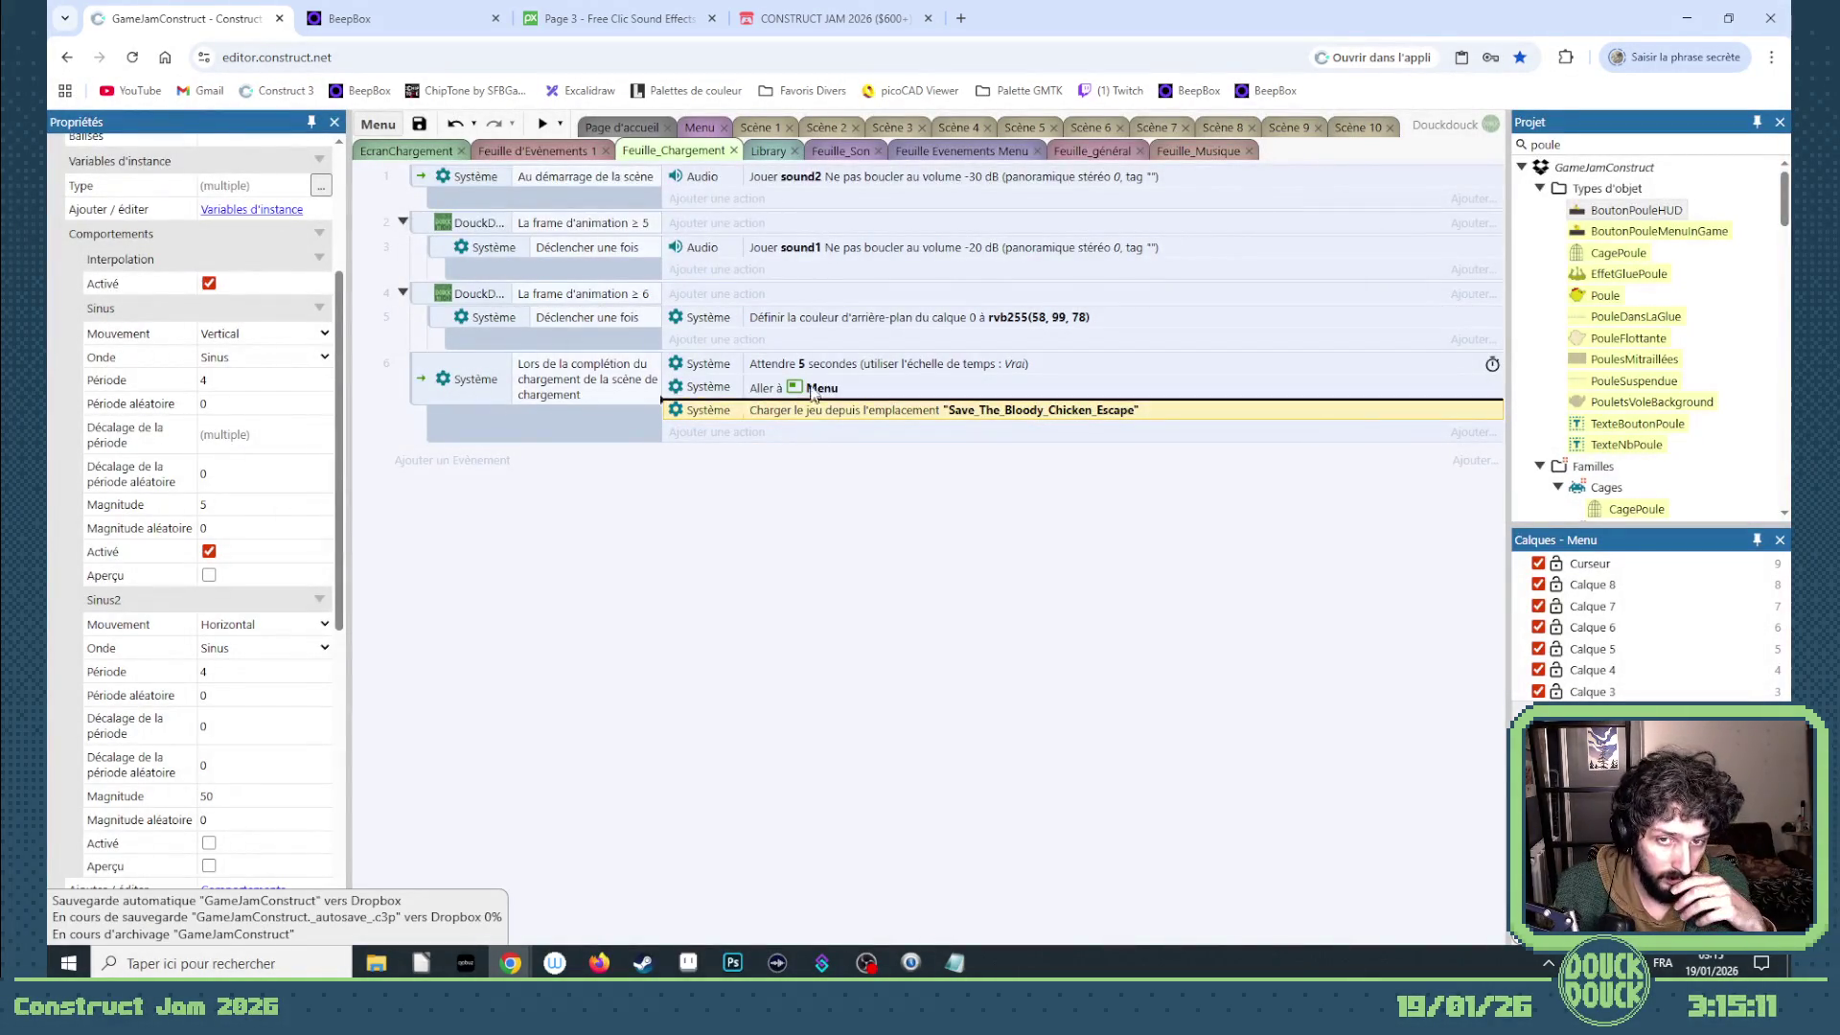
drag(813, 387, 810, 415)
- Disable the loader-complete go-to-Menu action and discard an unwanted blank sub-event
right_click(809, 413)
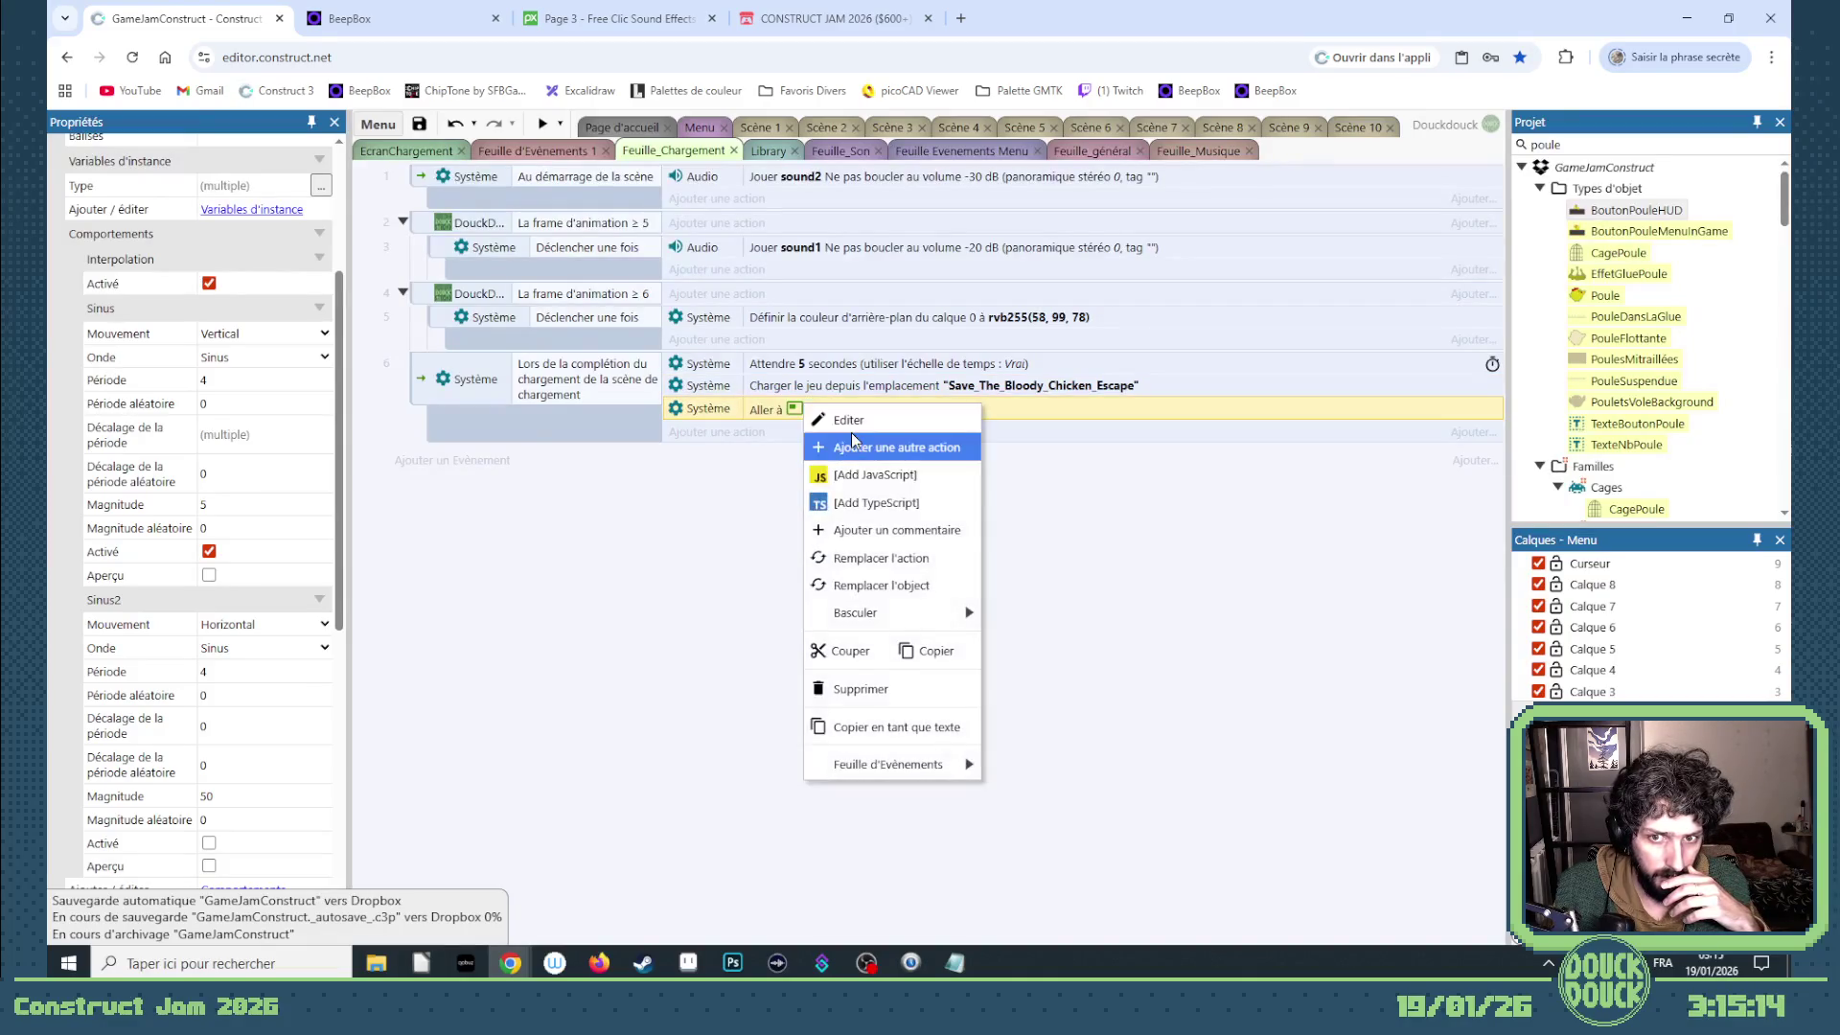
click(1093, 612)
click(428, 391)
right_click(428, 391)
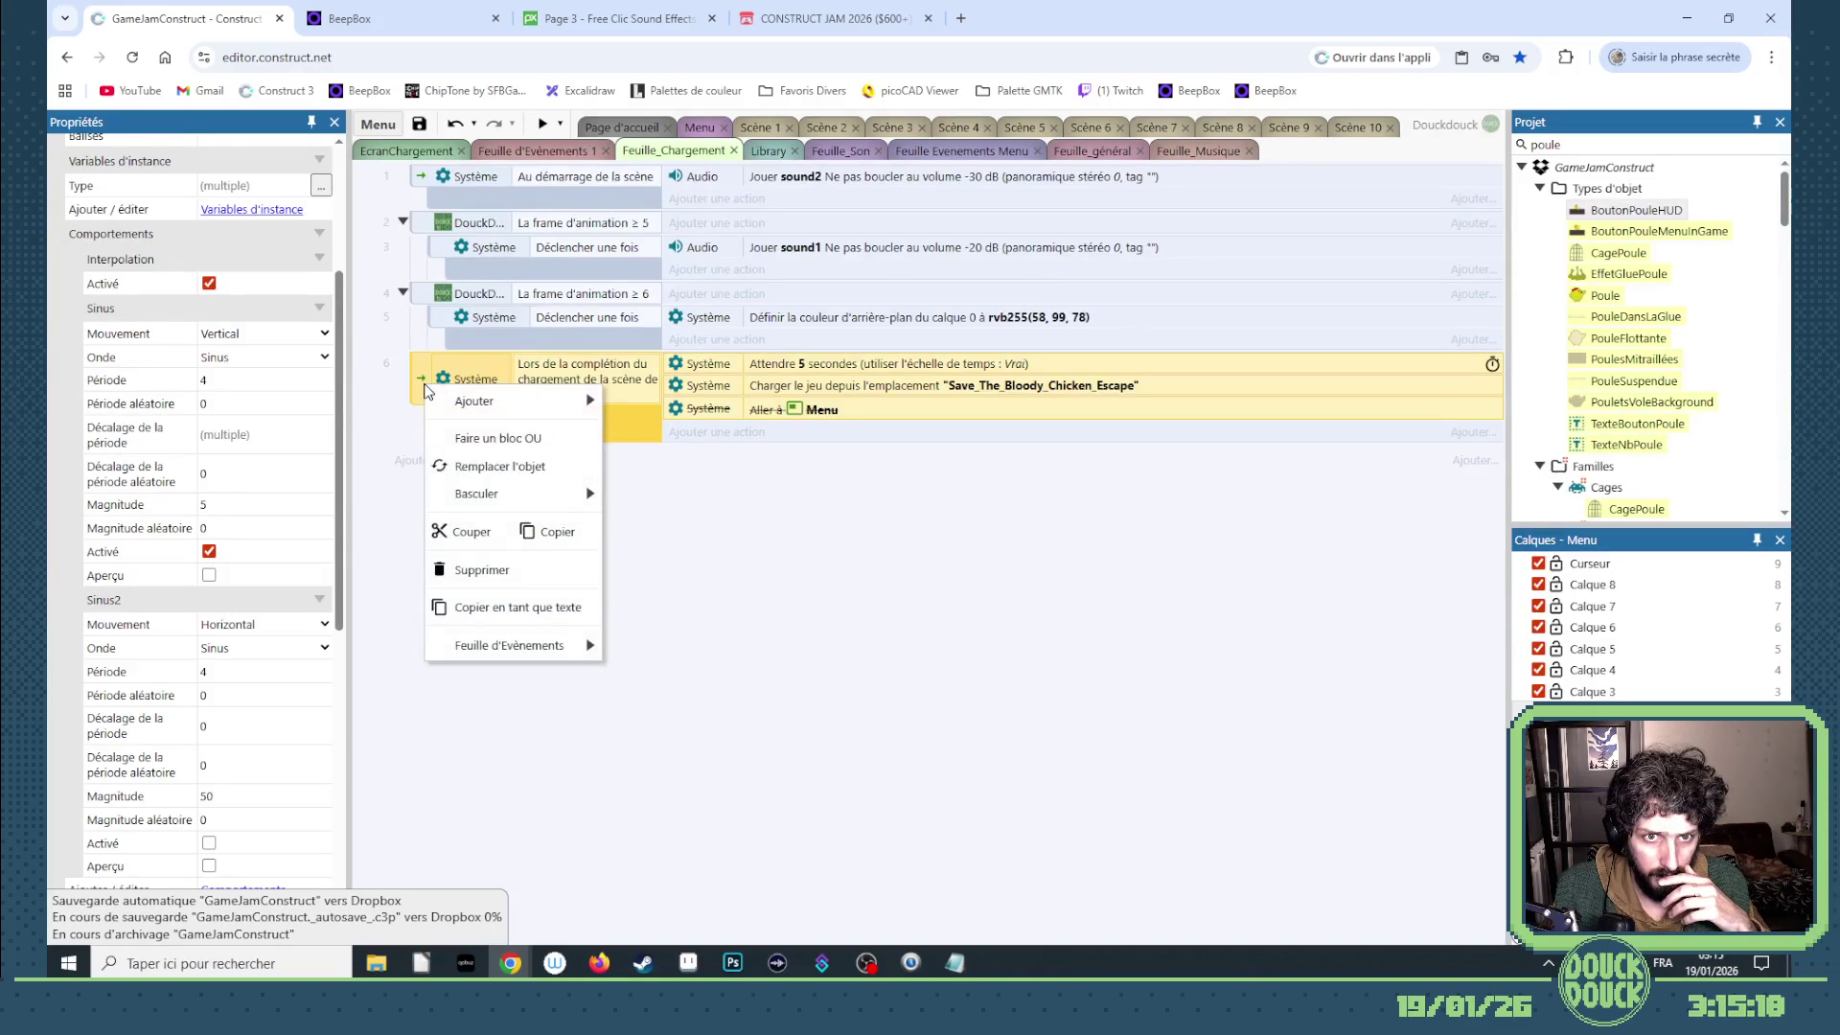
mouse_move(475, 401)
click(633, 457)
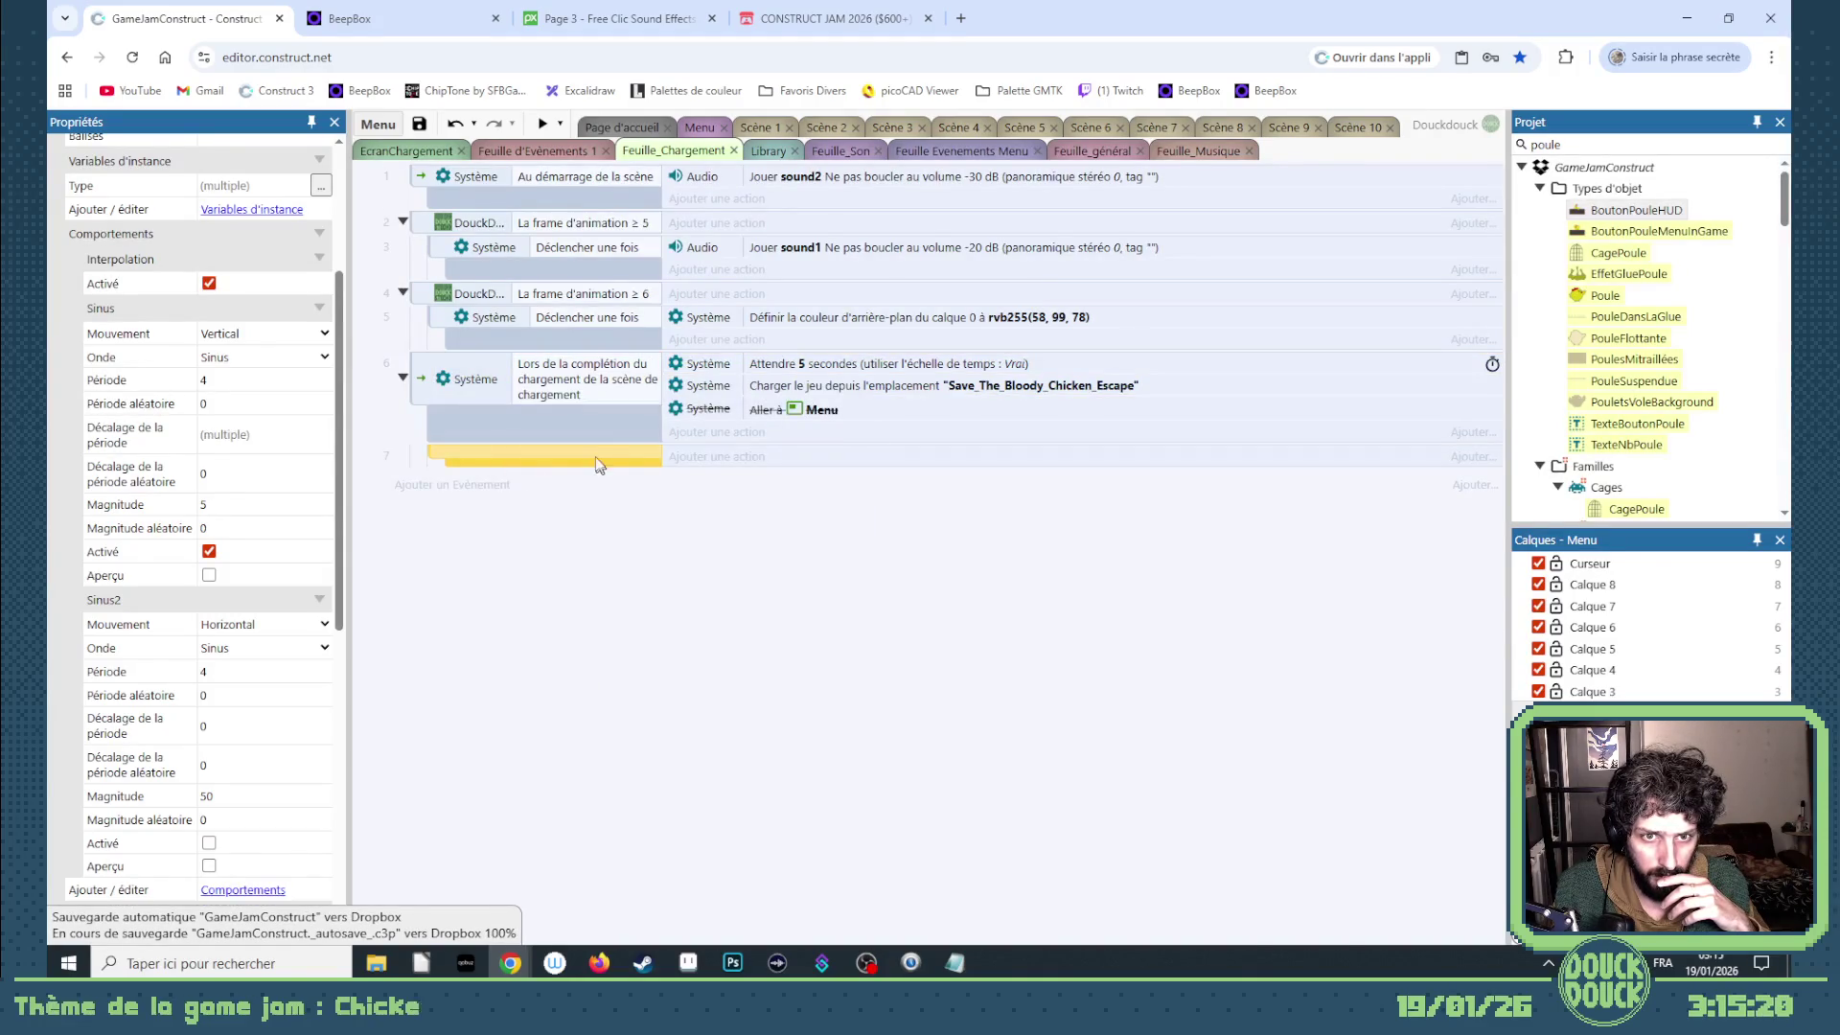
key(Delete)
- Add a new event with the System 'Lors de l'échec du chargement' condition
key(s)
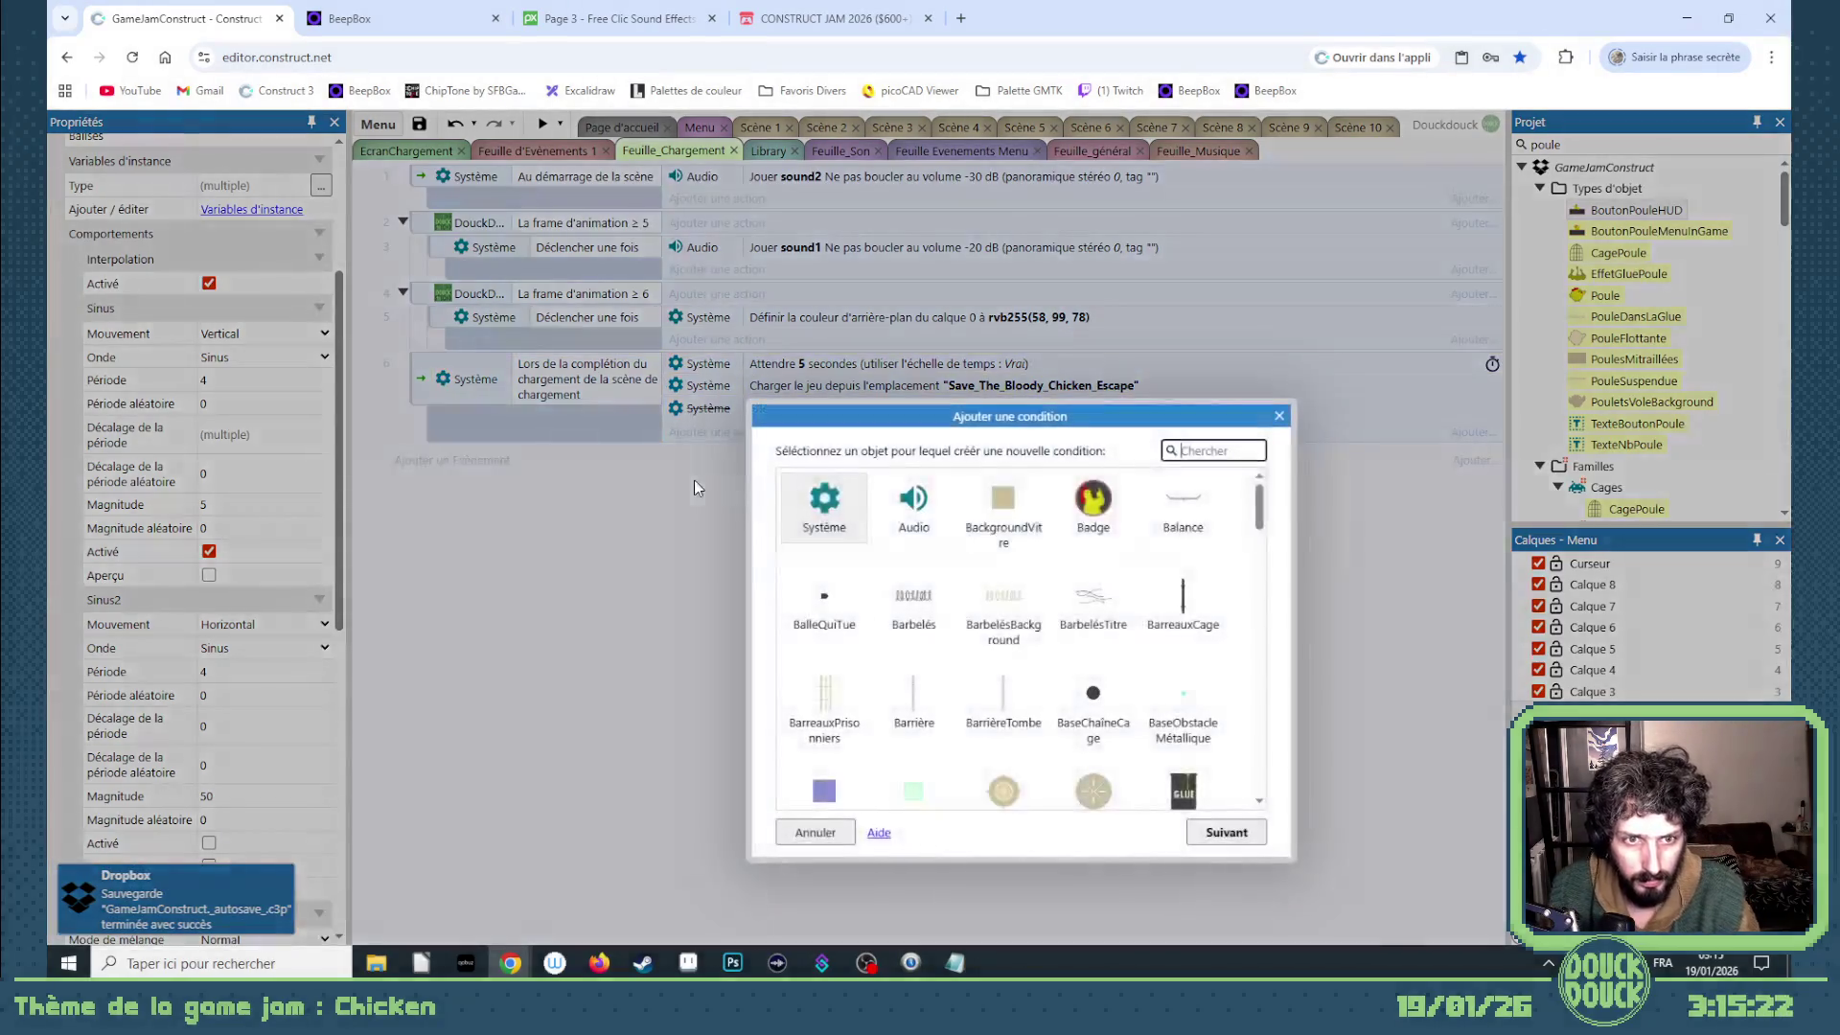
double_click(824, 506)
scroll(1046, 656, down, 5)
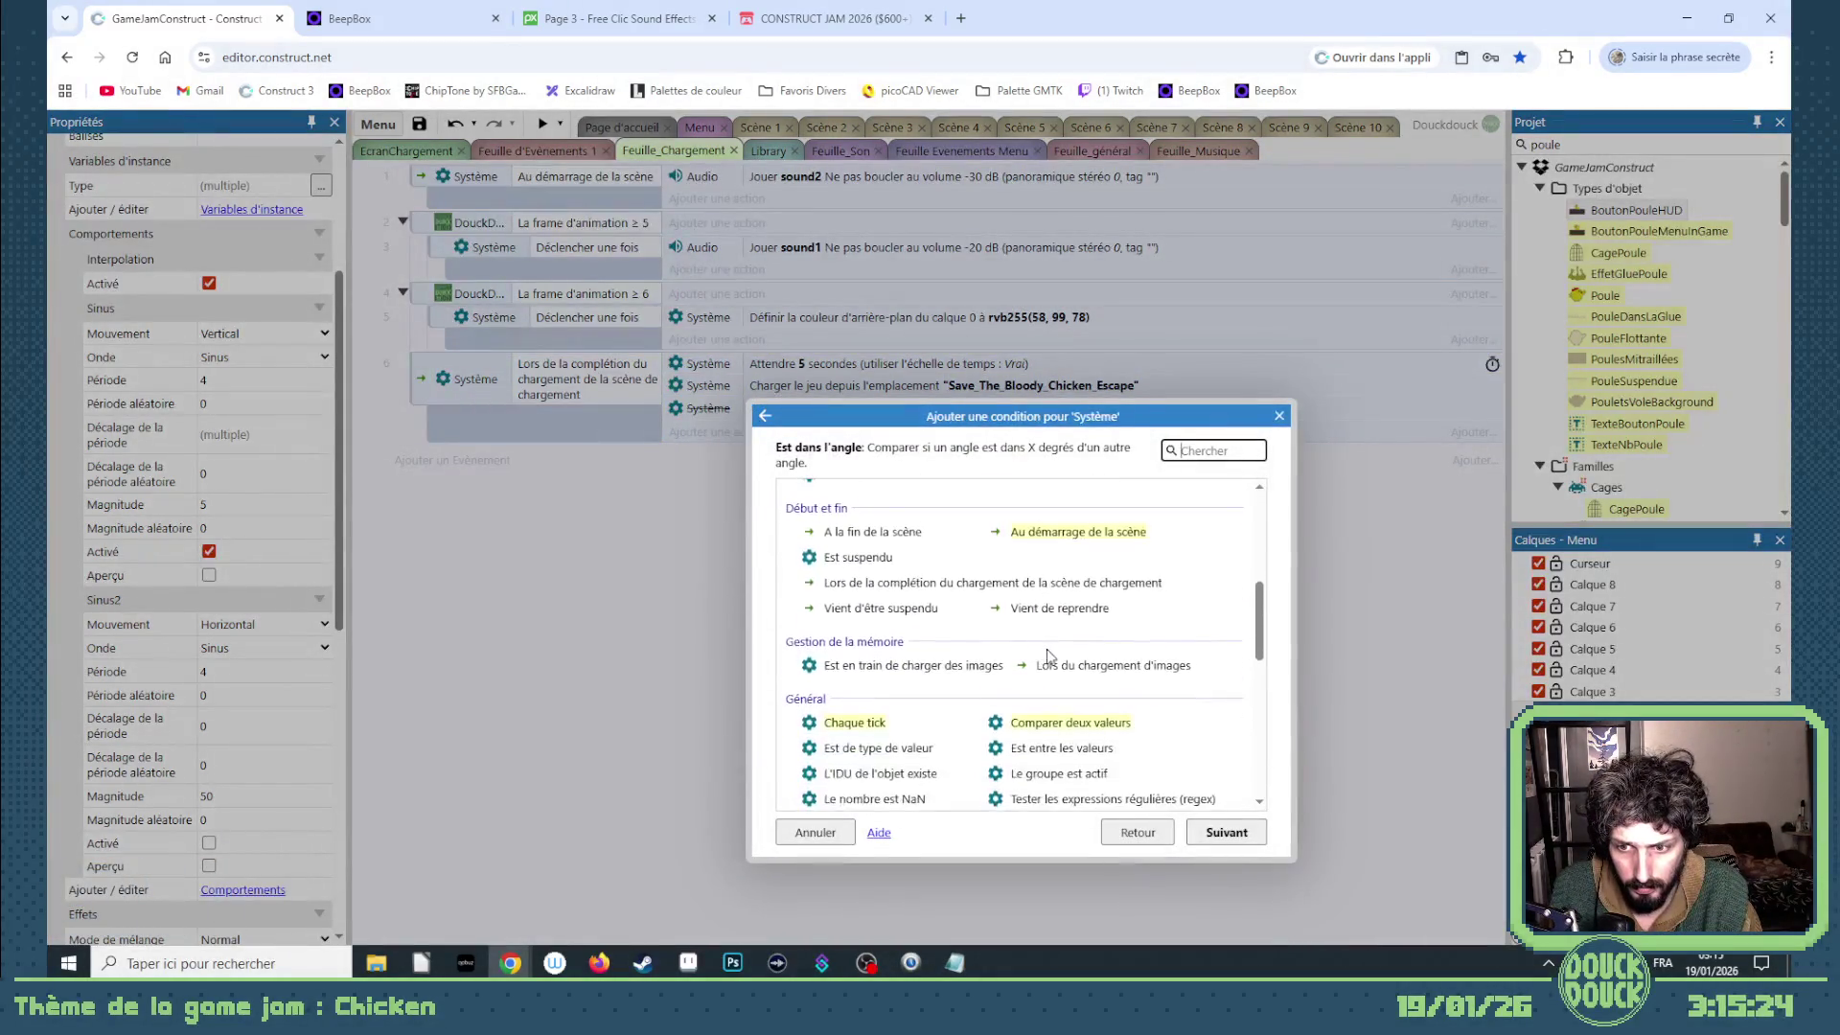
scroll(1052, 654, down, 2)
scroll(1053, 653, down, 3)
scroll(1056, 632, down, 2)
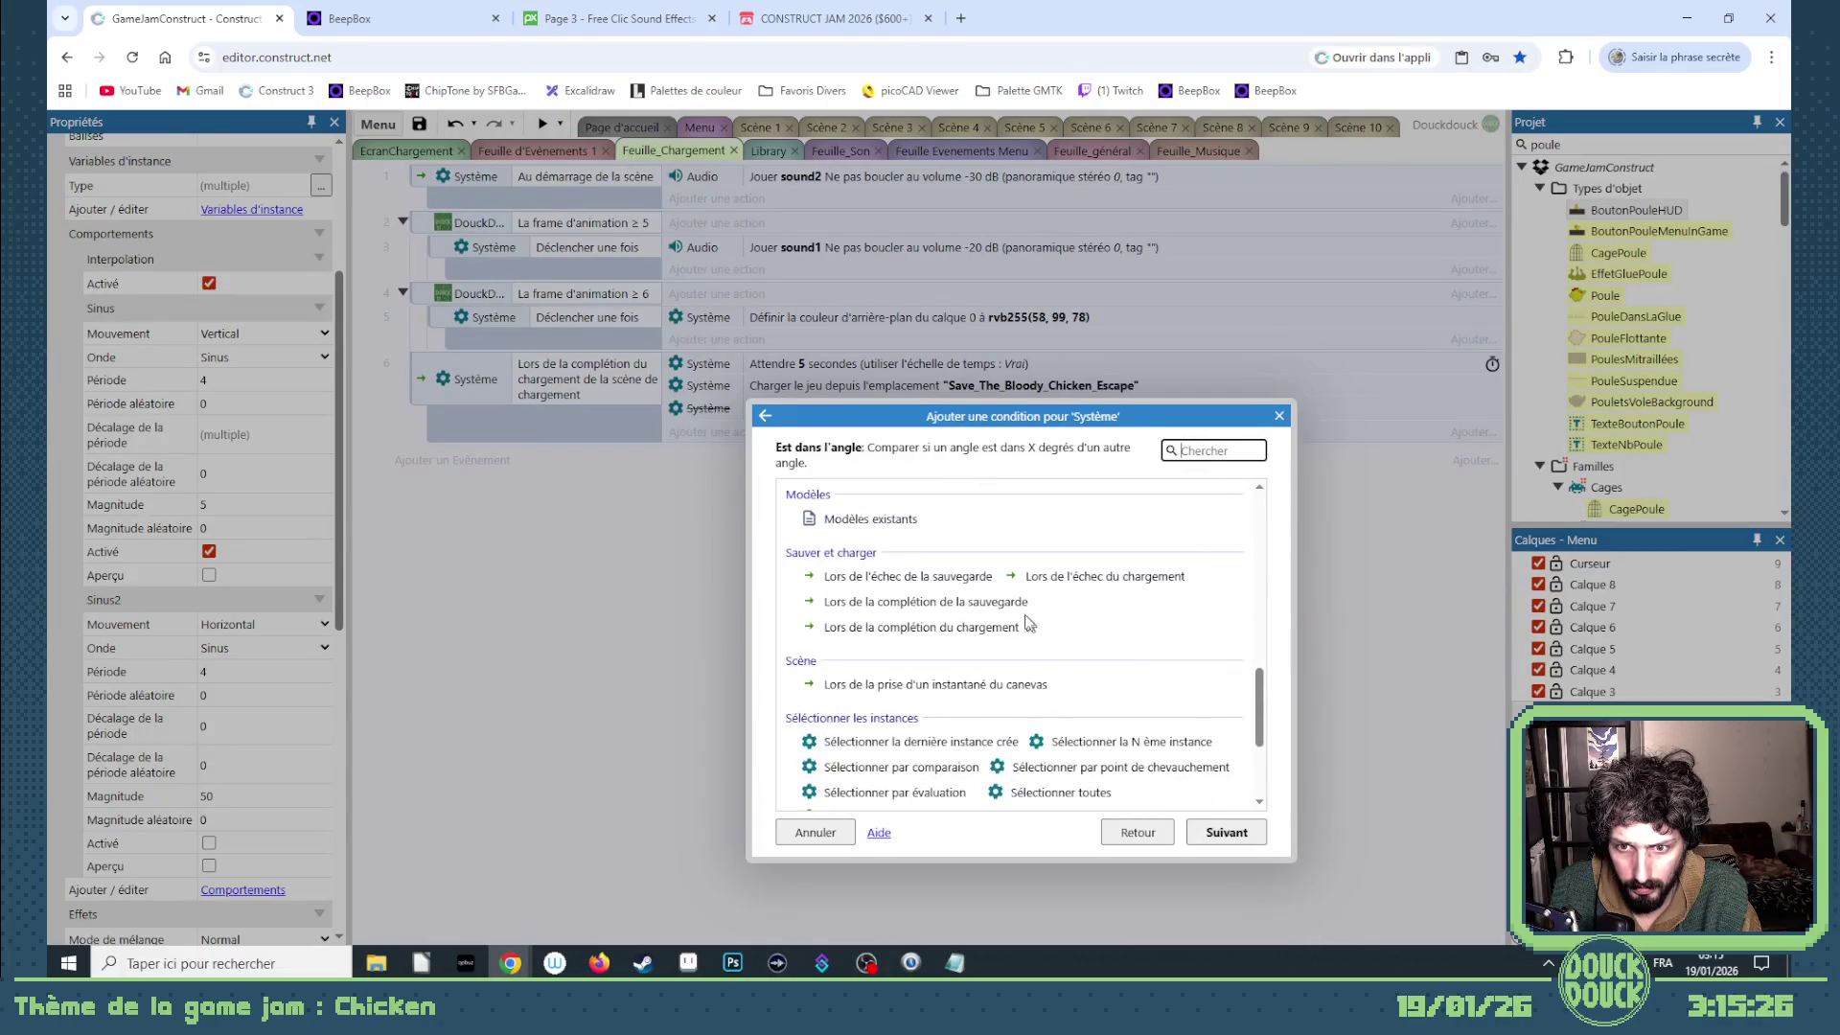
click(1070, 582)
double_click(1062, 598)
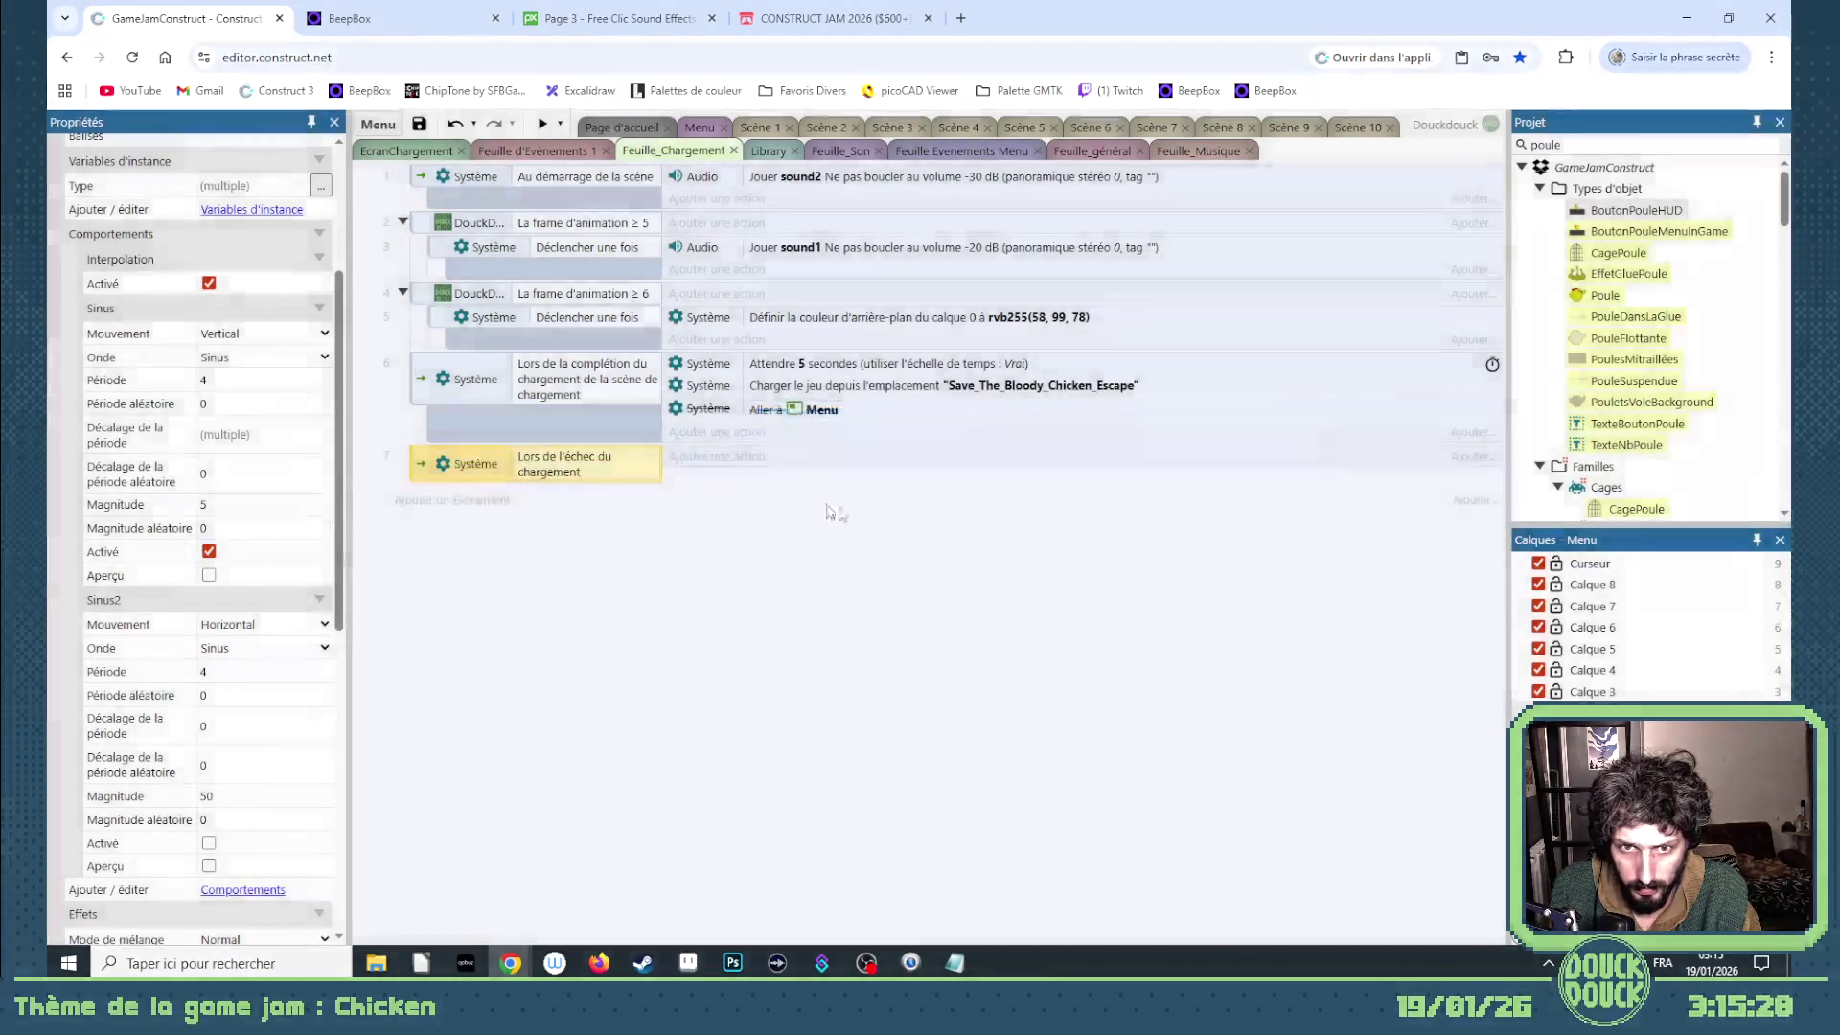
- Copy the 'Aller à Menu' action into event 7 and toggle it enabled
click(787, 414)
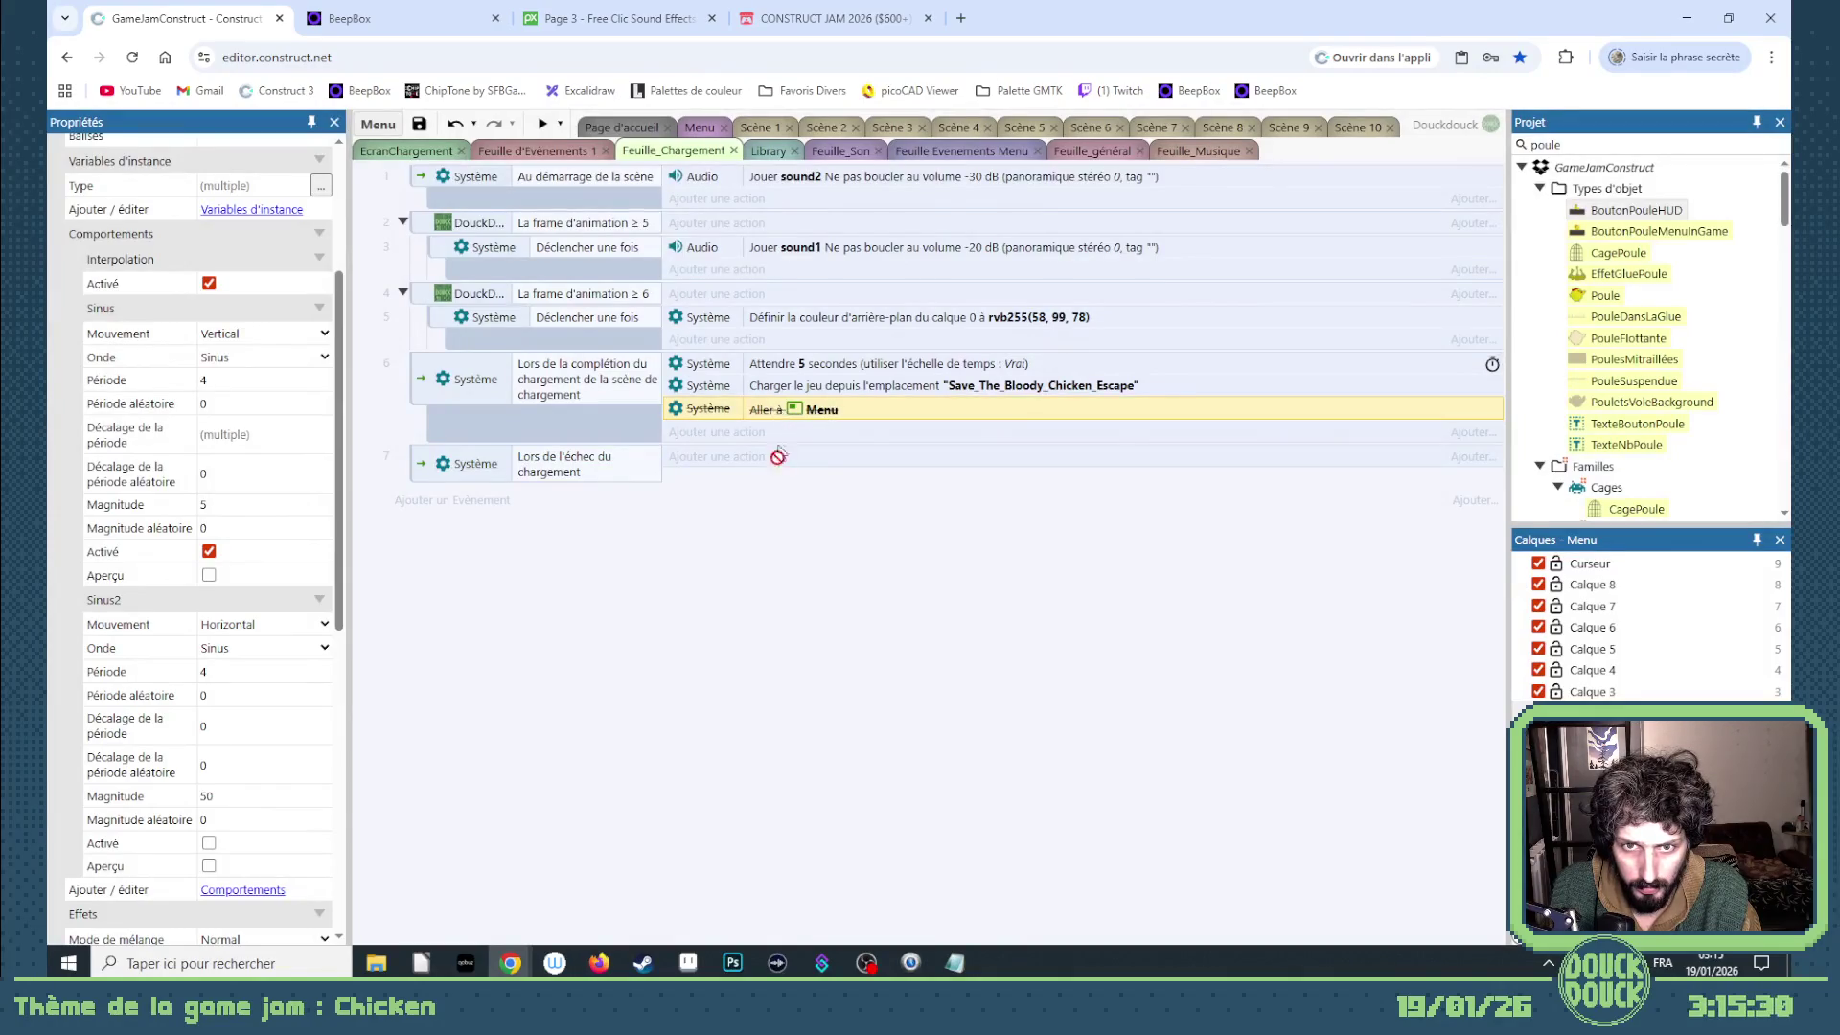
click(781, 456)
key(ctrl+v)
right_click(778, 462)
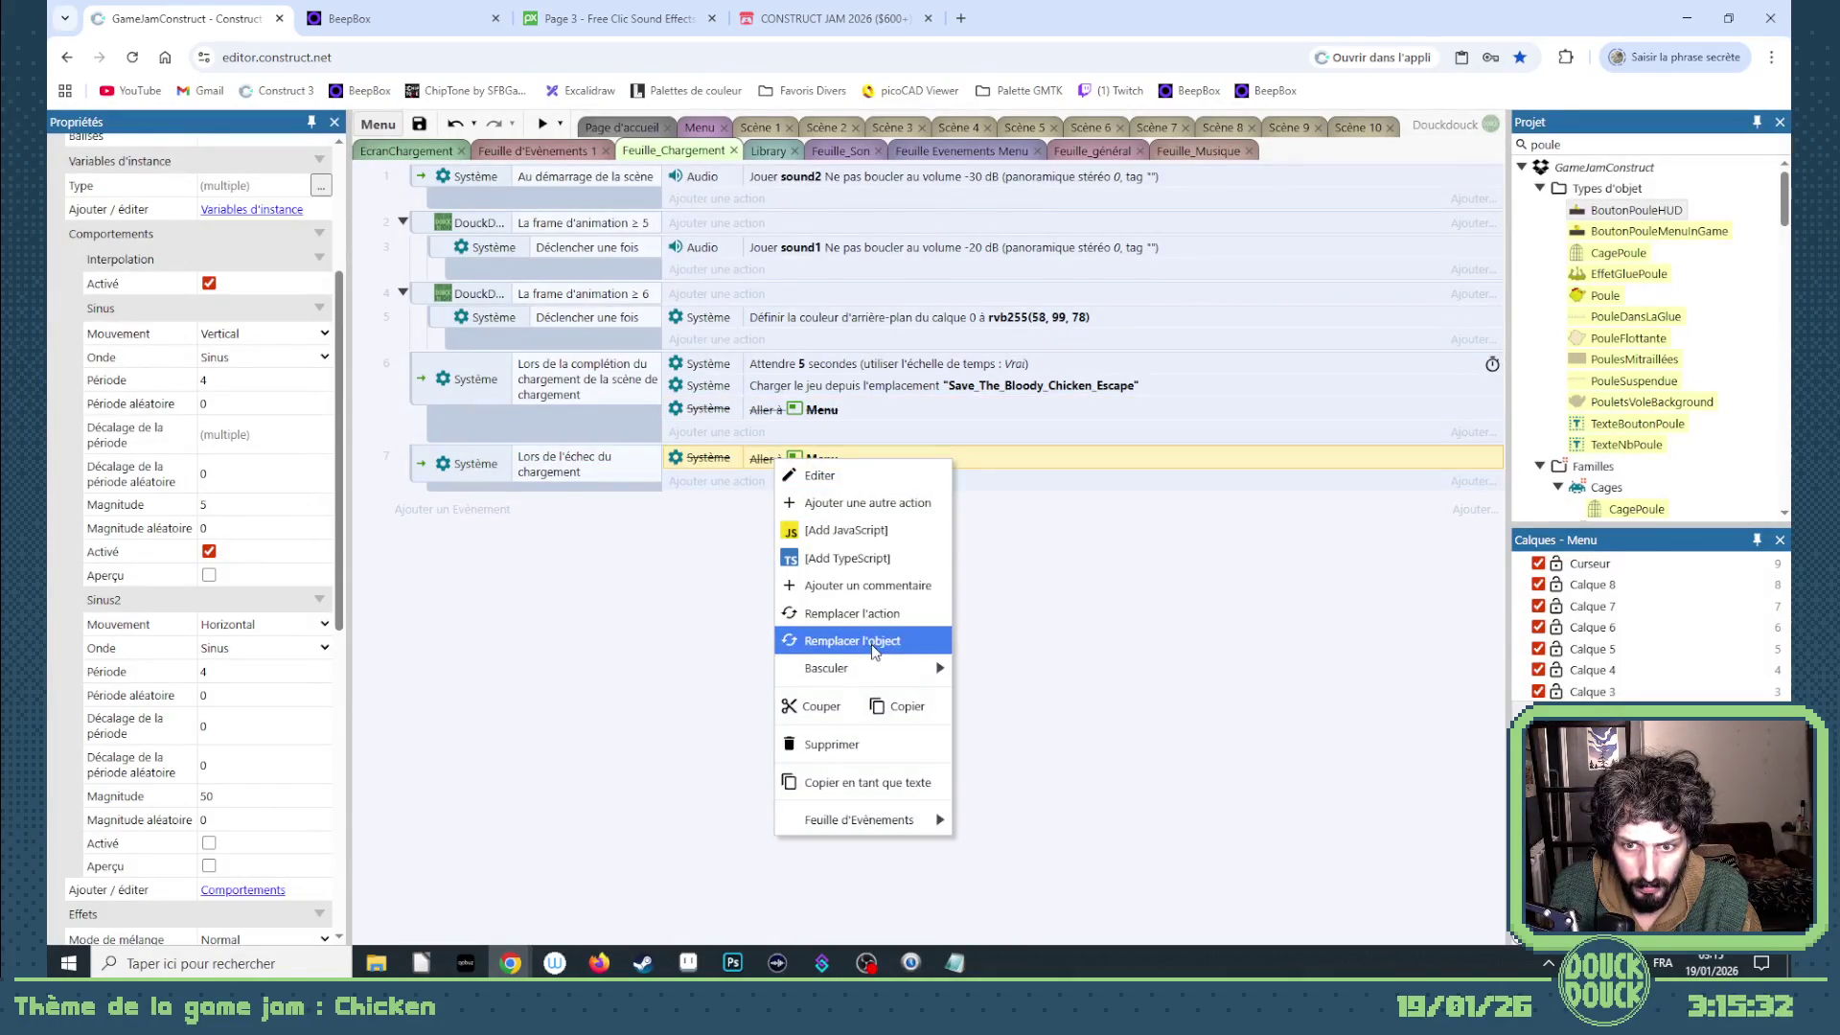
click(1006, 671)
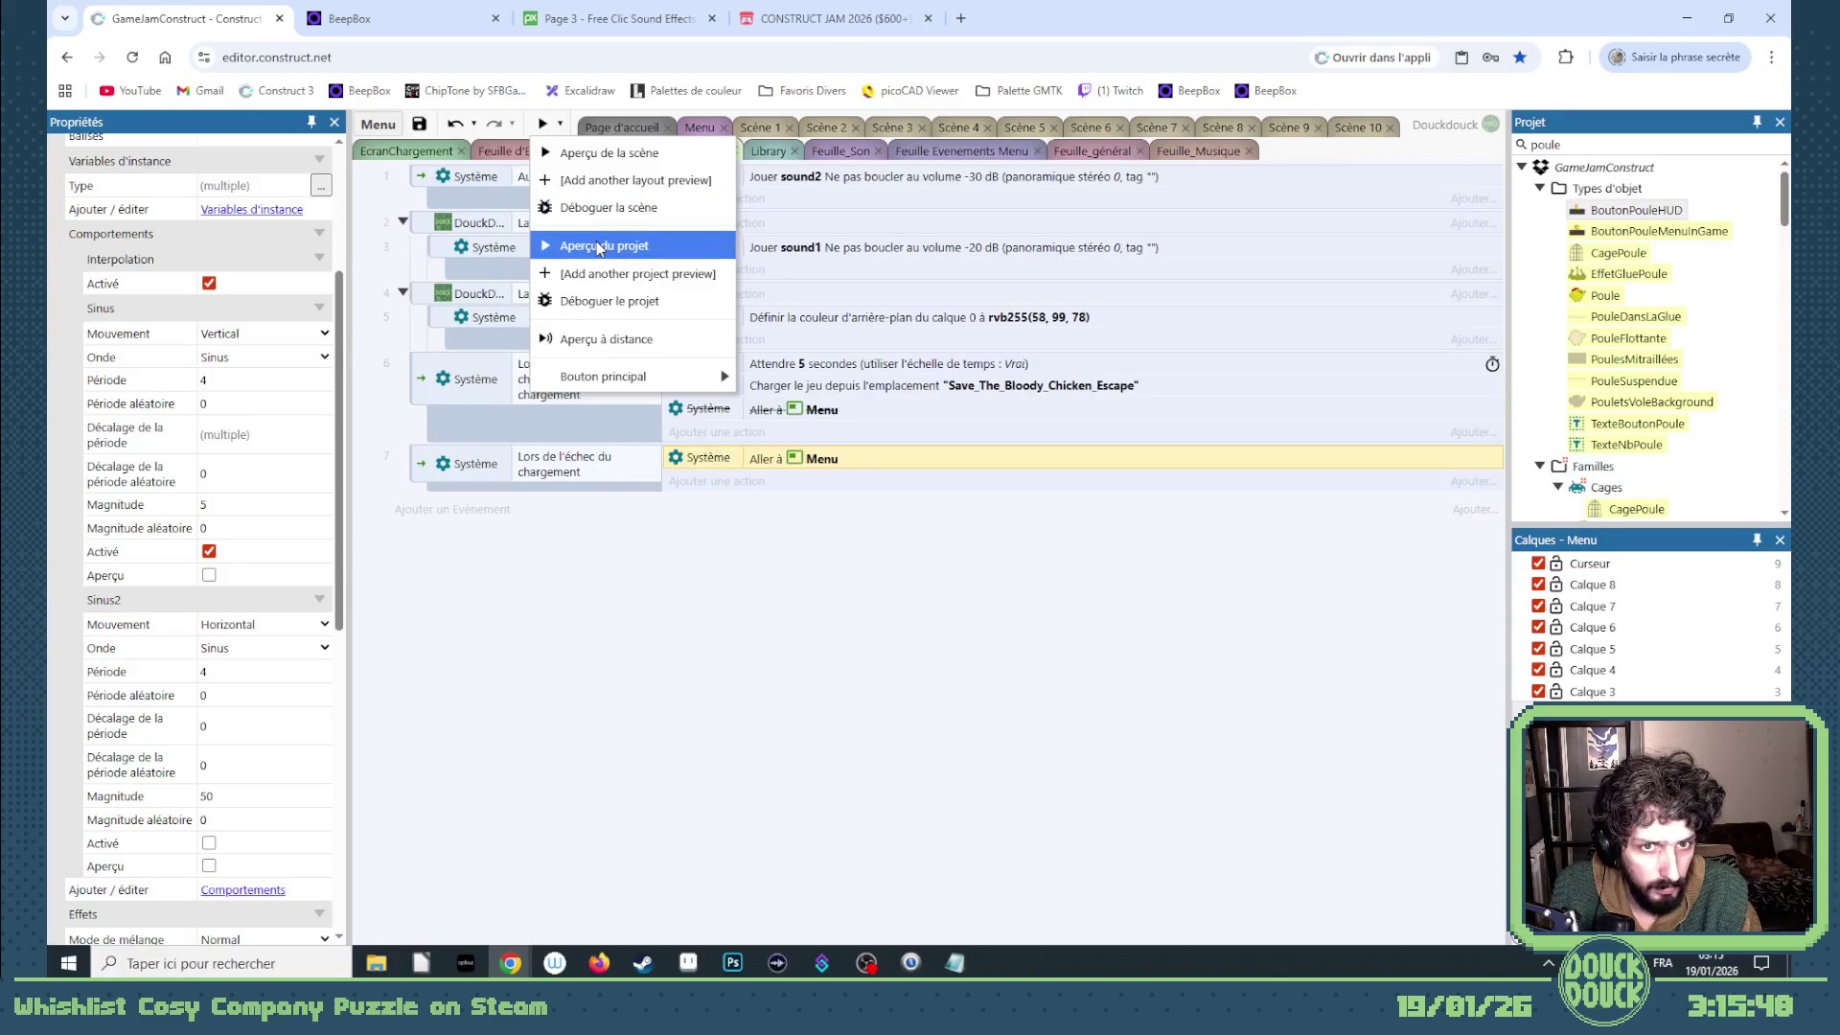
- Launch 'Aperçu du projet' to preview the whole project
click(600, 247)
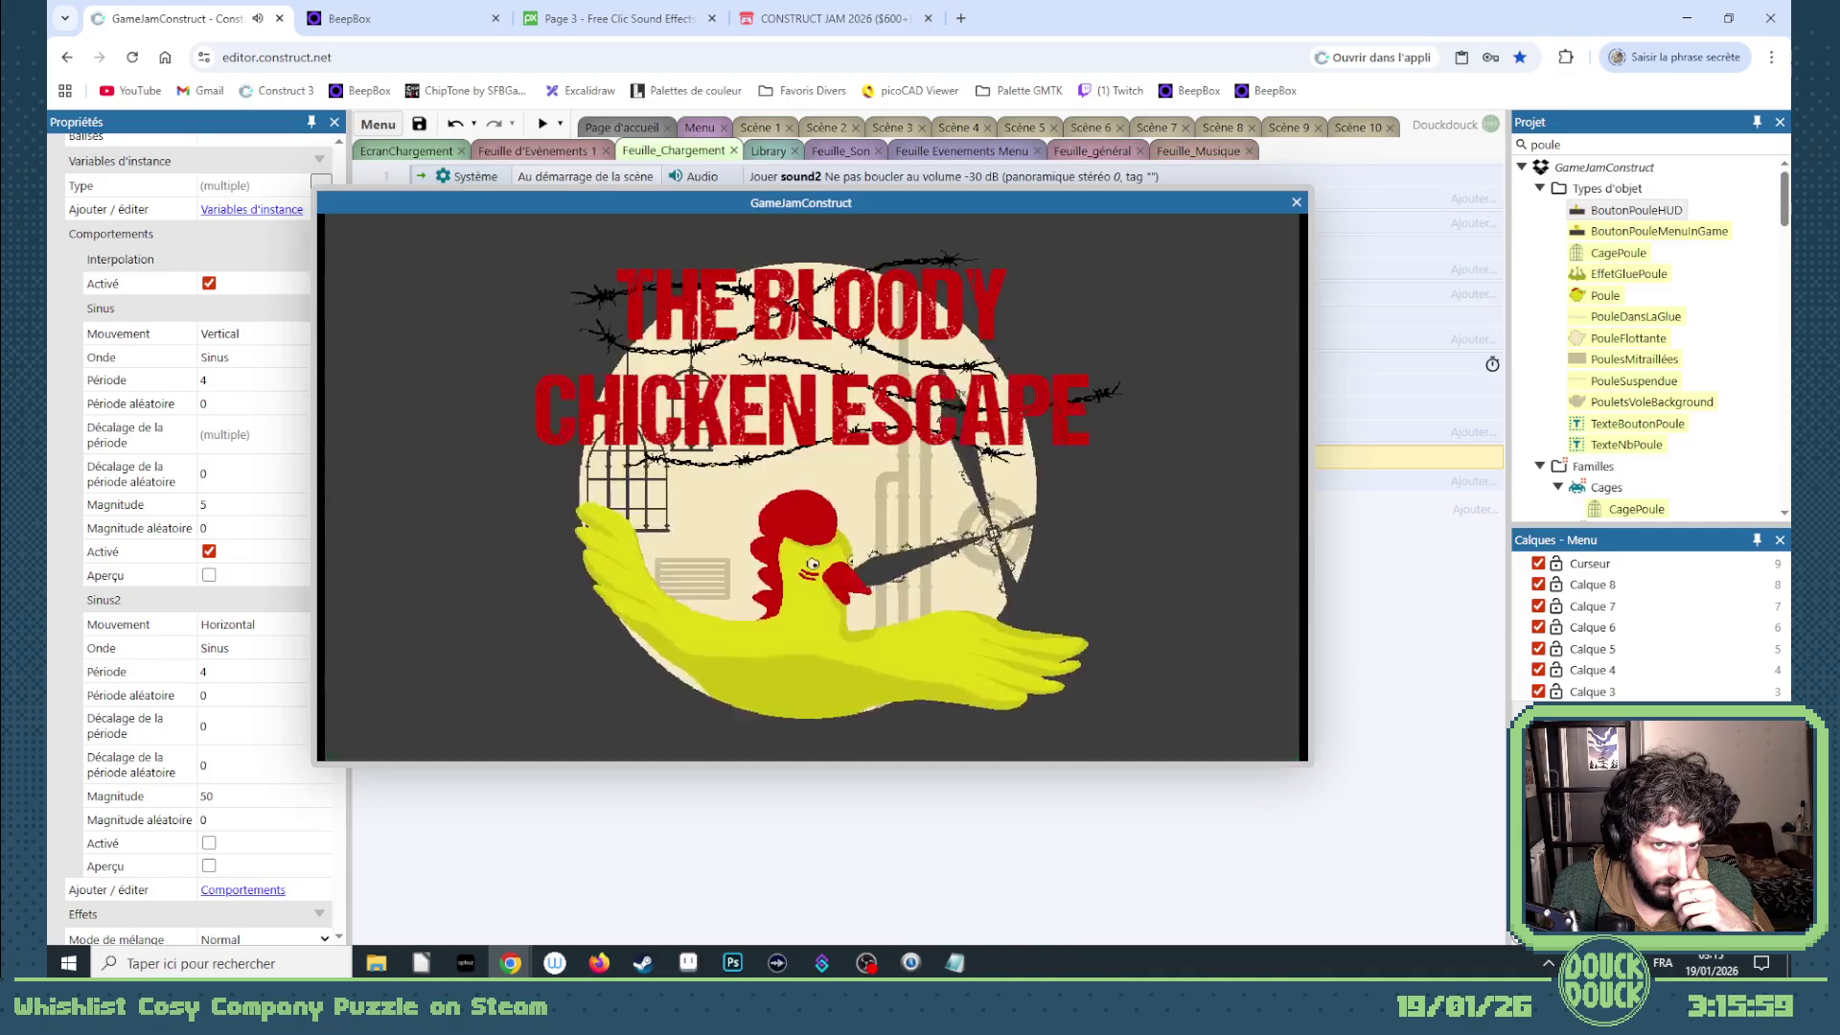
- Go fullscreen, press PLAY, enter Adventure Mode and break the chicken out of its cage
click(1065, 365)
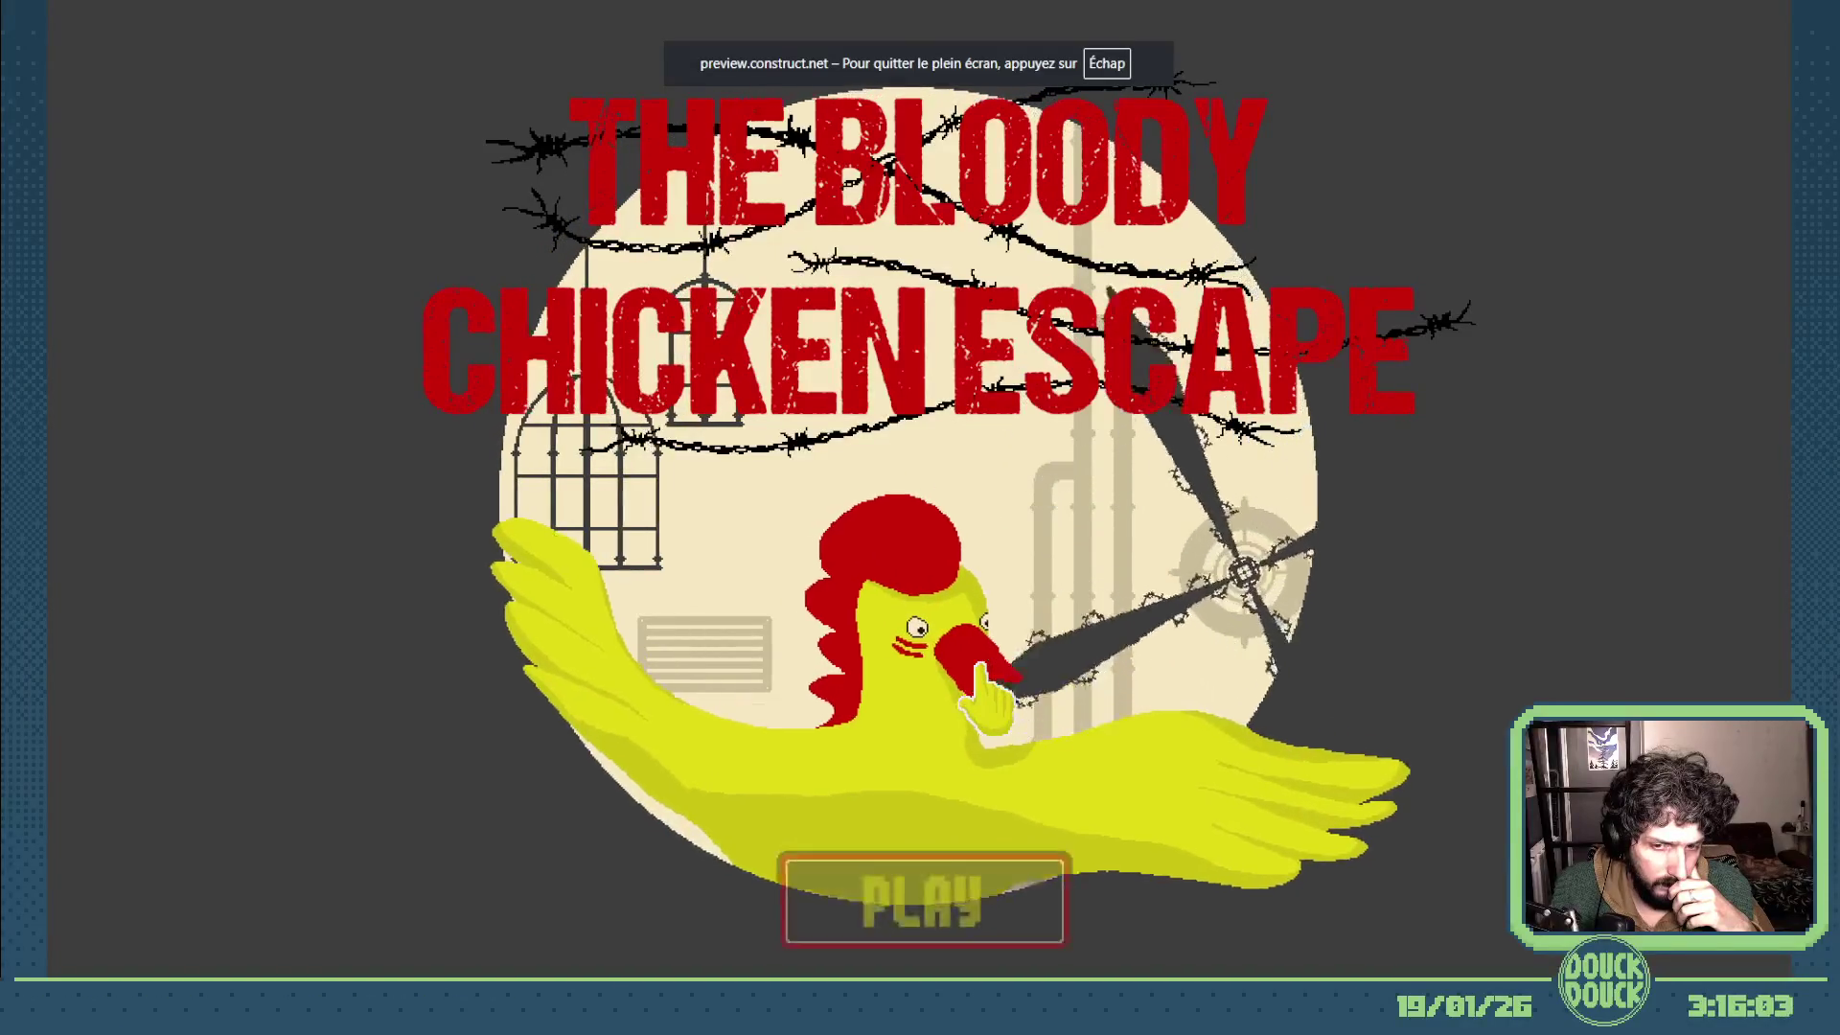
click(925, 894)
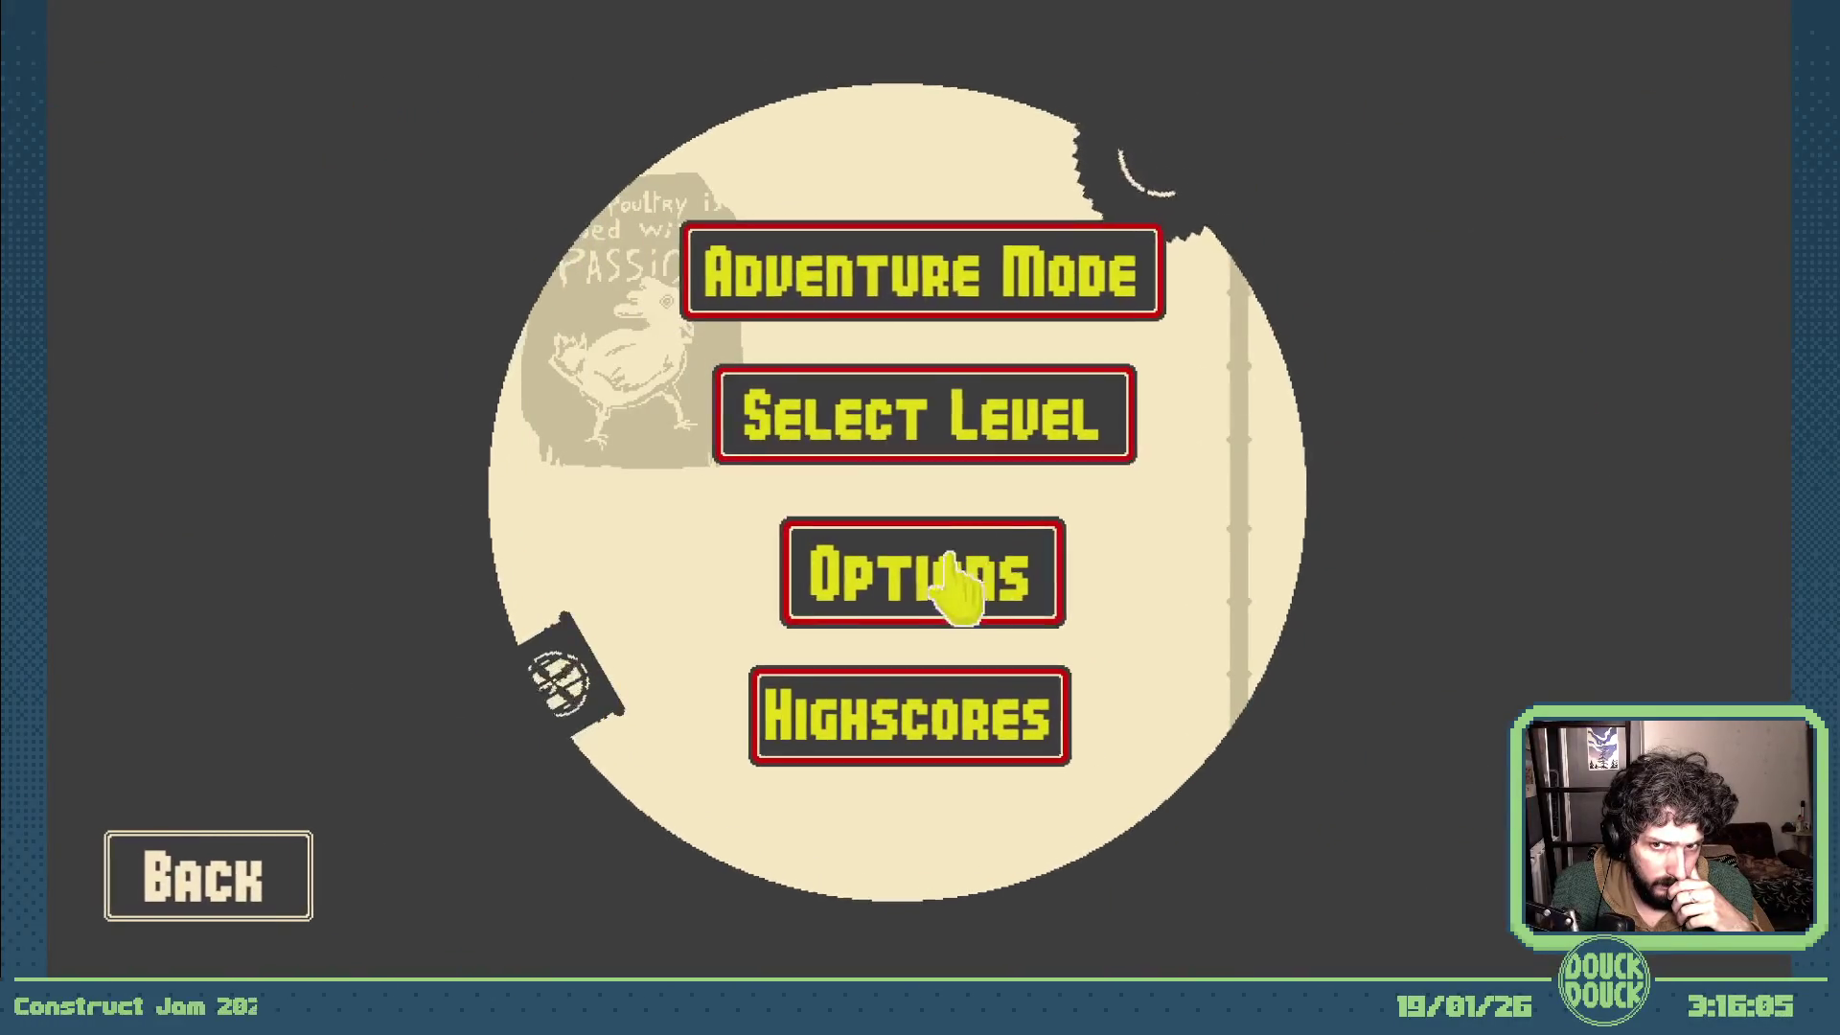
click(949, 315)
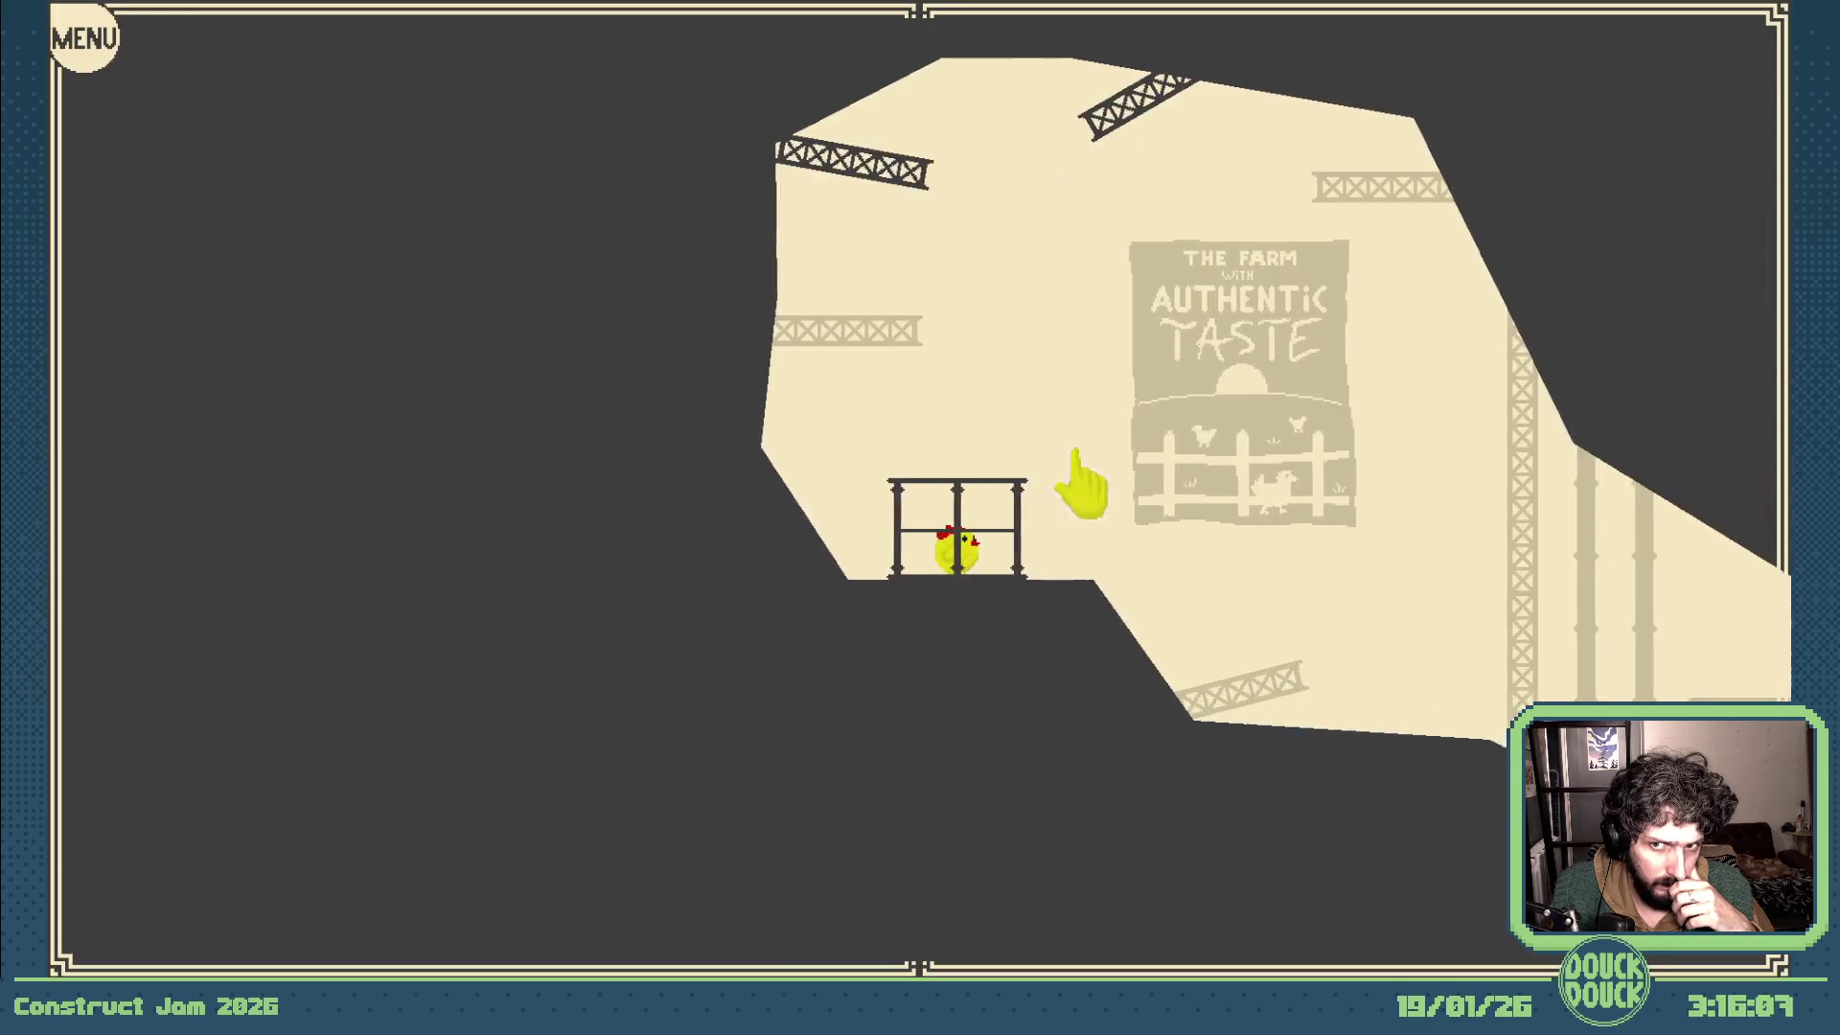
click(880, 460)
click(978, 453)
click(882, 443)
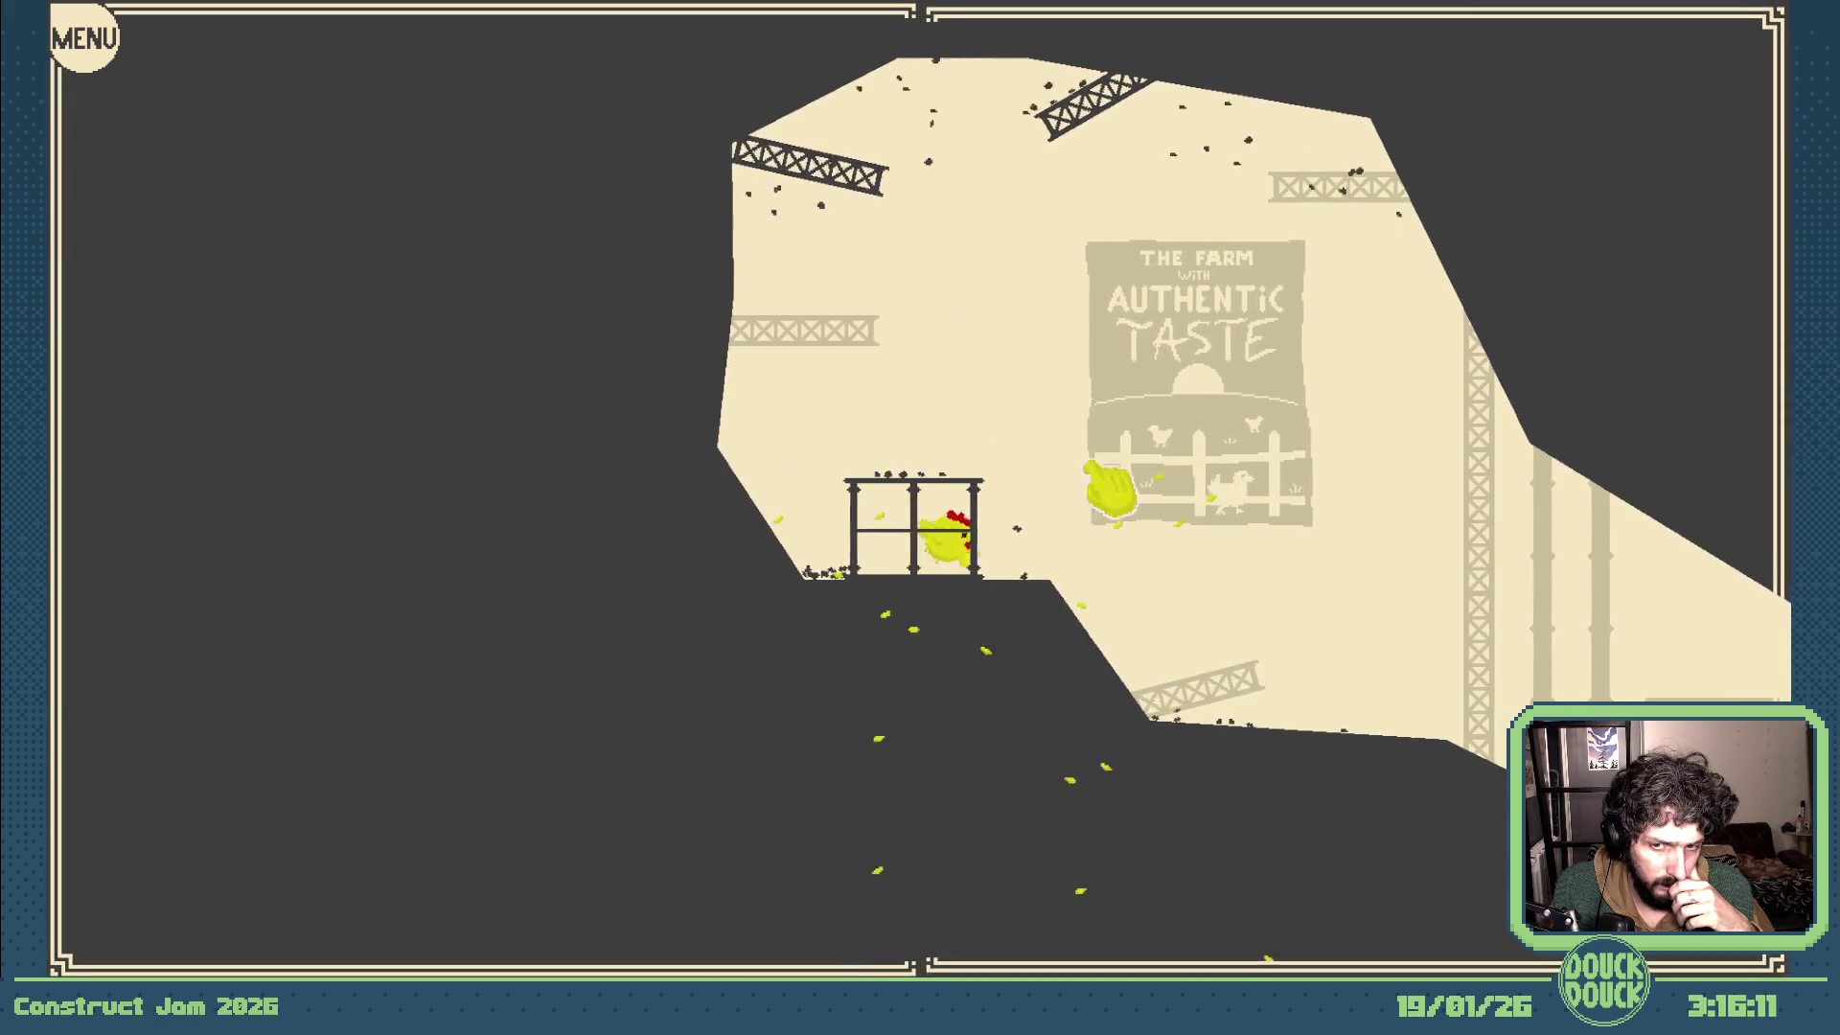
click(863, 481)
click(805, 475)
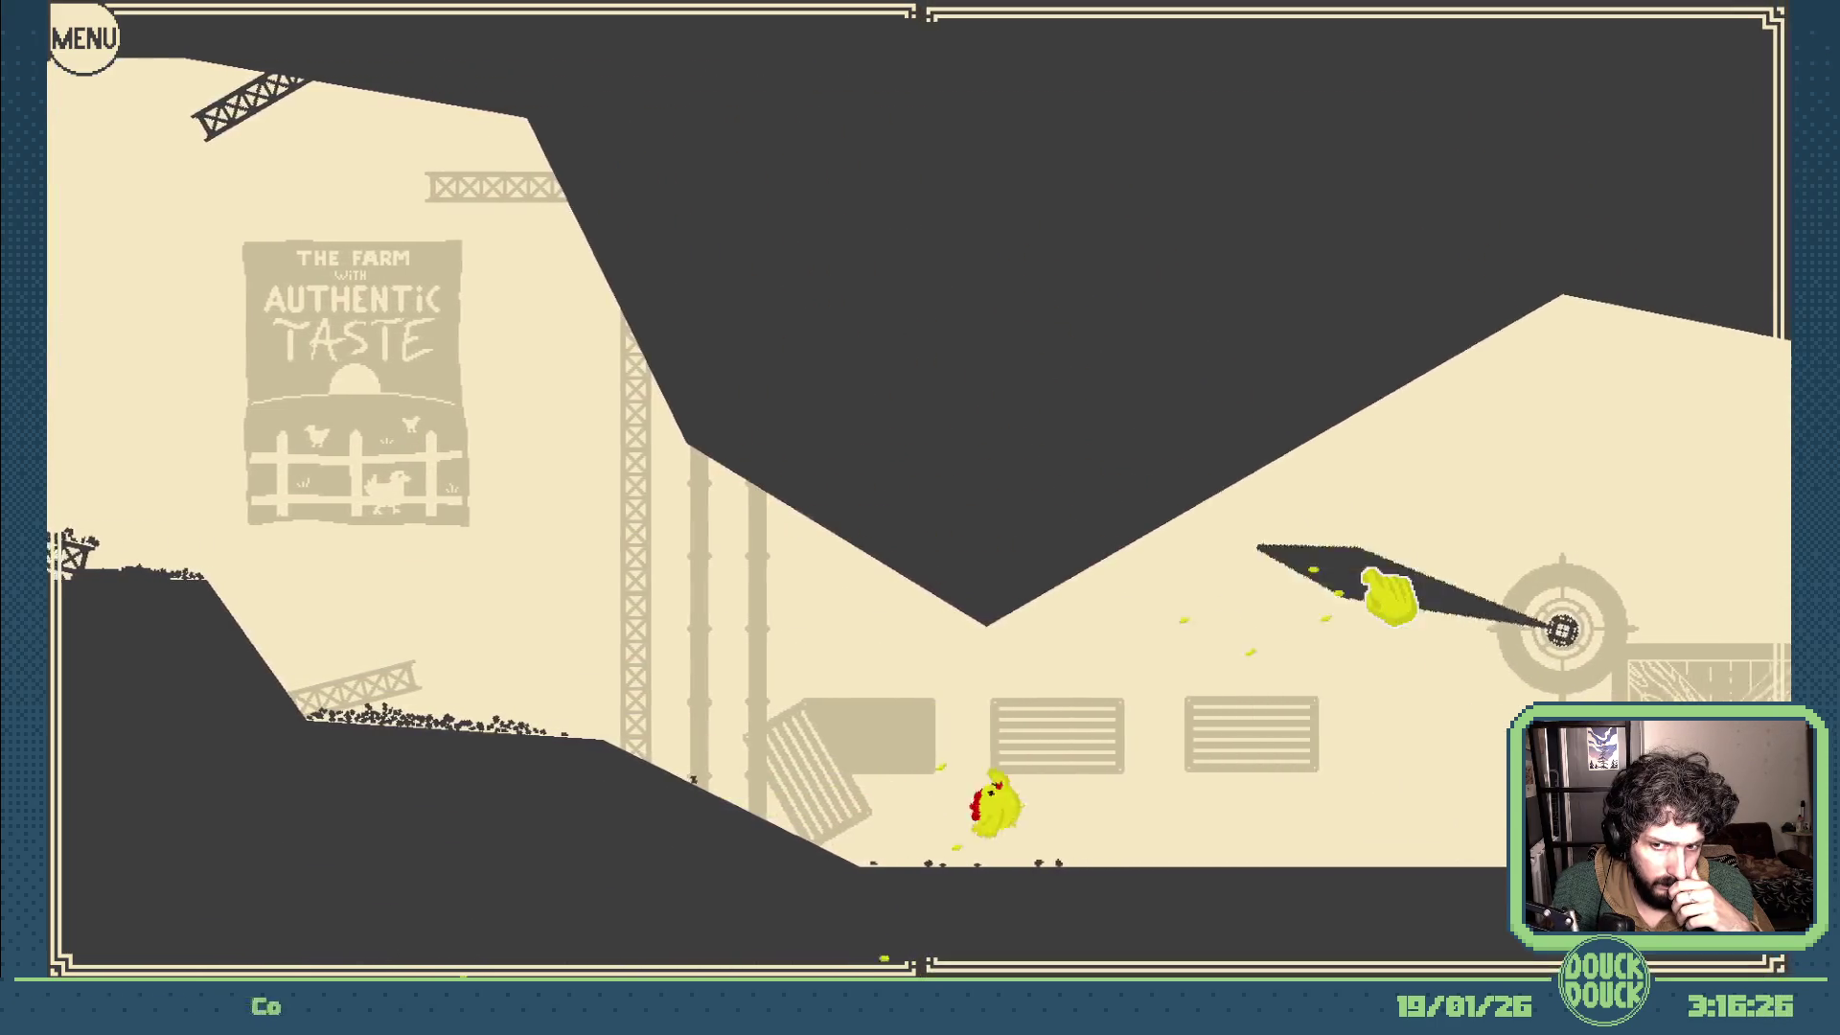
- Launch and steer the chicken between the fans up to the level's exit gate
click(1393, 597)
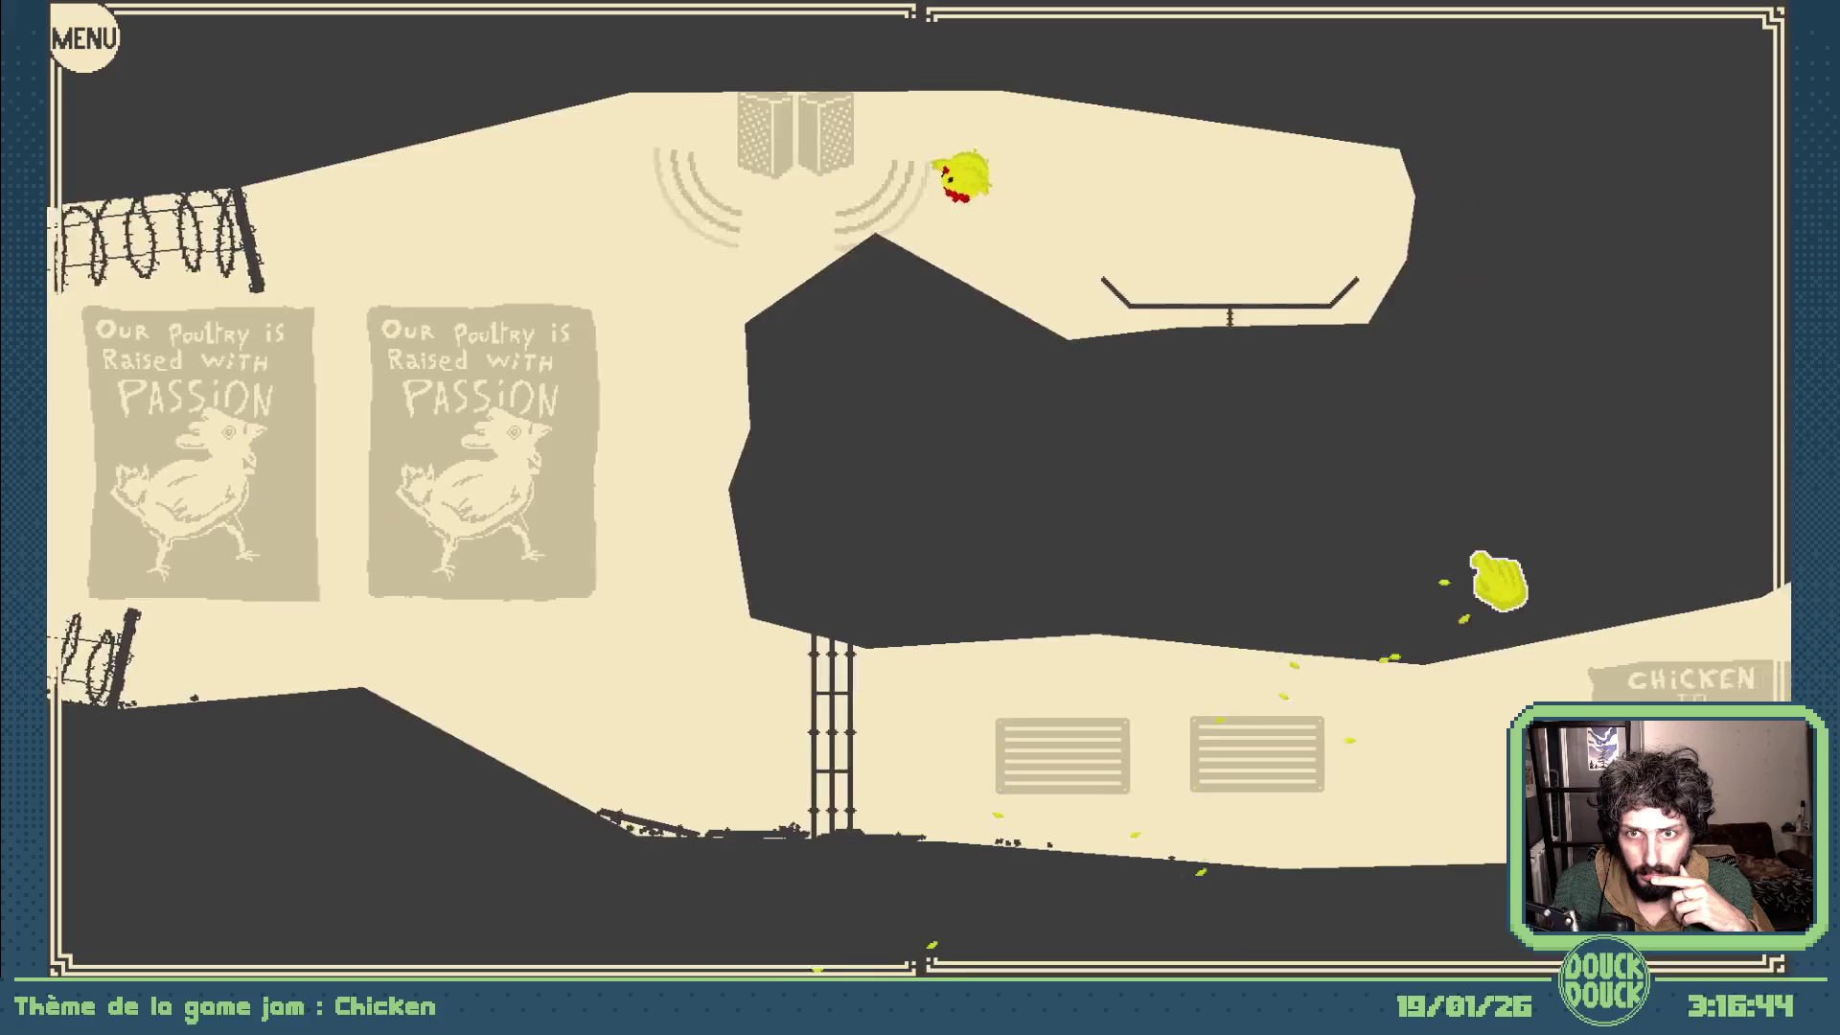
click(1036, 518)
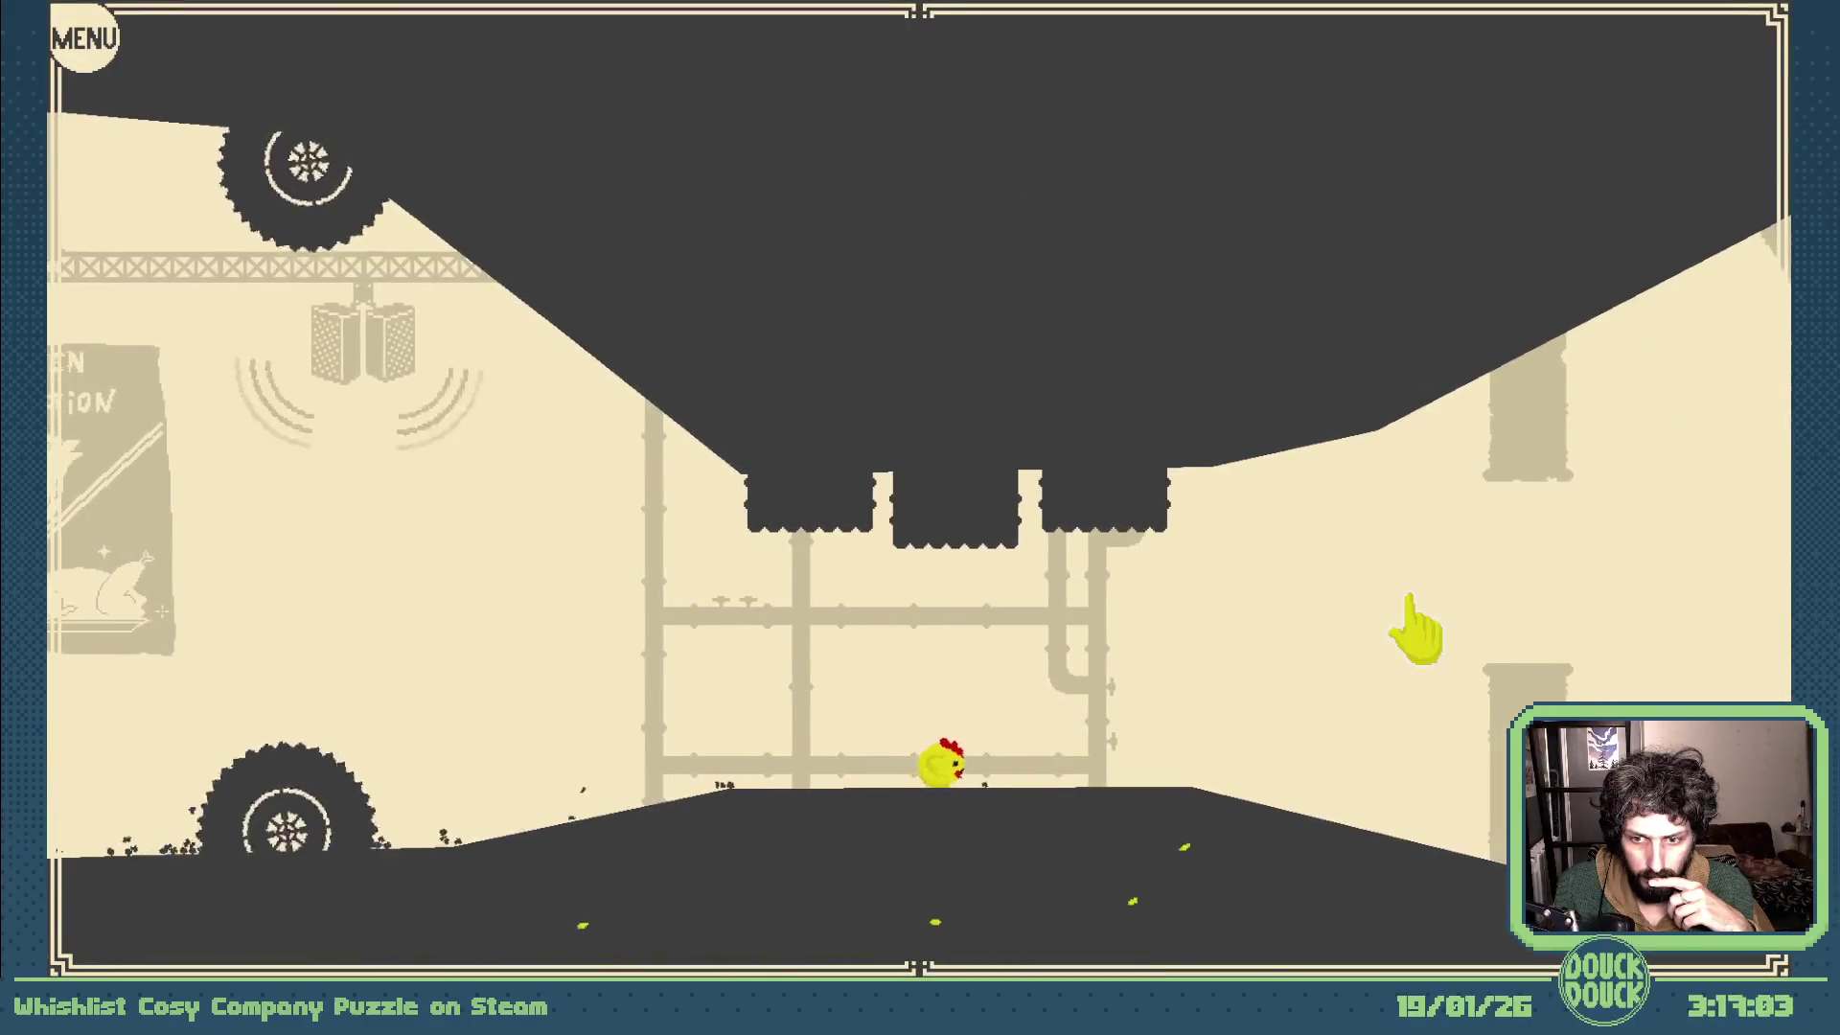
click(1423, 657)
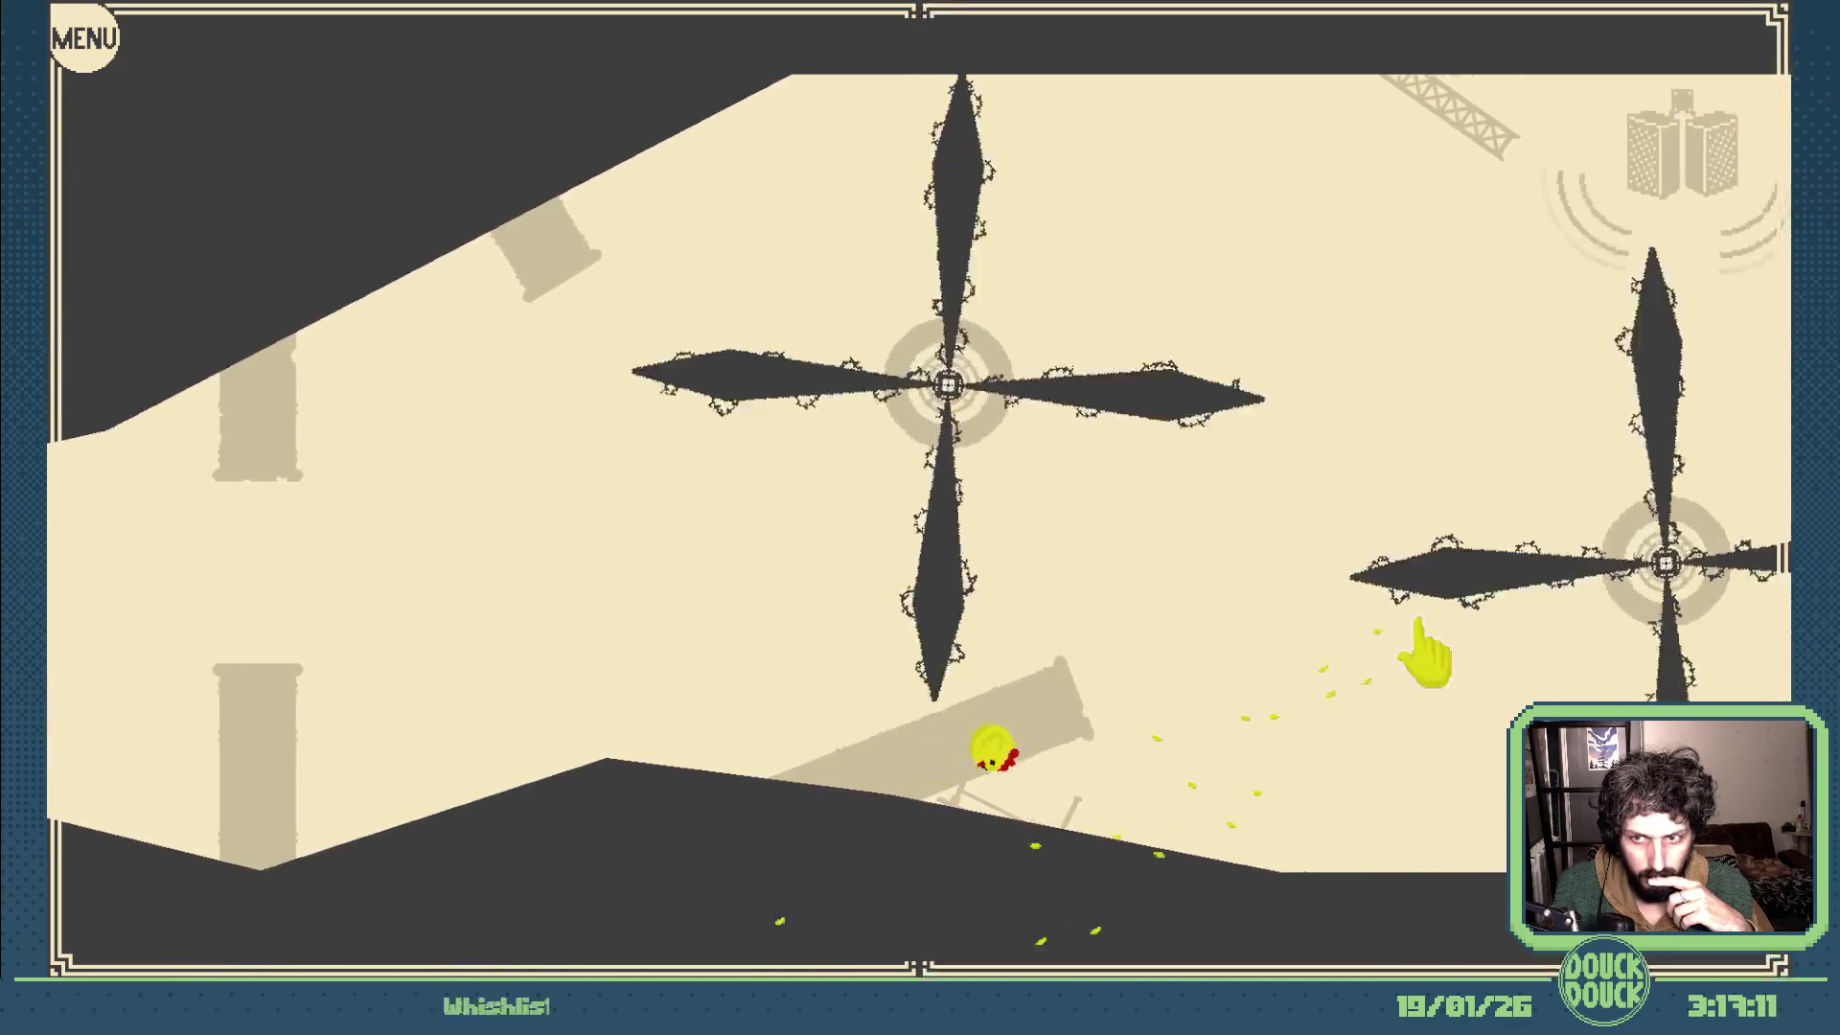
click(1438, 640)
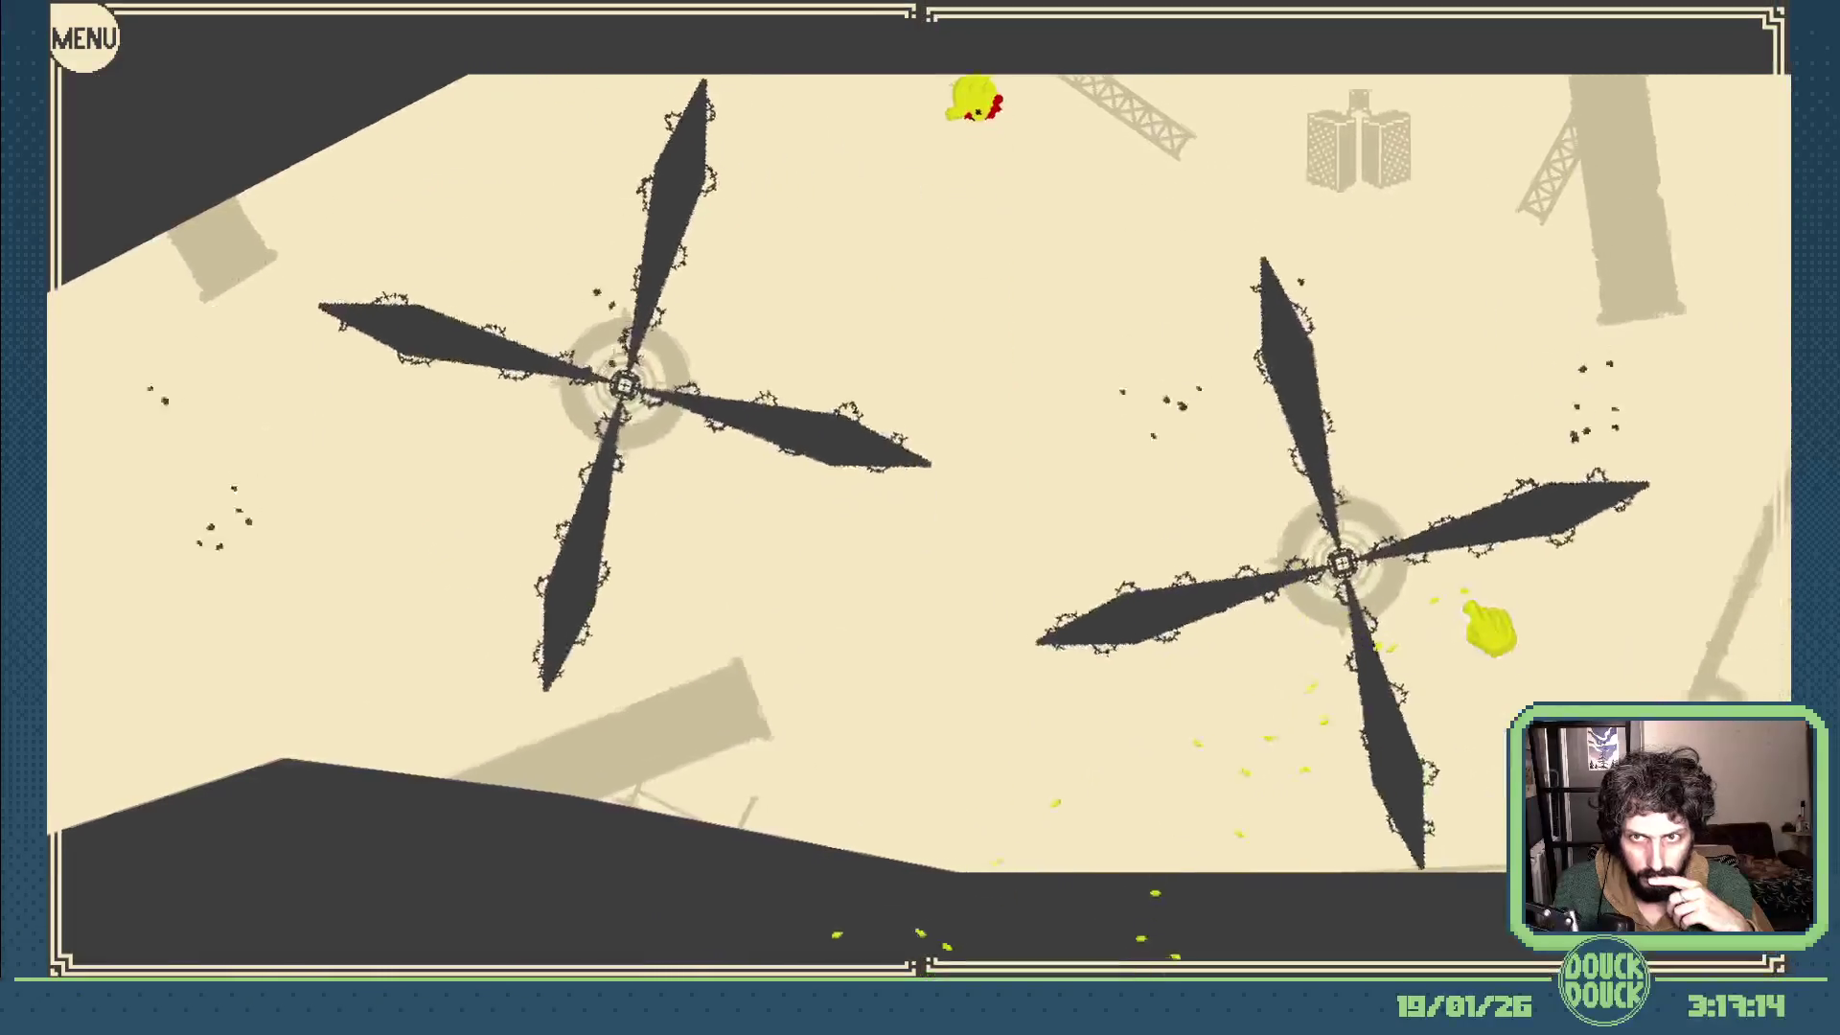
click(1458, 605)
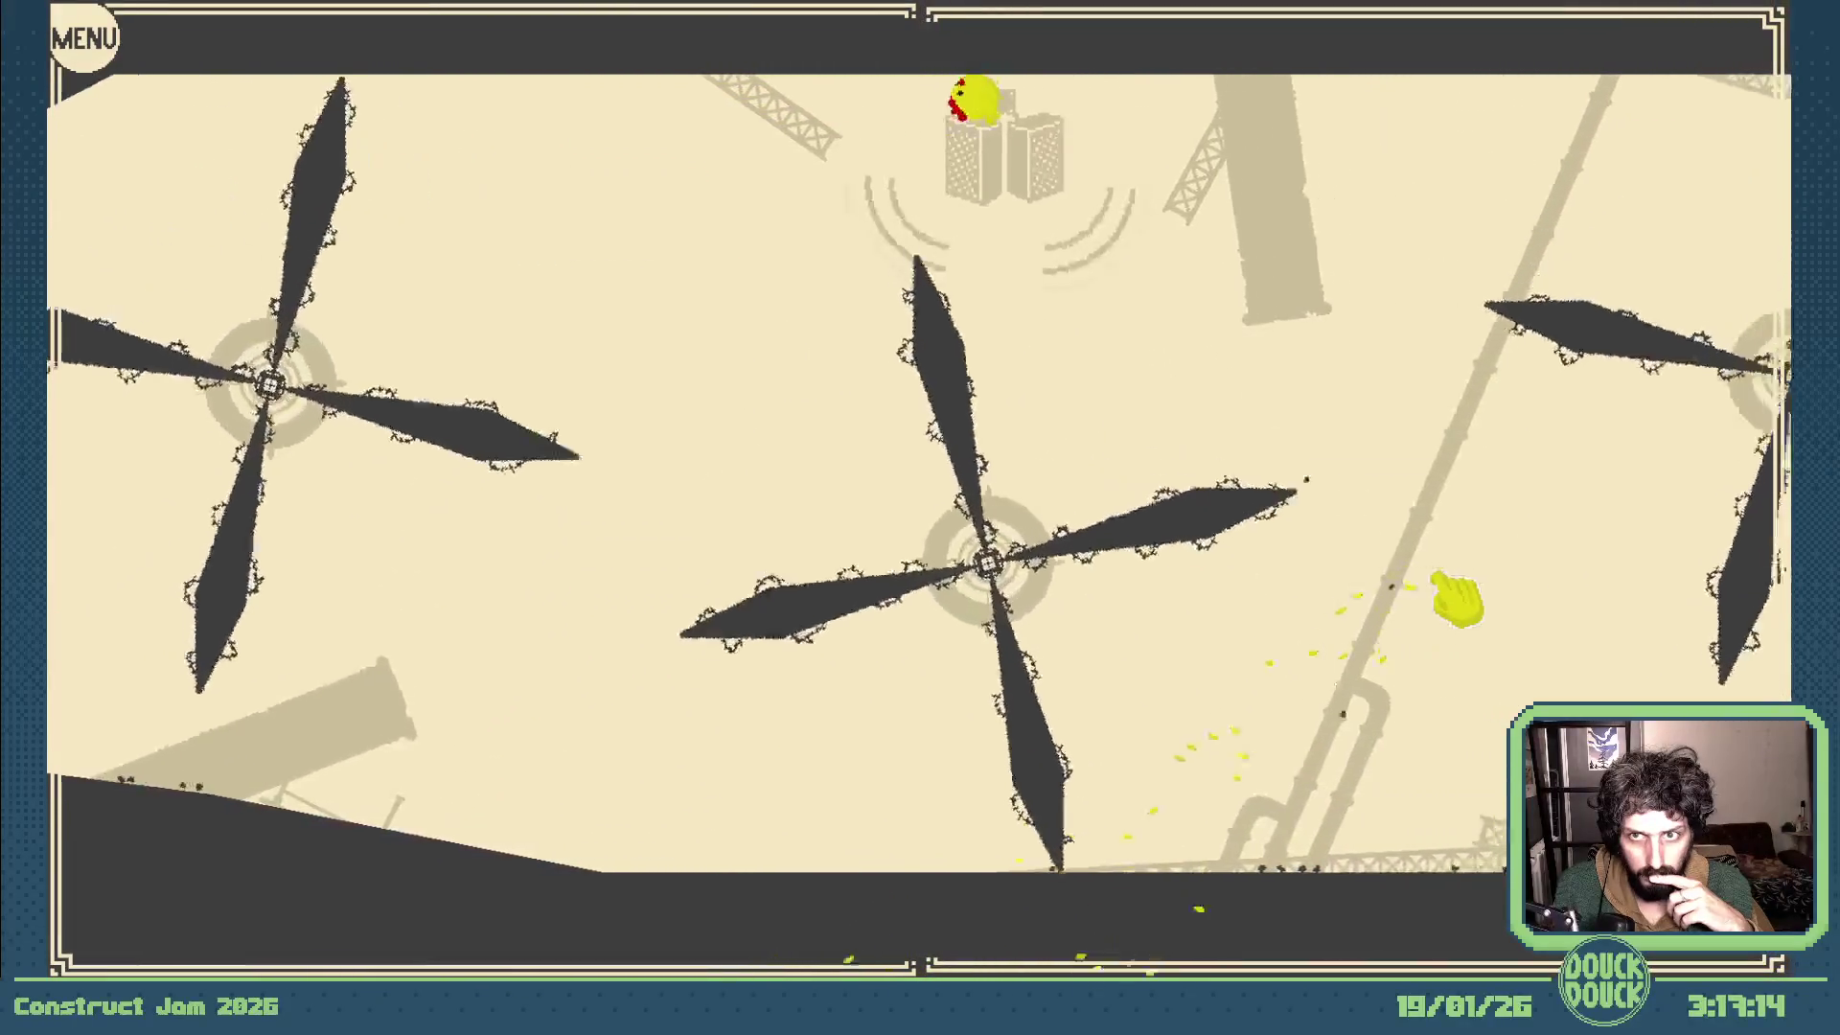
click(1458, 603)
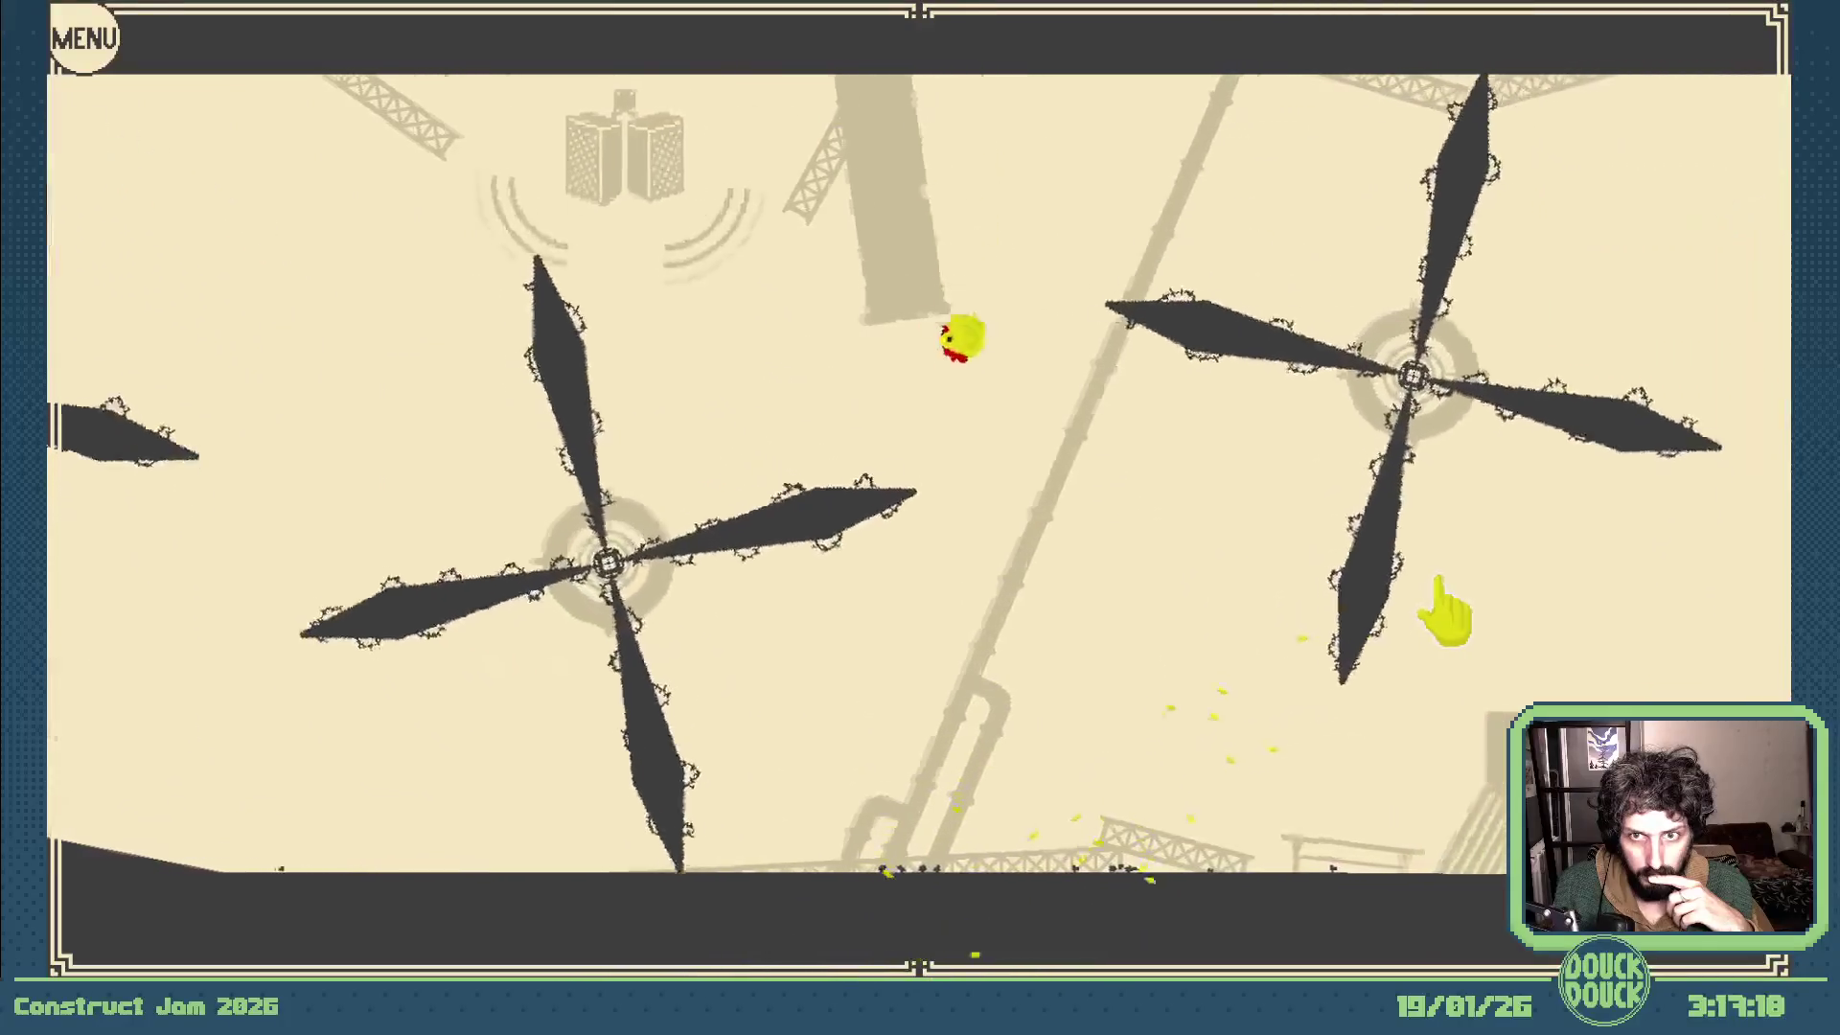
click(1442, 602)
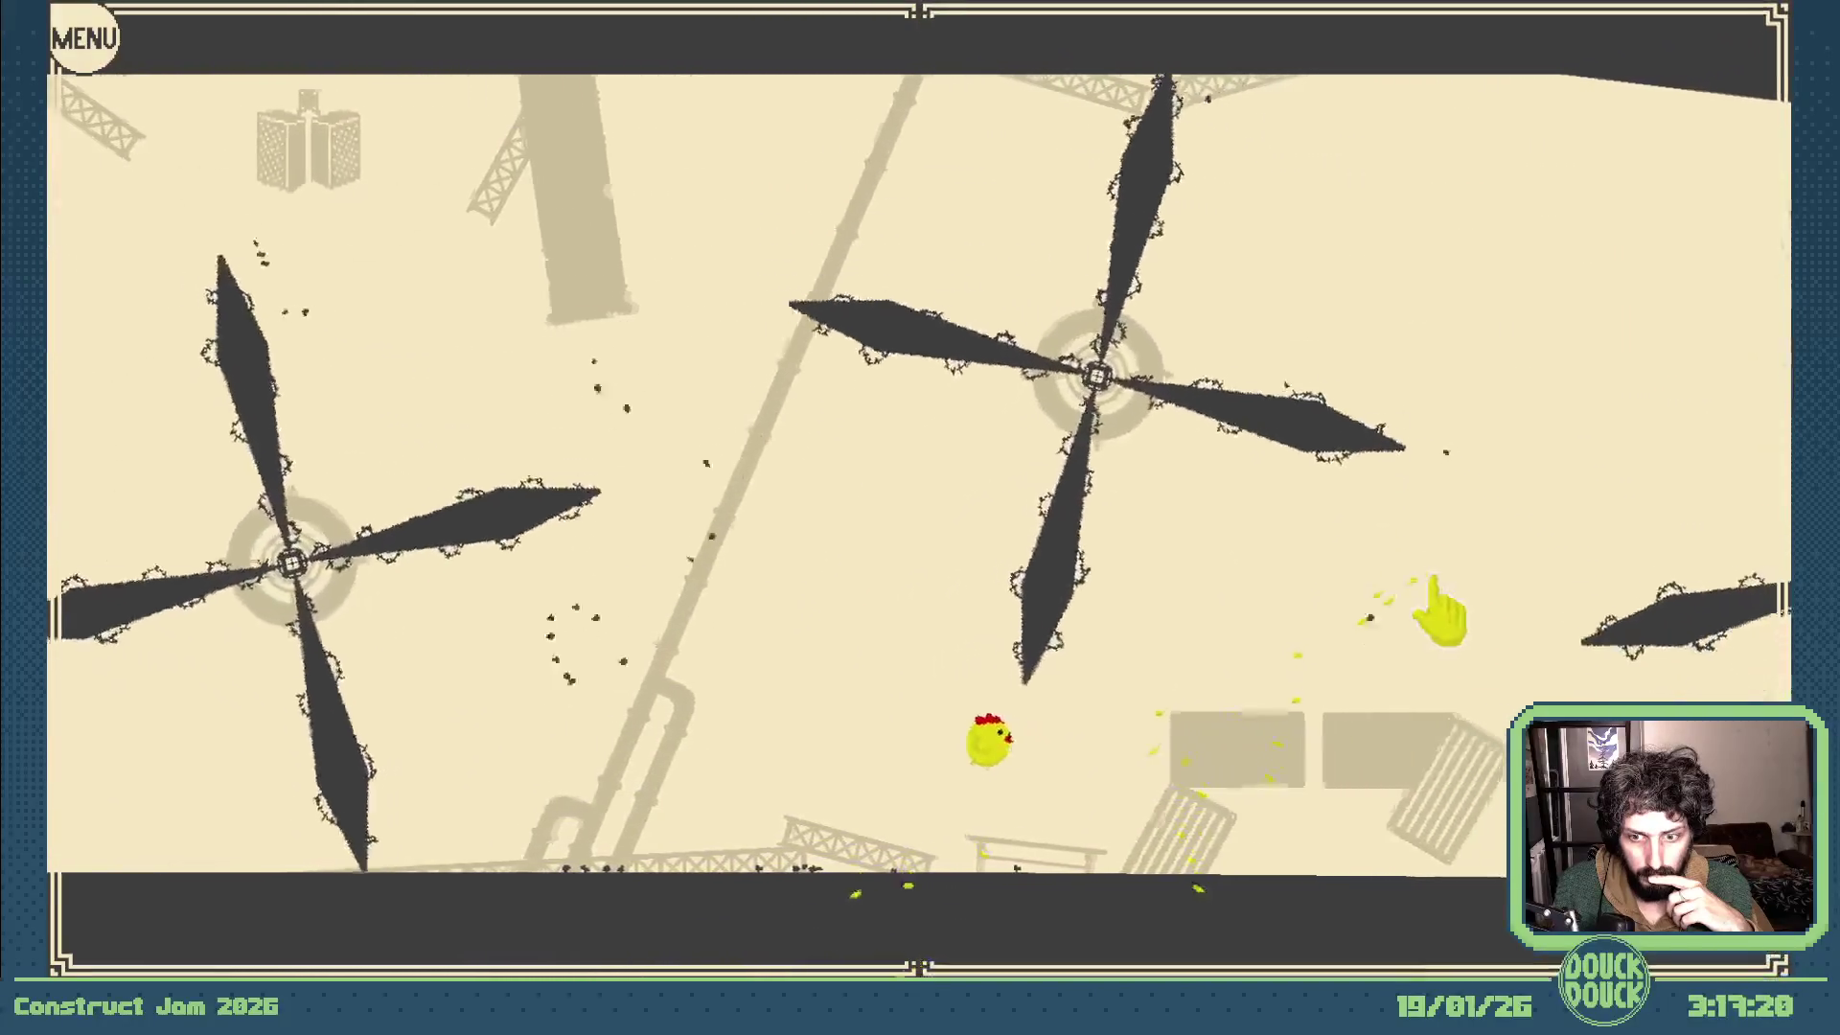
click(1452, 602)
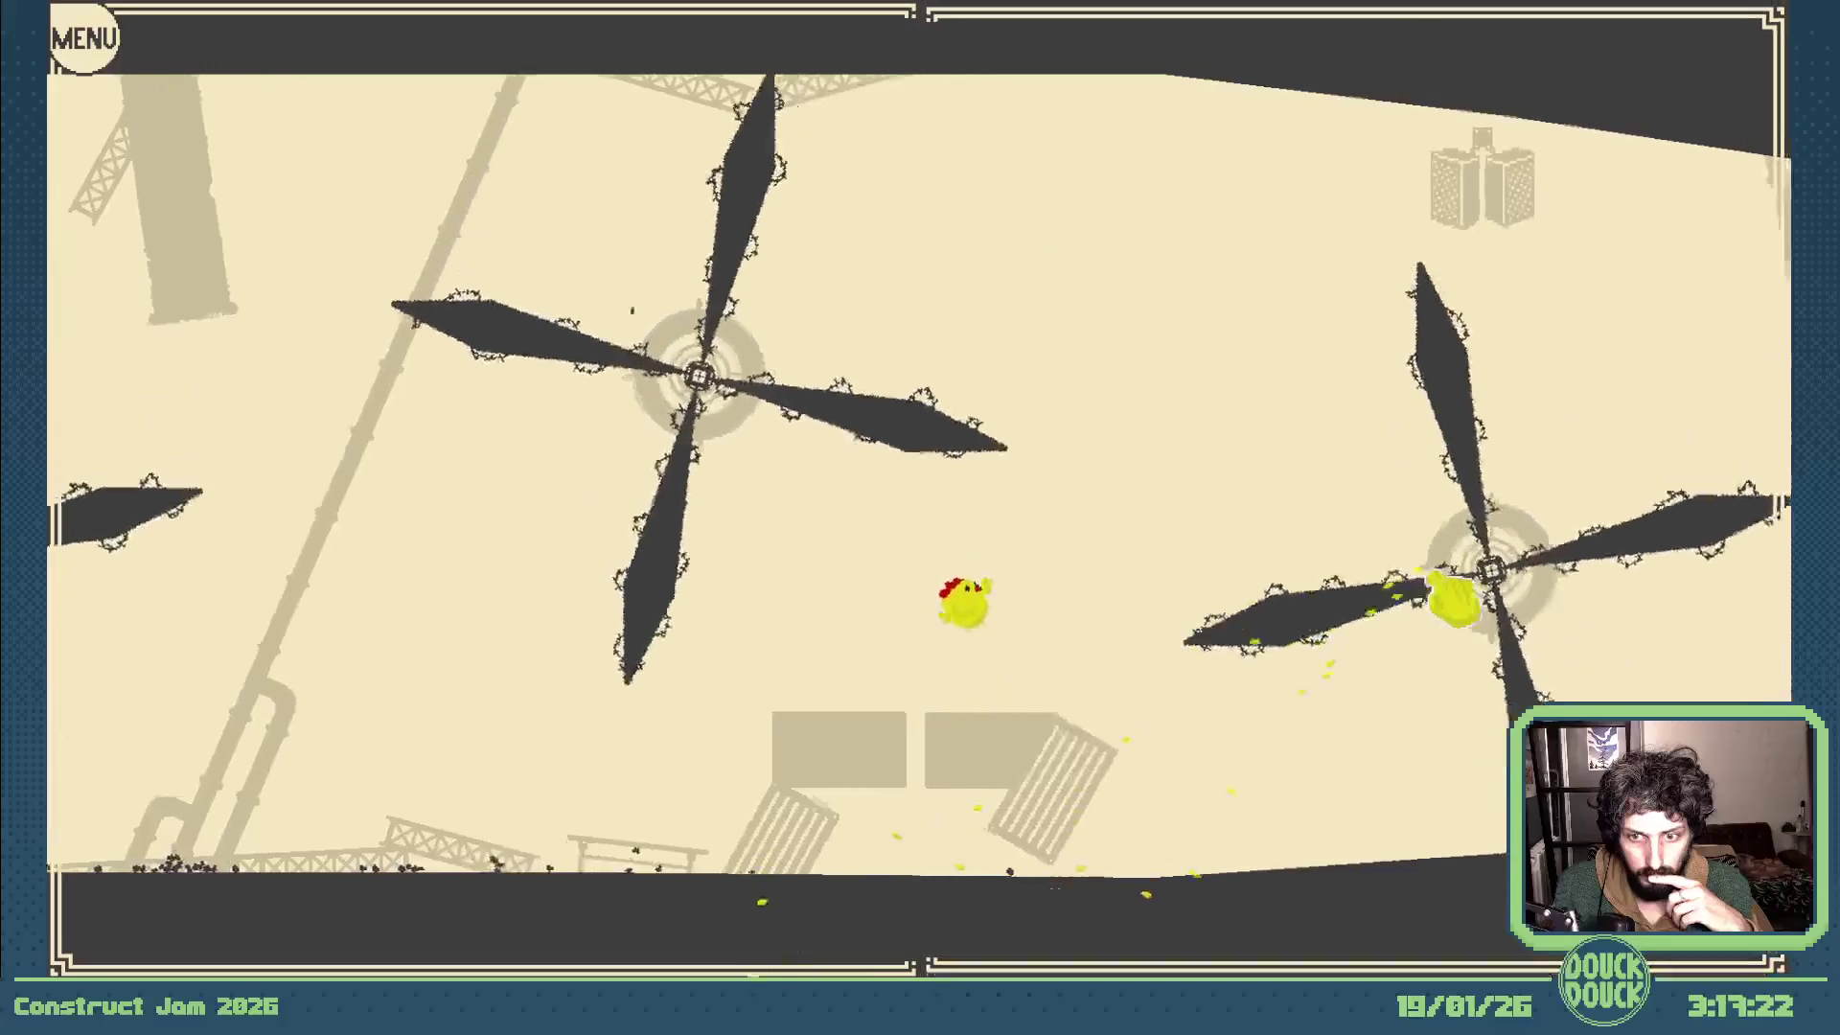
click(1453, 601)
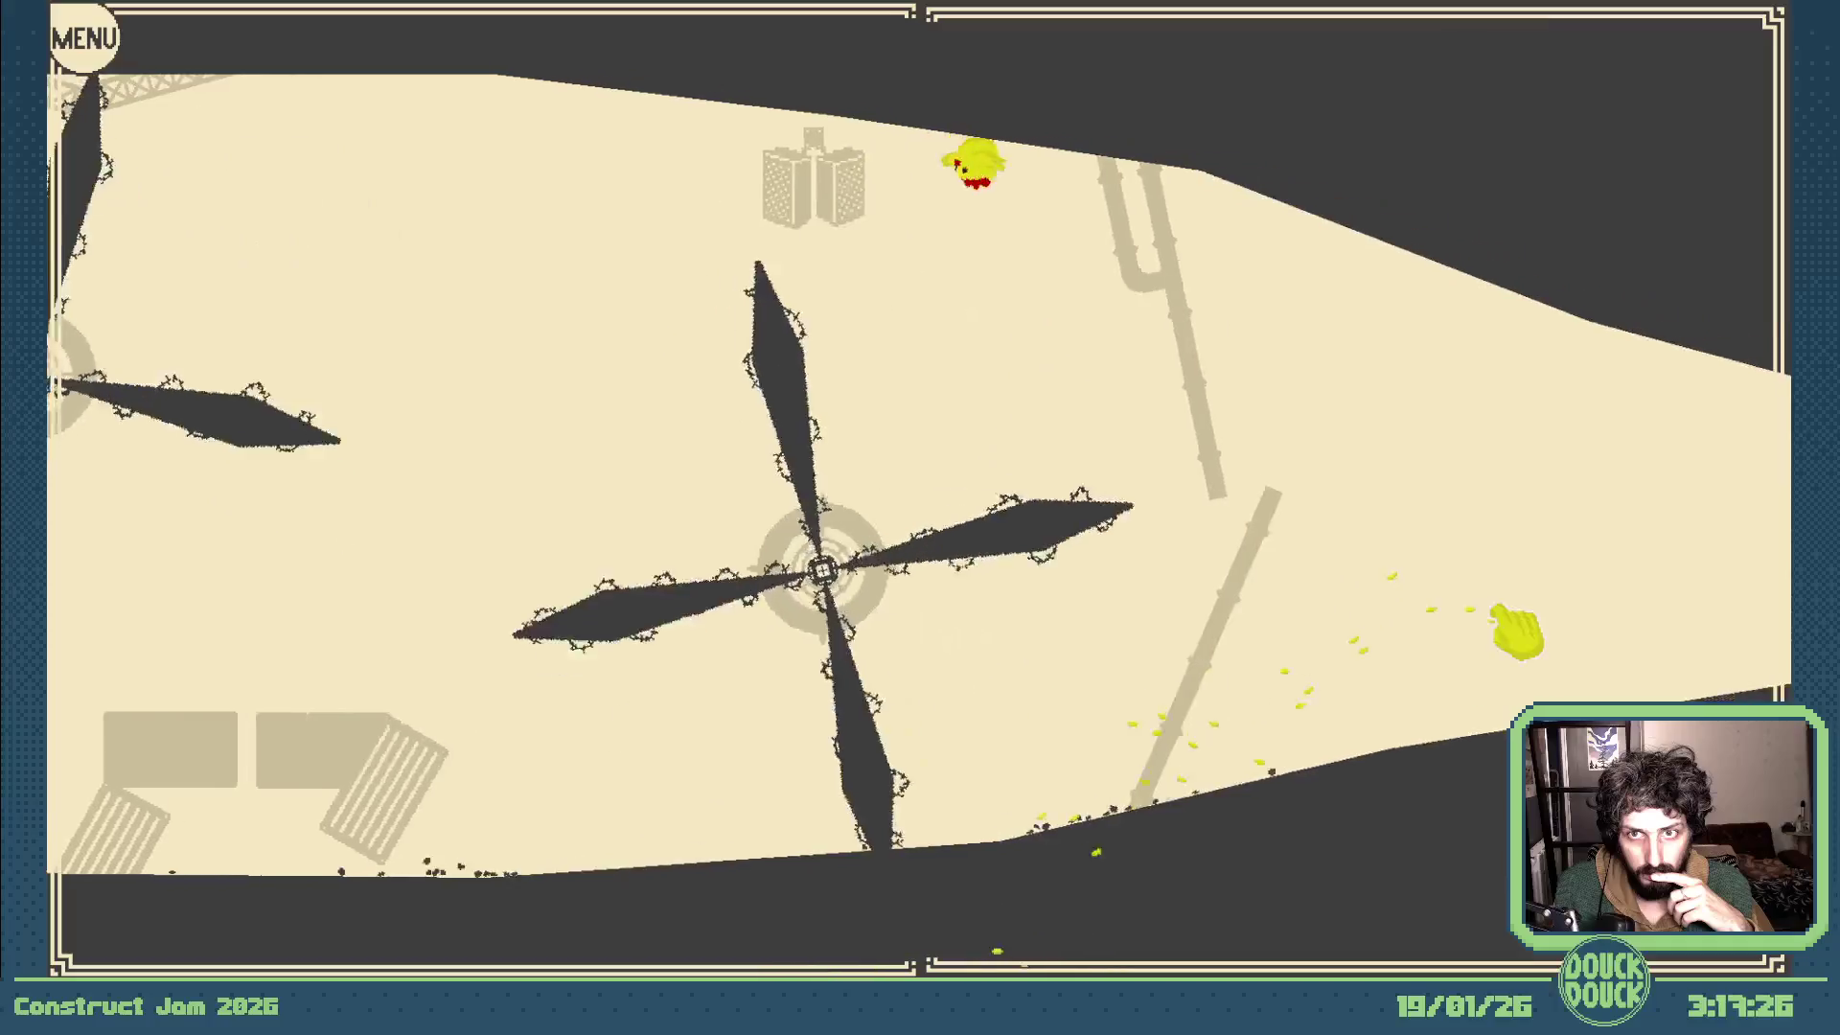
click(1504, 644)
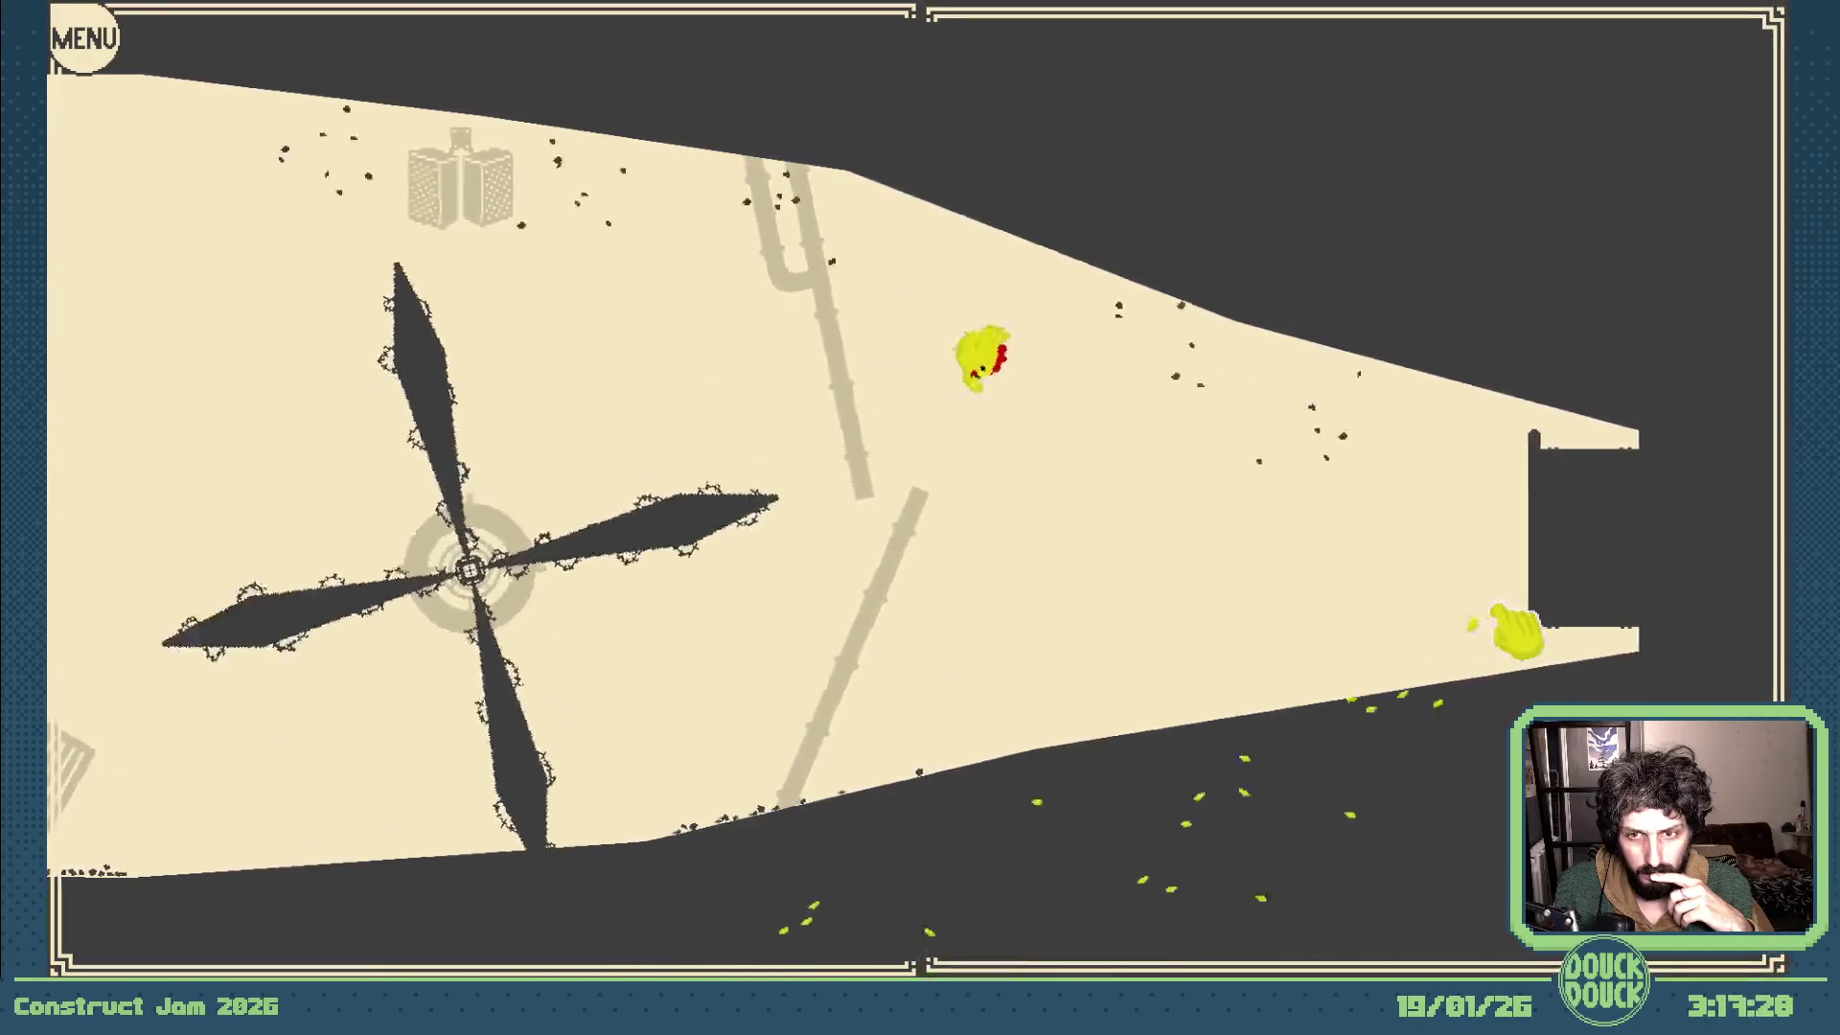
click(1505, 636)
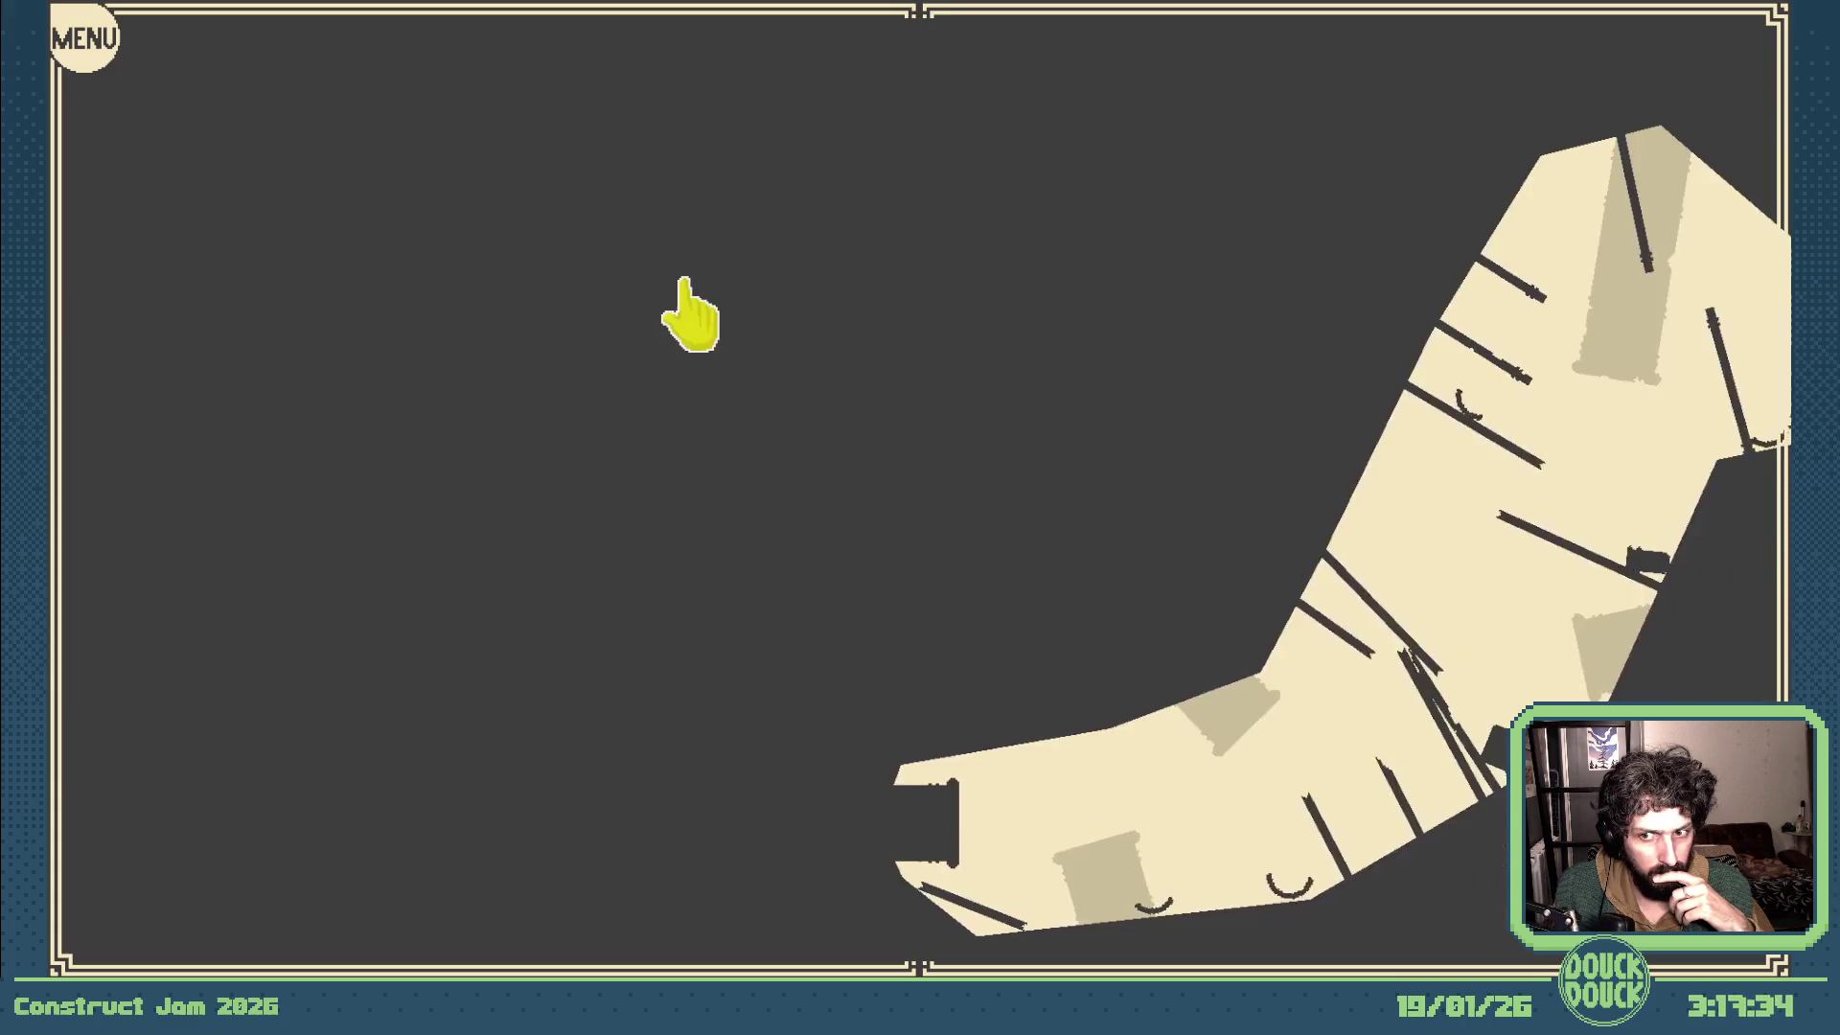
- Leave the running level through the pause menu and return to the game's main menu
click(95, 52)
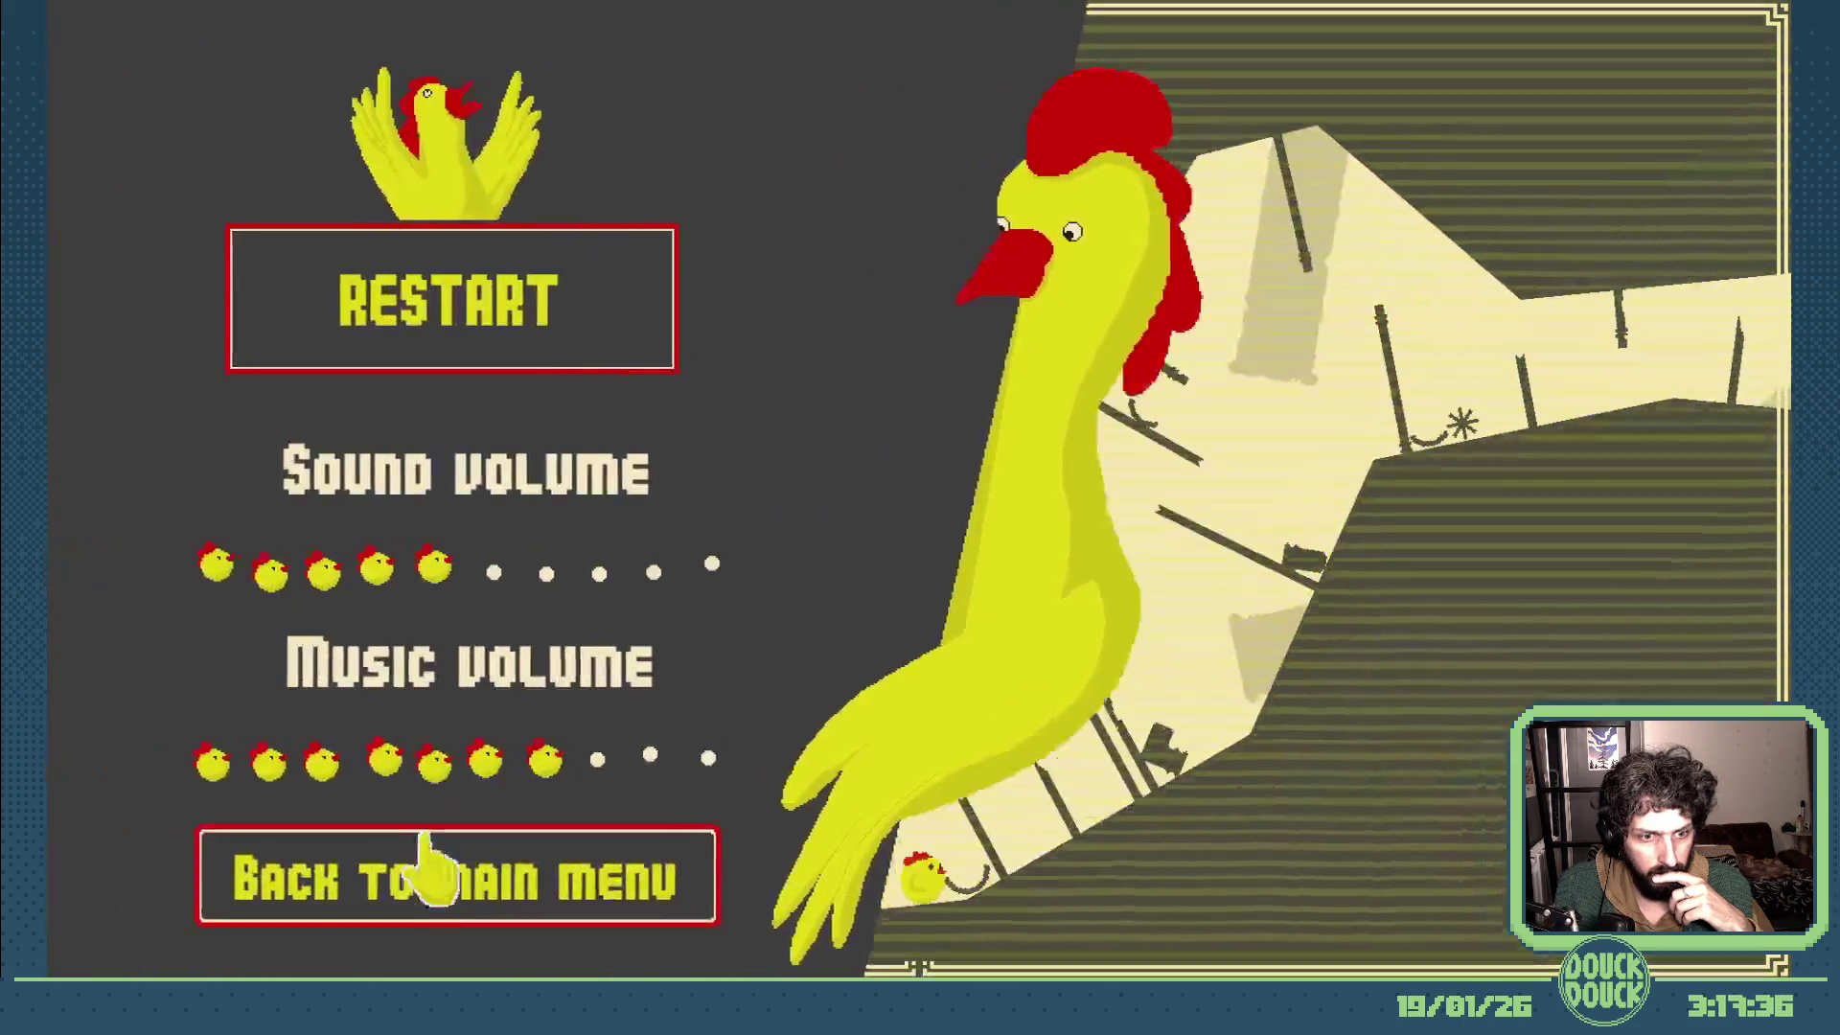
click(518, 885)
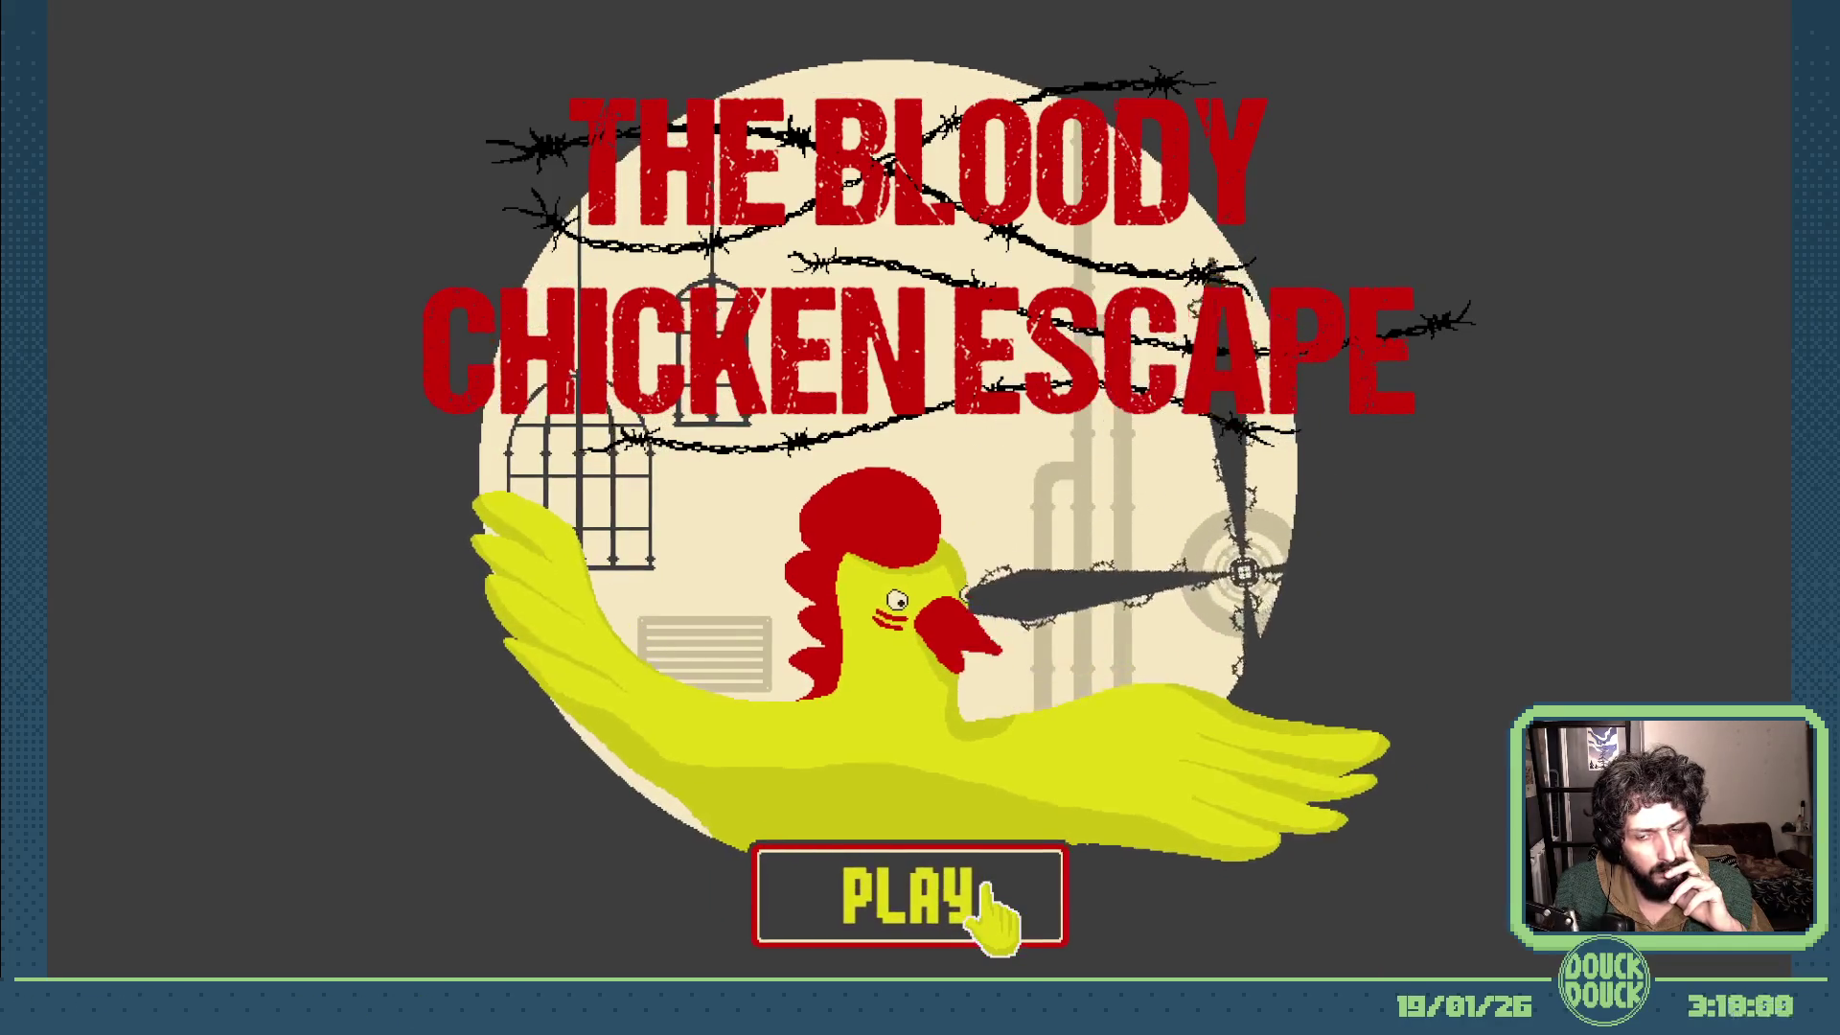
click(991, 913)
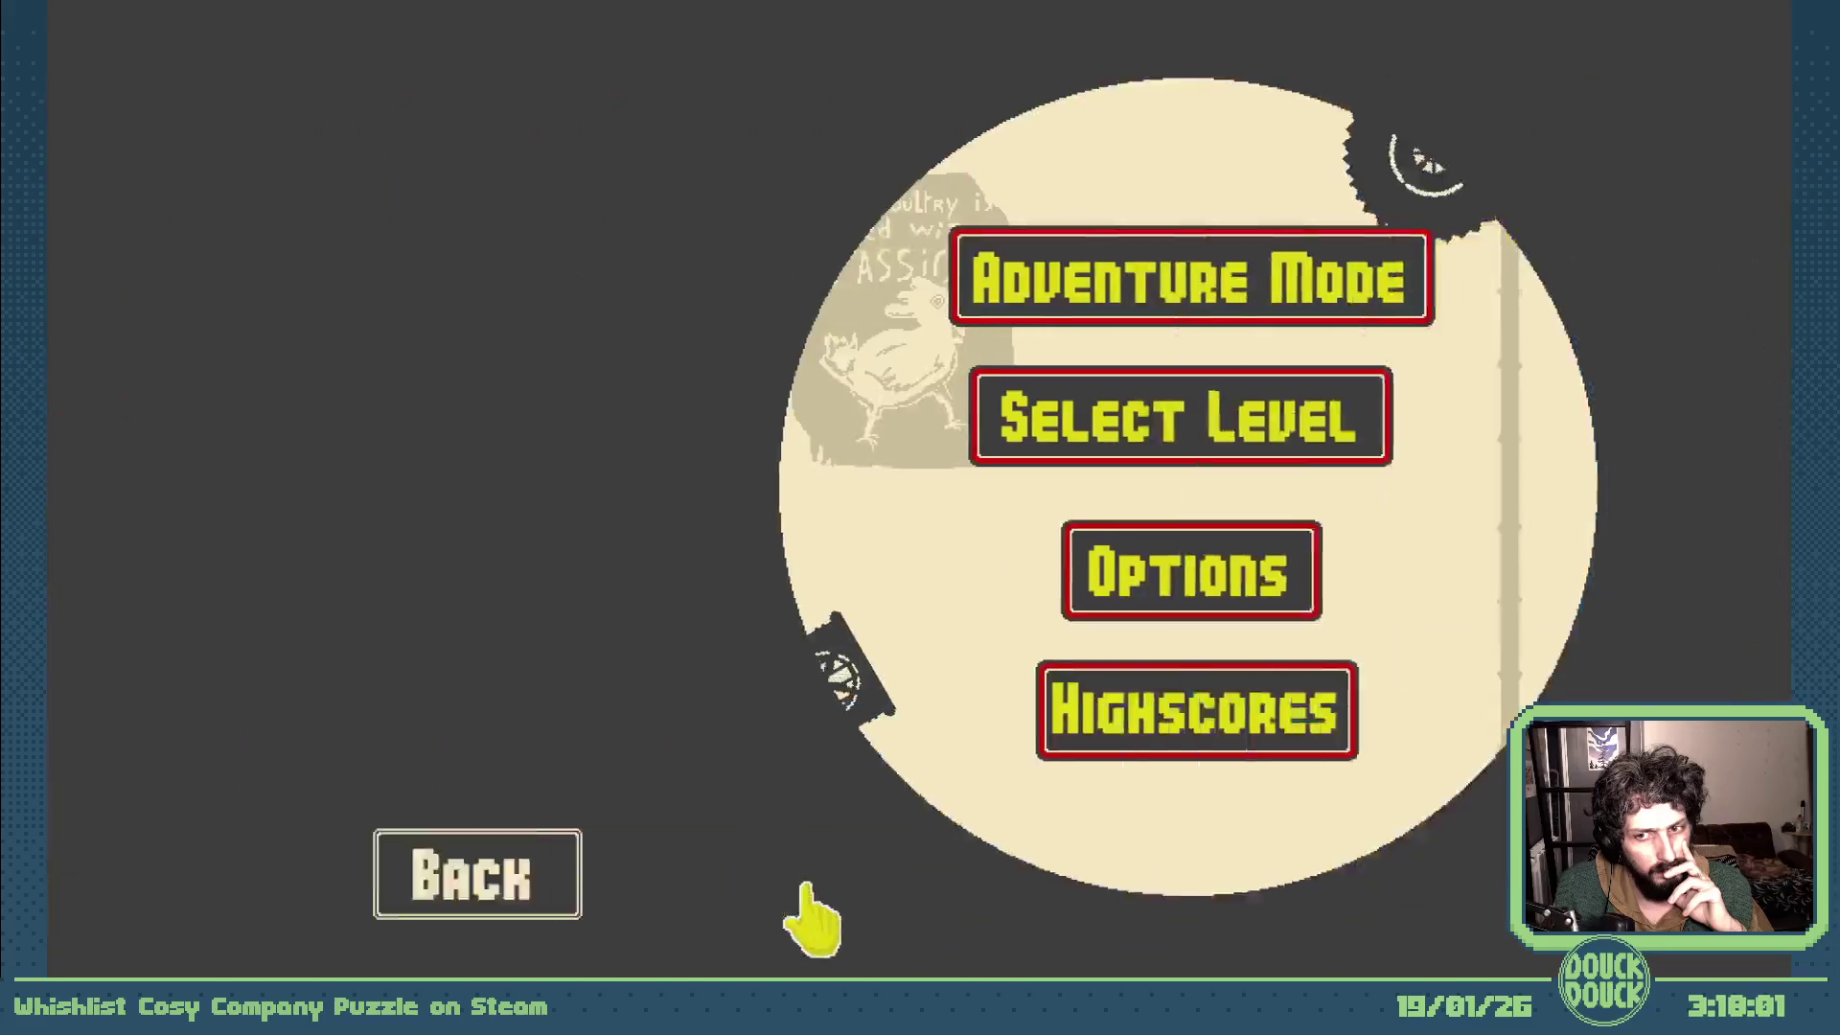
- View the Level 1 highscores (01:23, one chicken saved), go back, and exit fullscreen
click(948, 835)
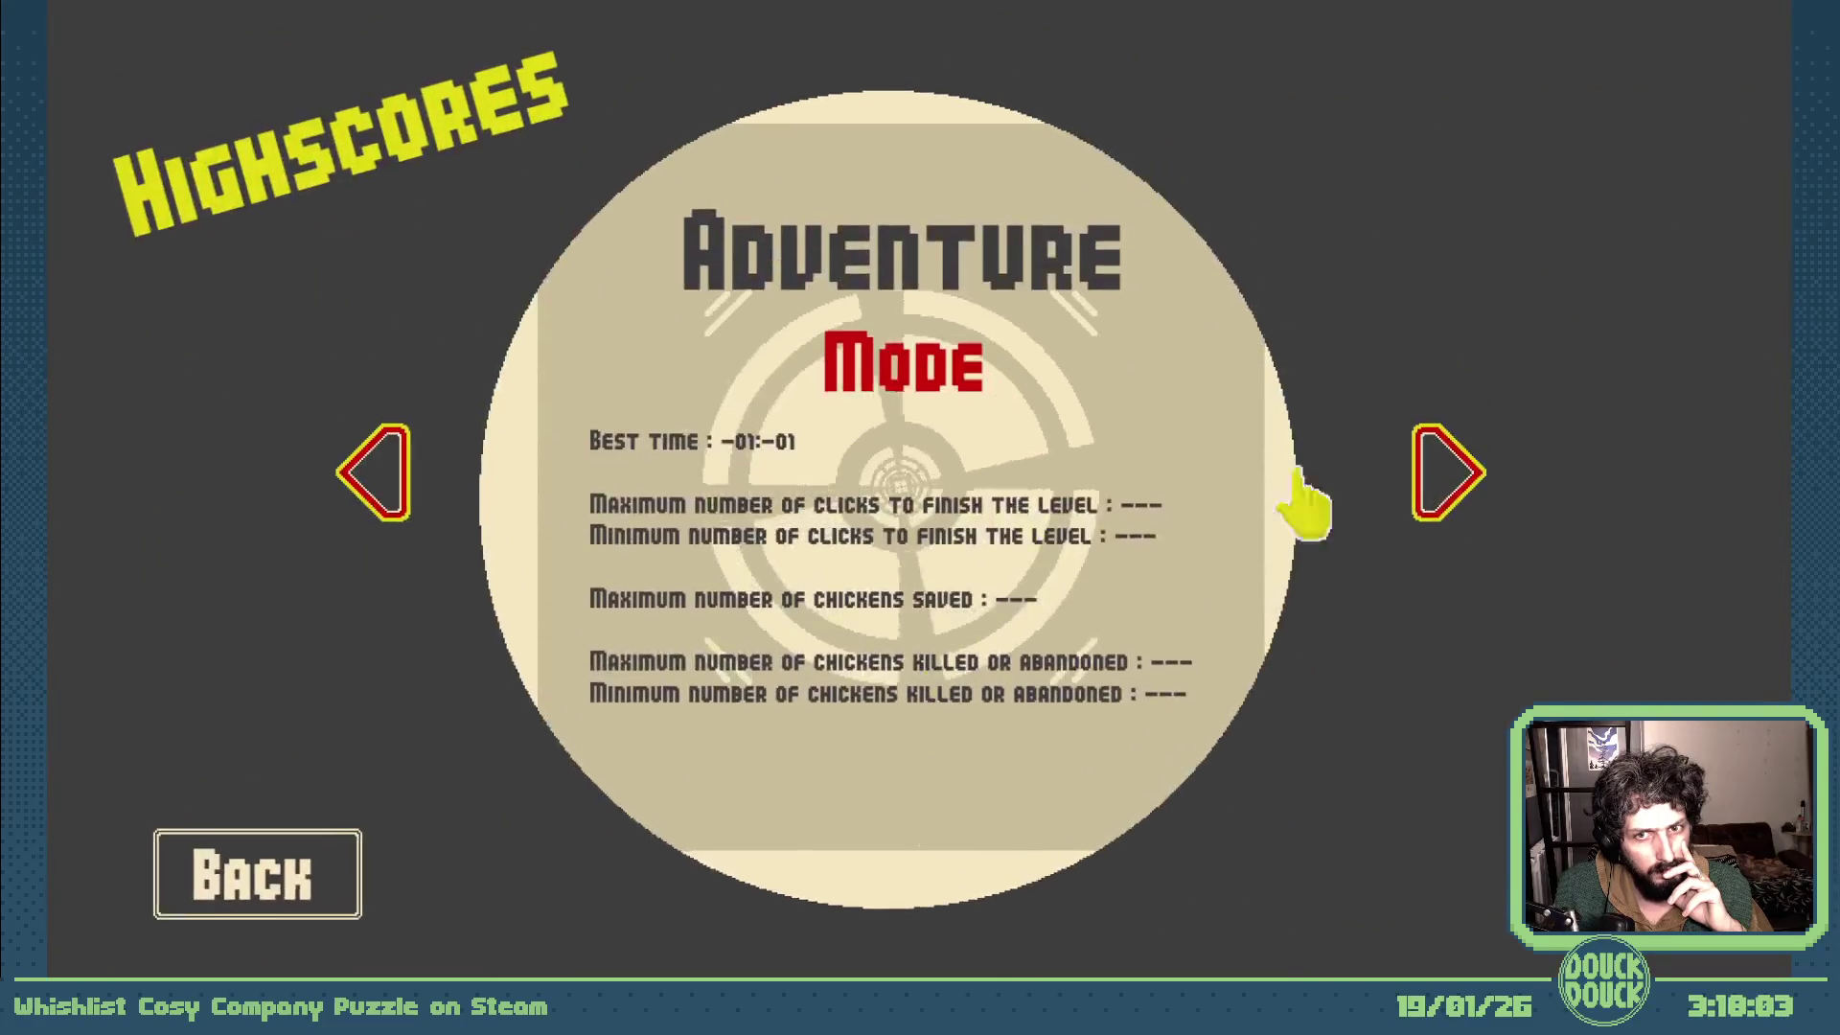
click(1434, 484)
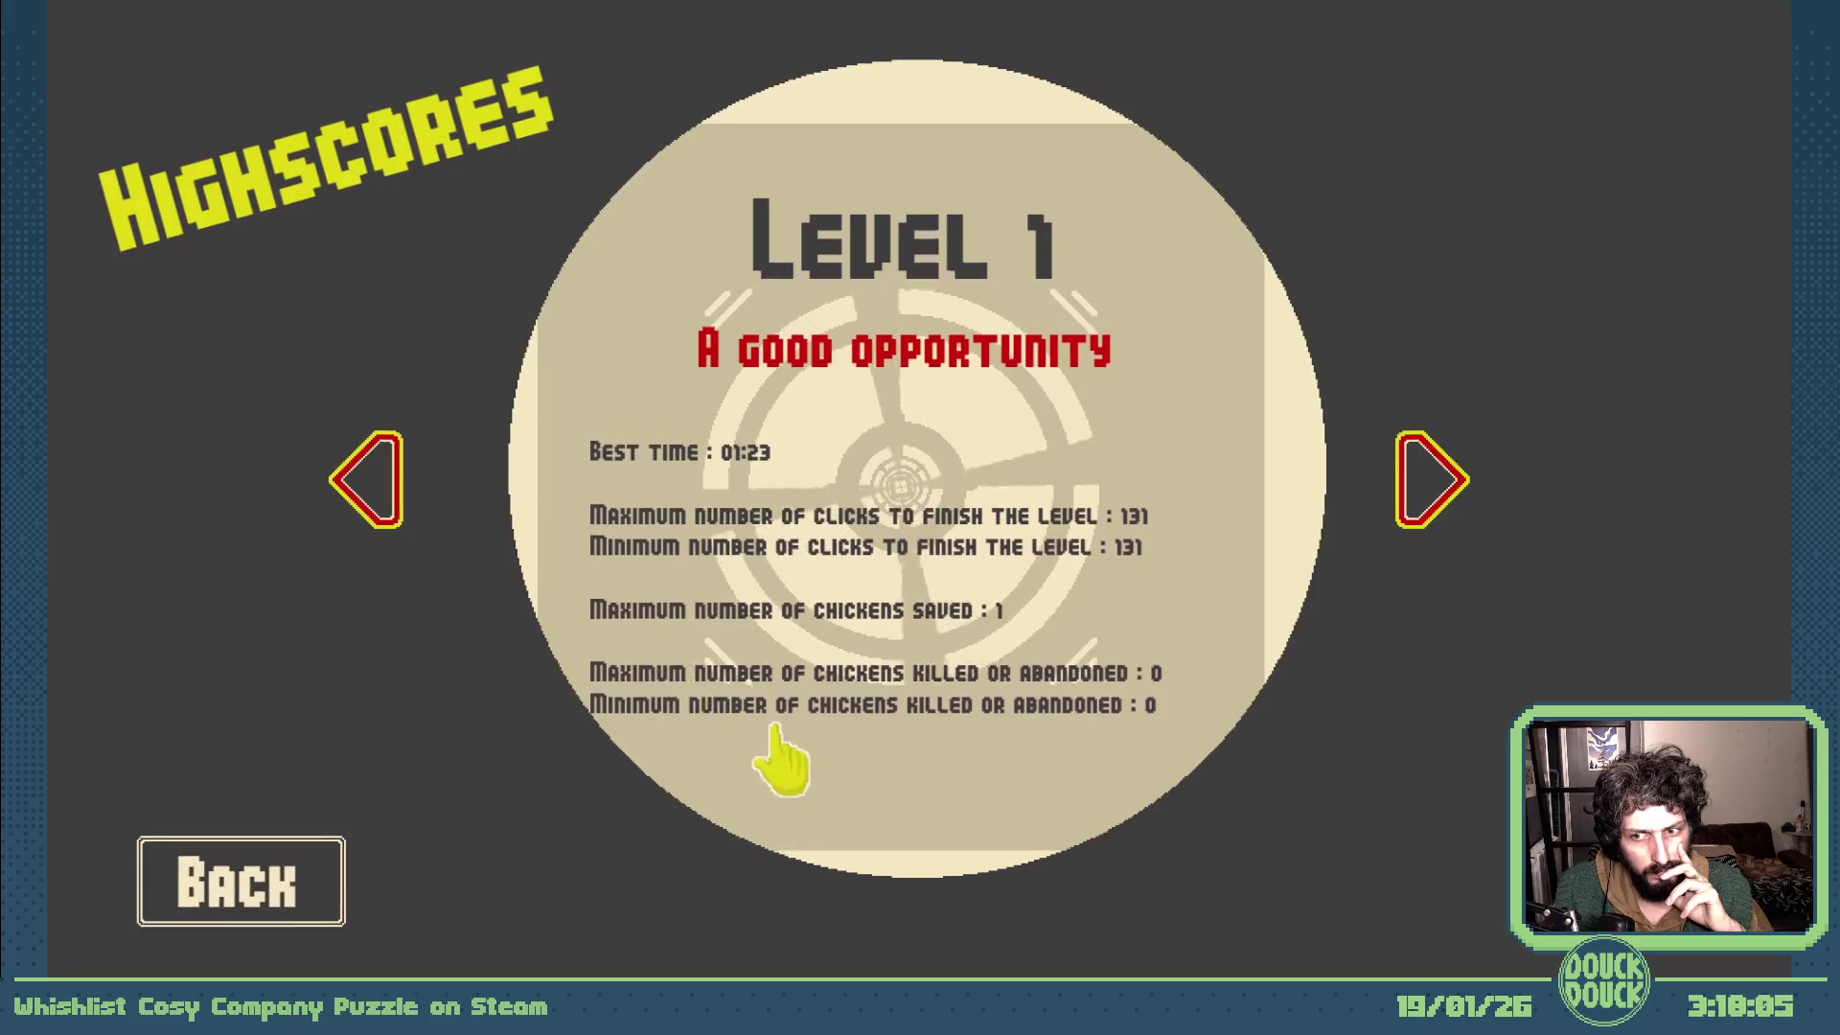
click(333, 842)
key(Escape)
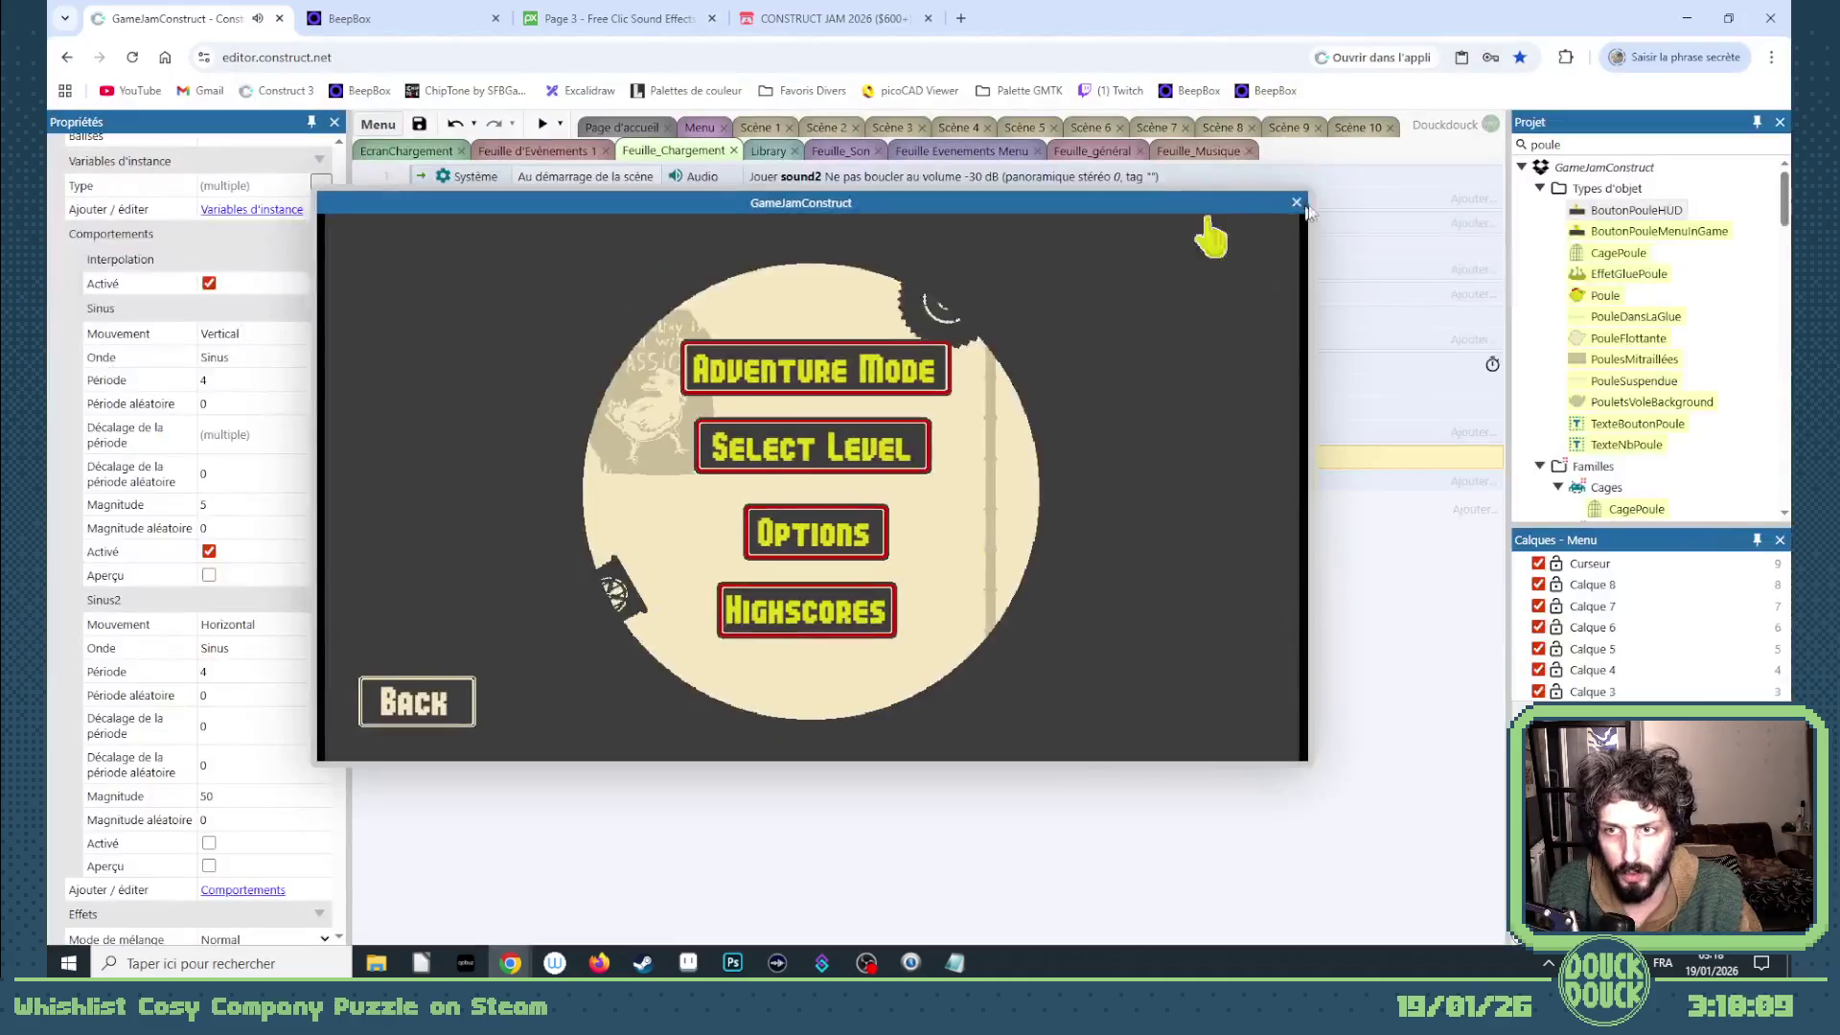
- Close the preview and relaunch the project in debug mode, bringing the game fullscreen
click(1296, 205)
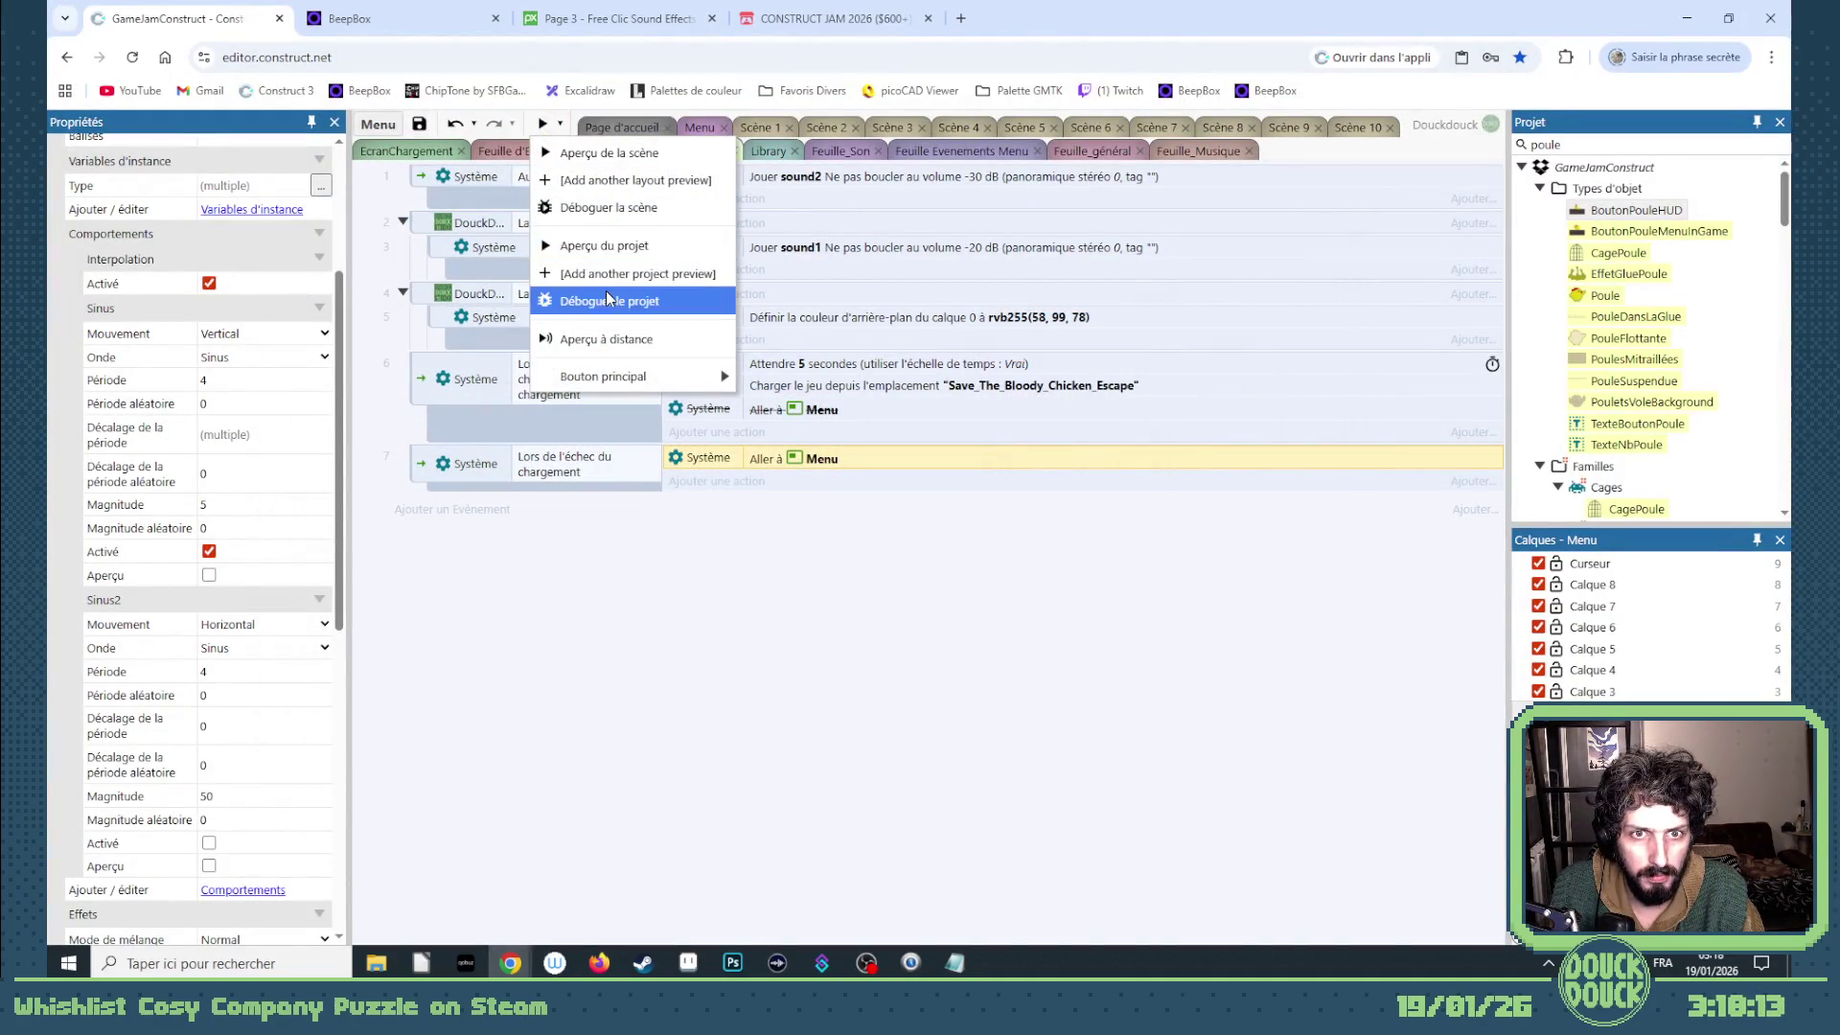
click(612, 245)
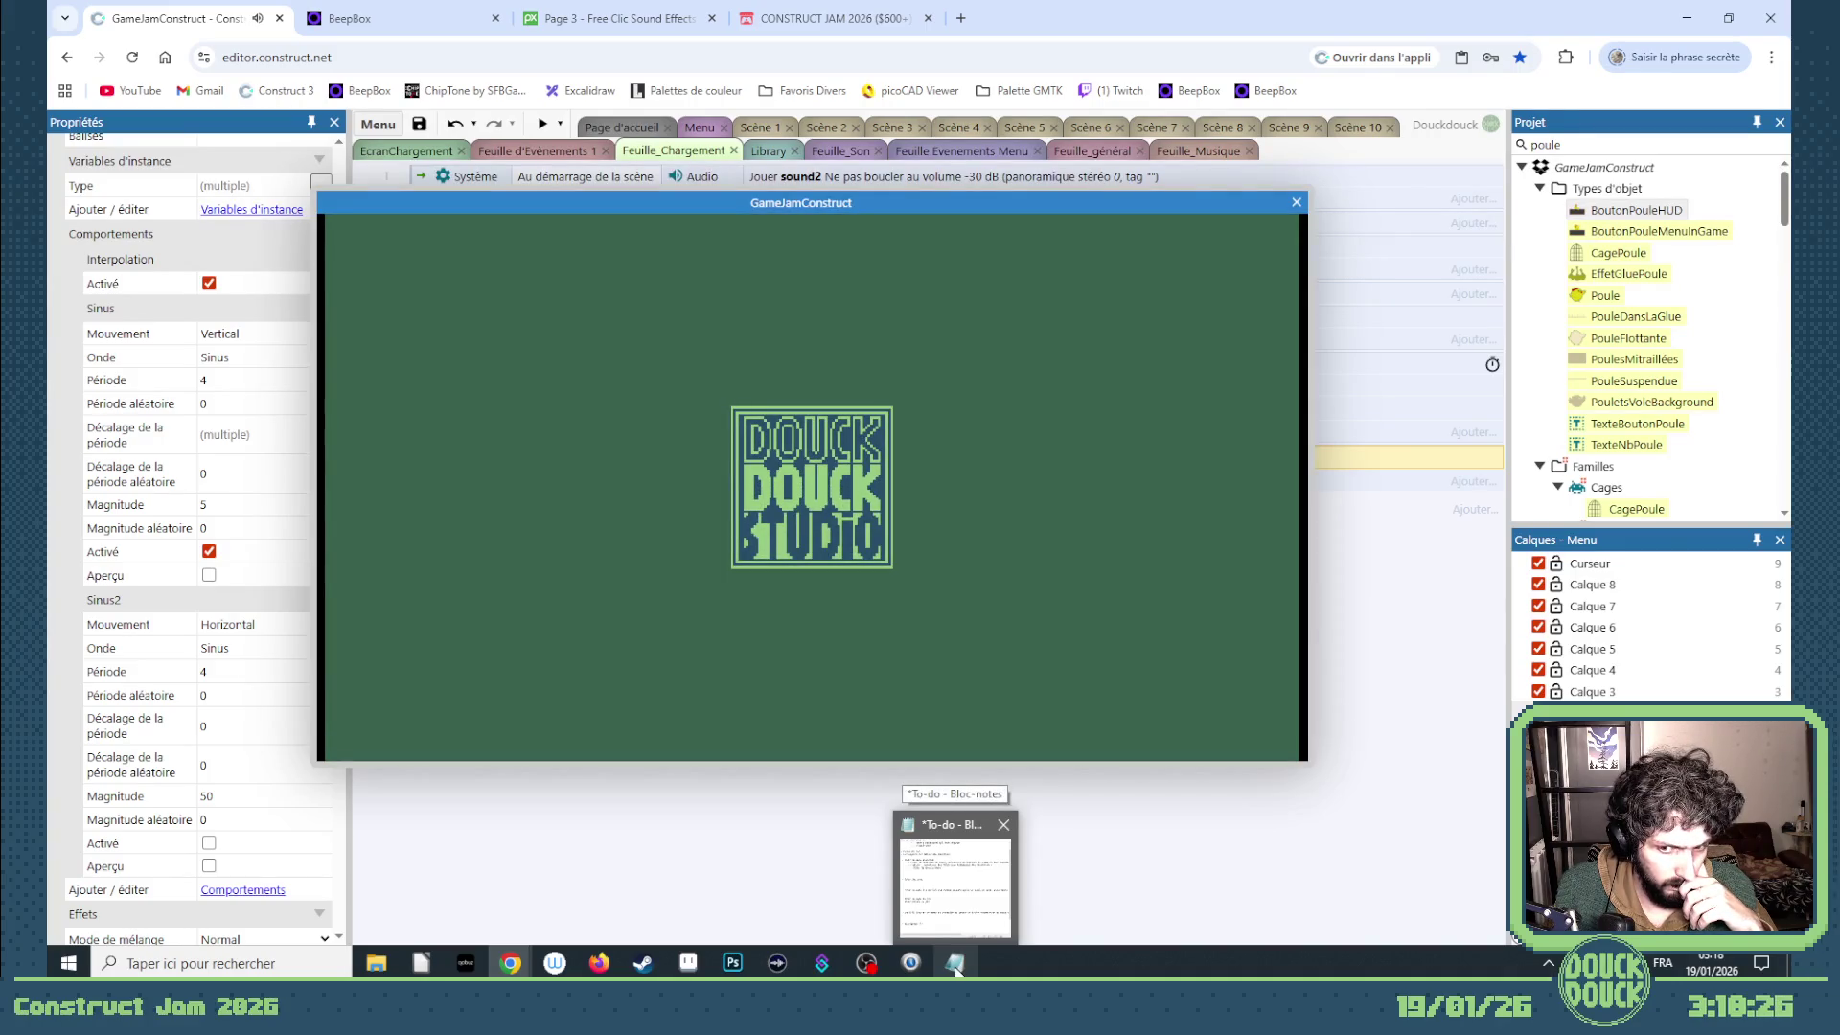
click(791, 692)
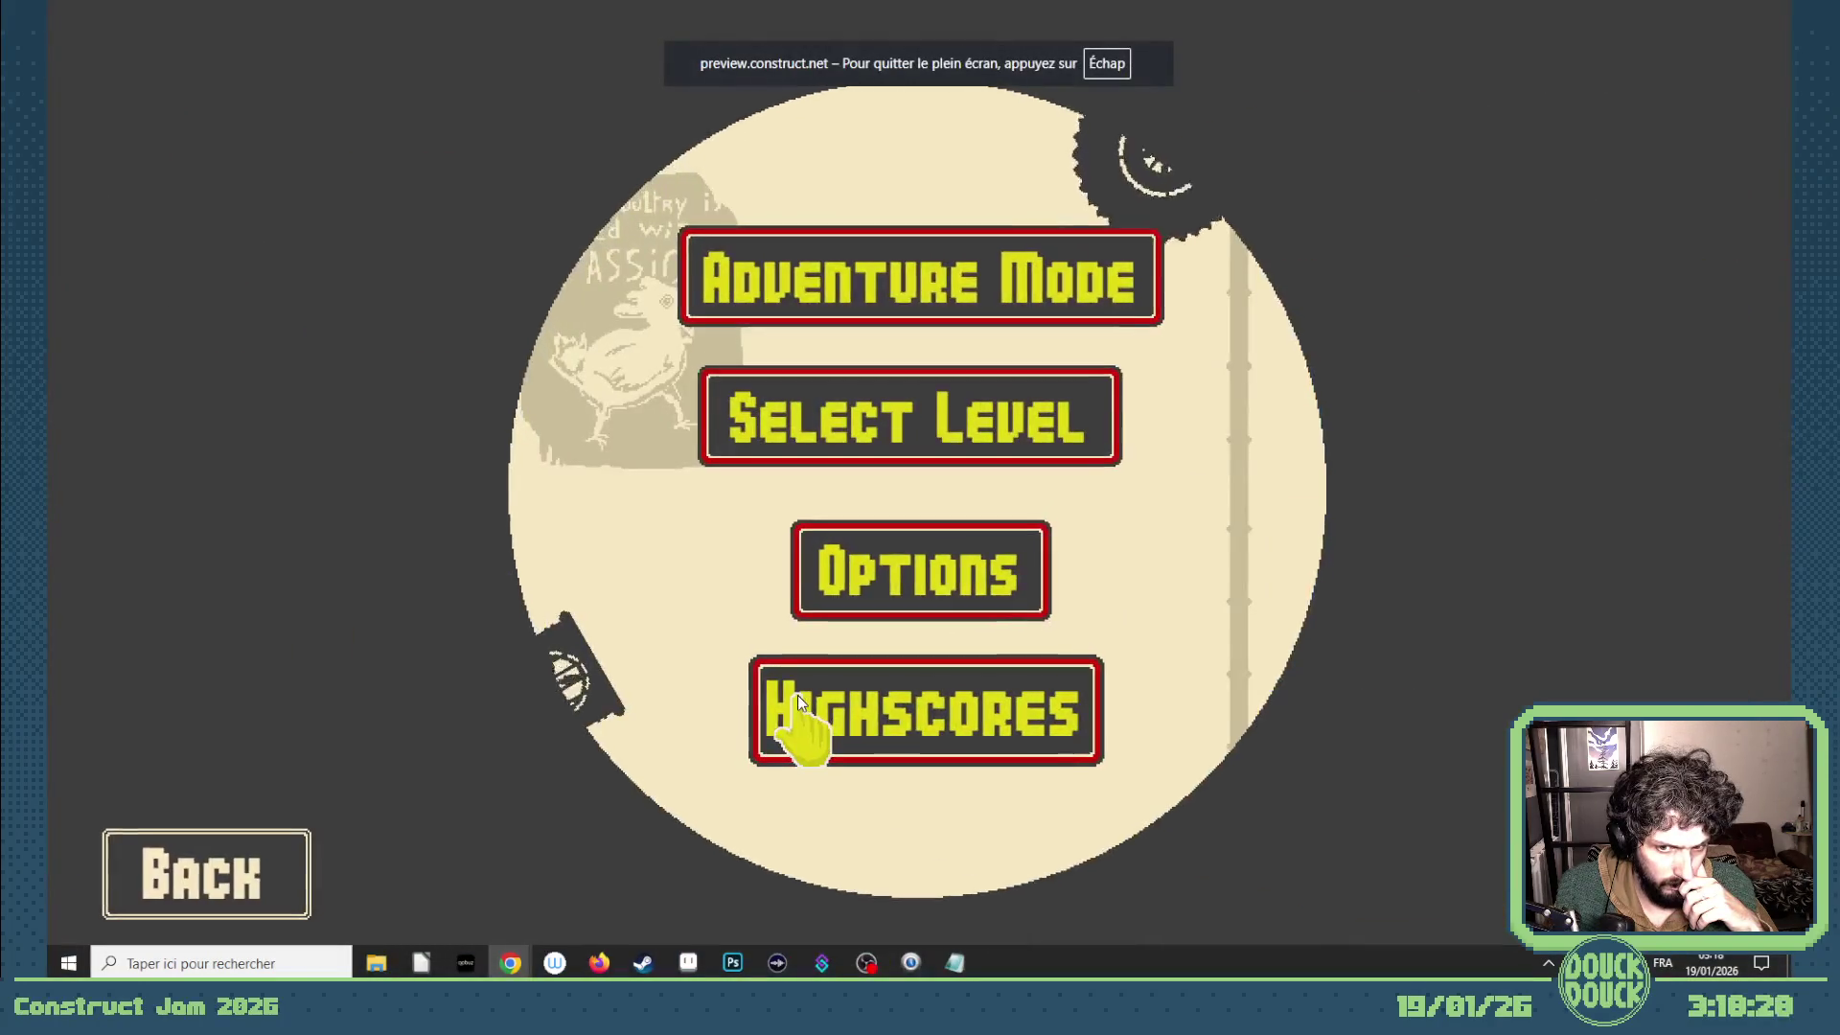
- Navigate title and main menus to the Level 1 highscores, then back out to the title screen
click(236, 862)
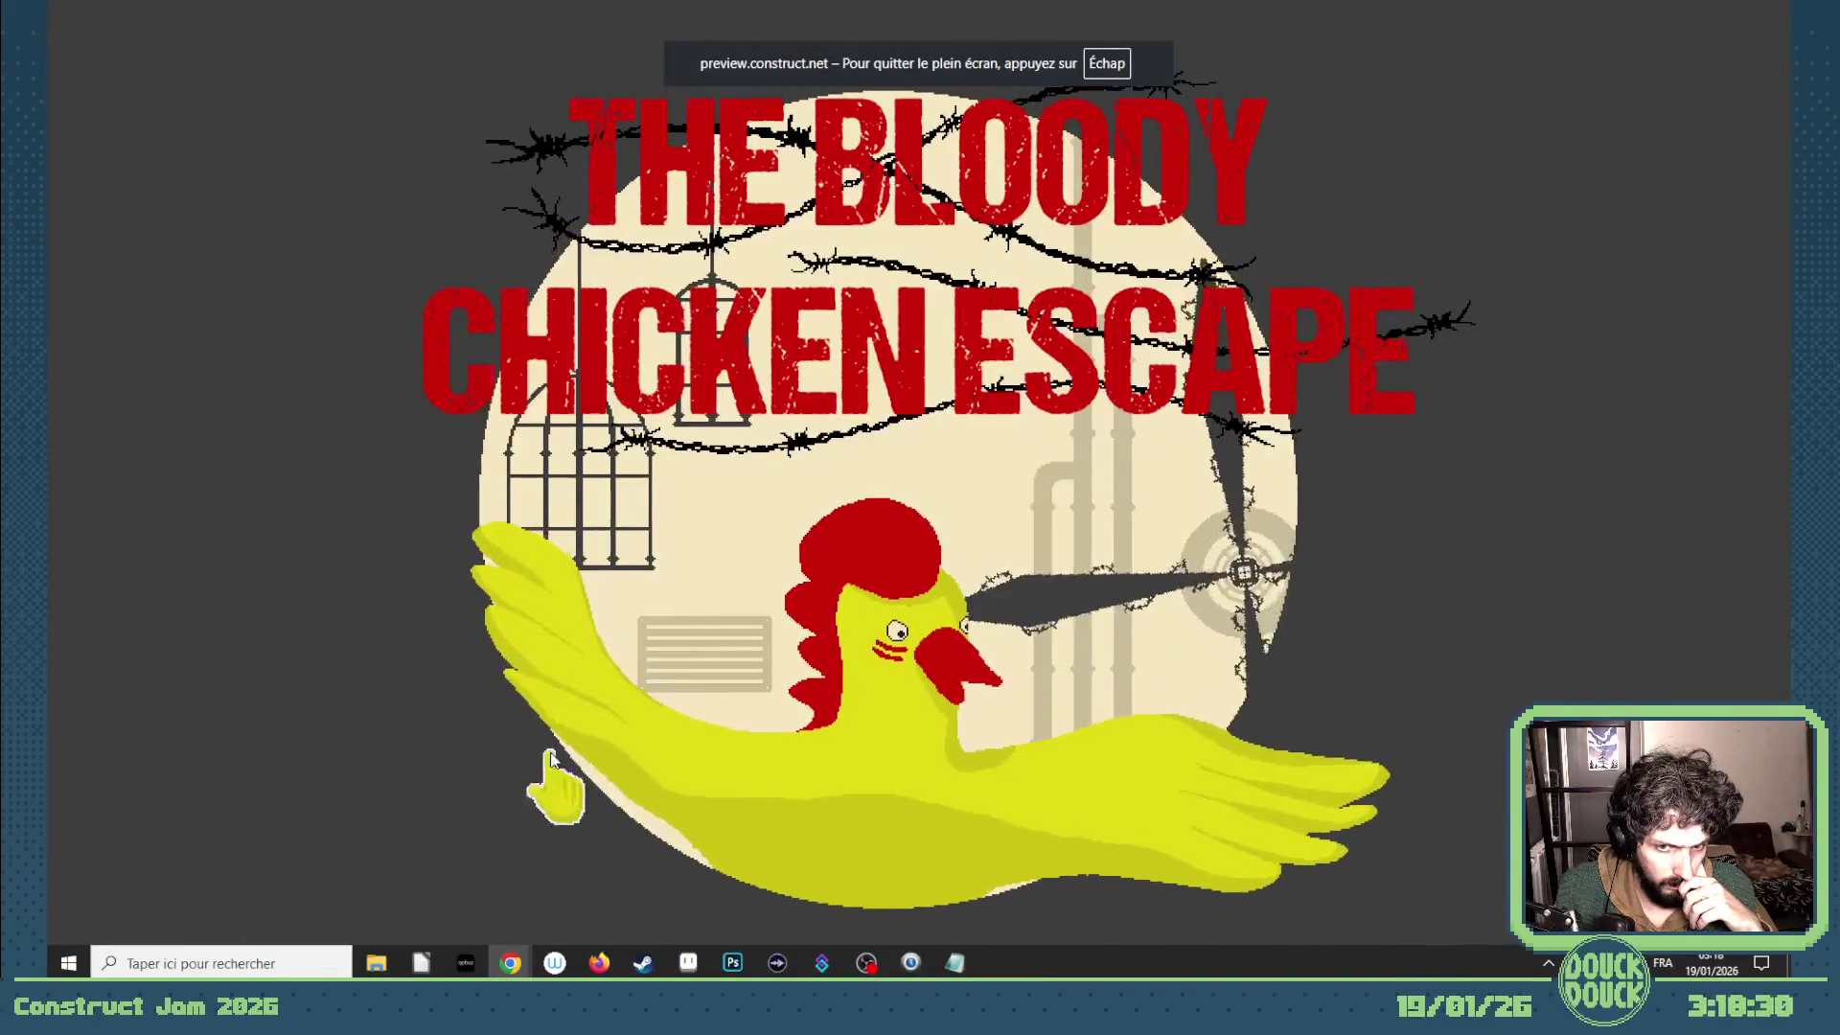
click(842, 896)
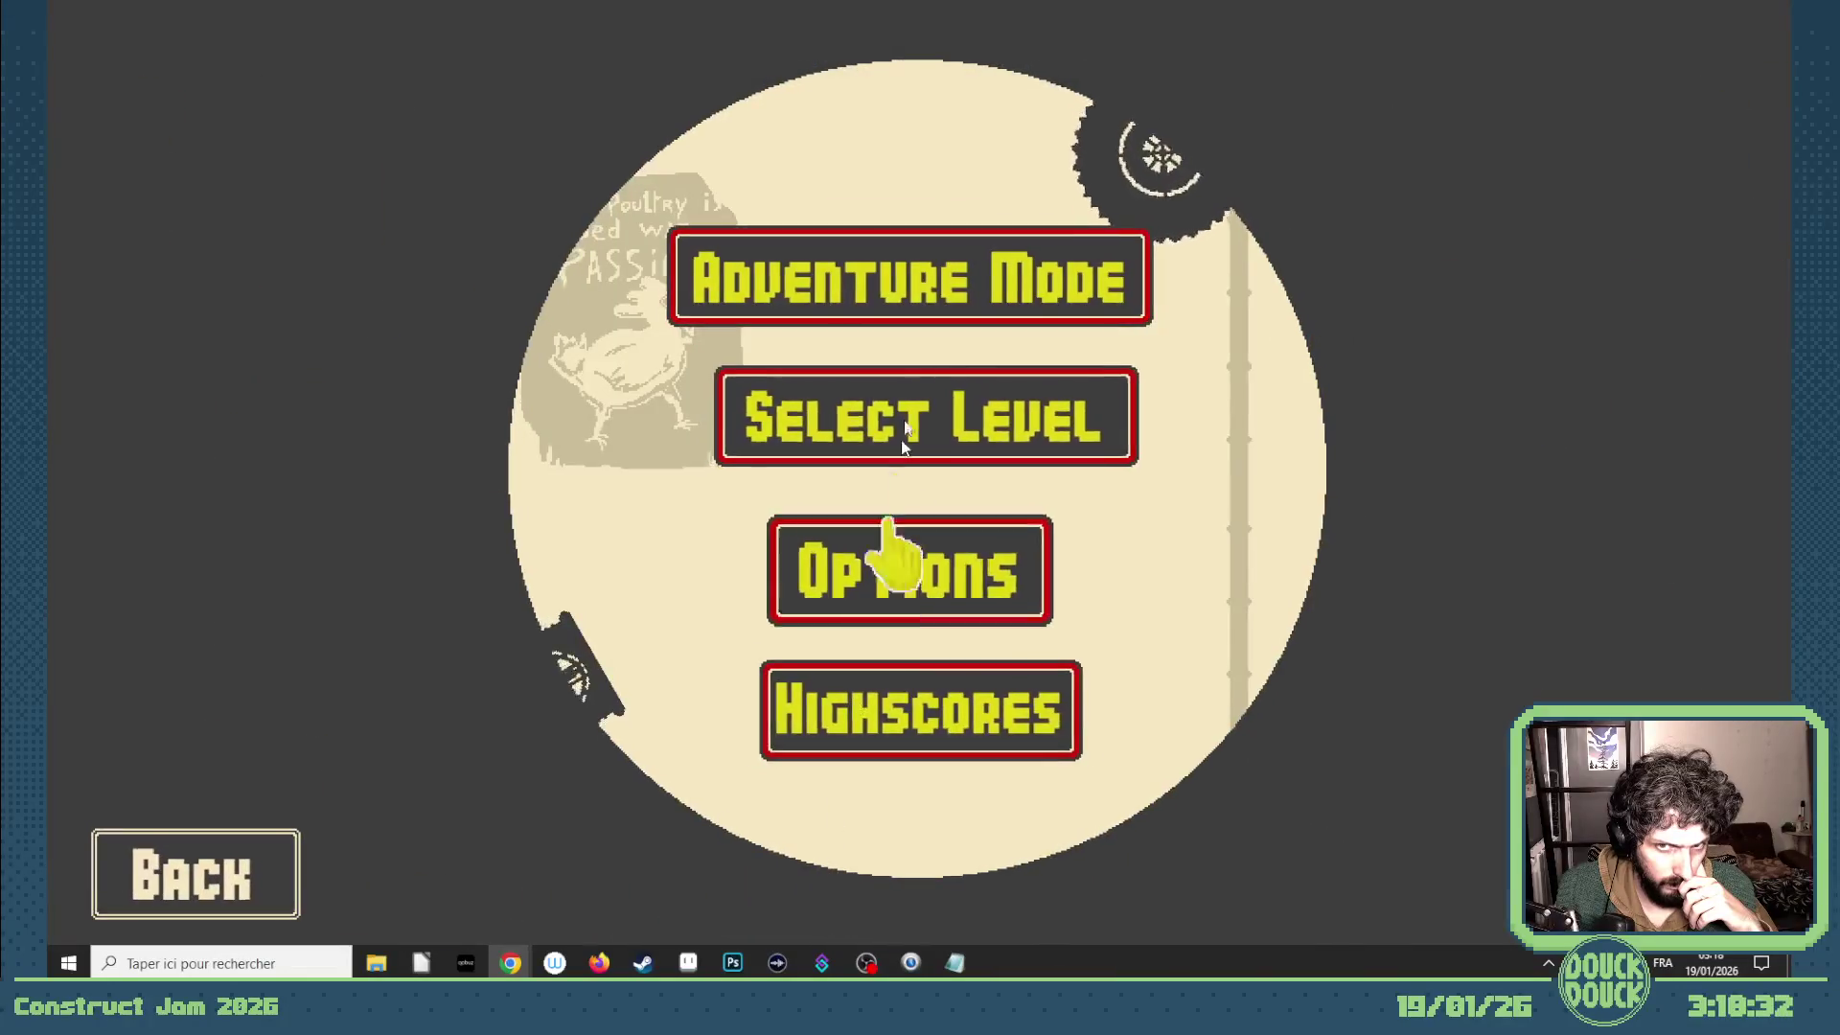
click(890, 723)
click(1424, 478)
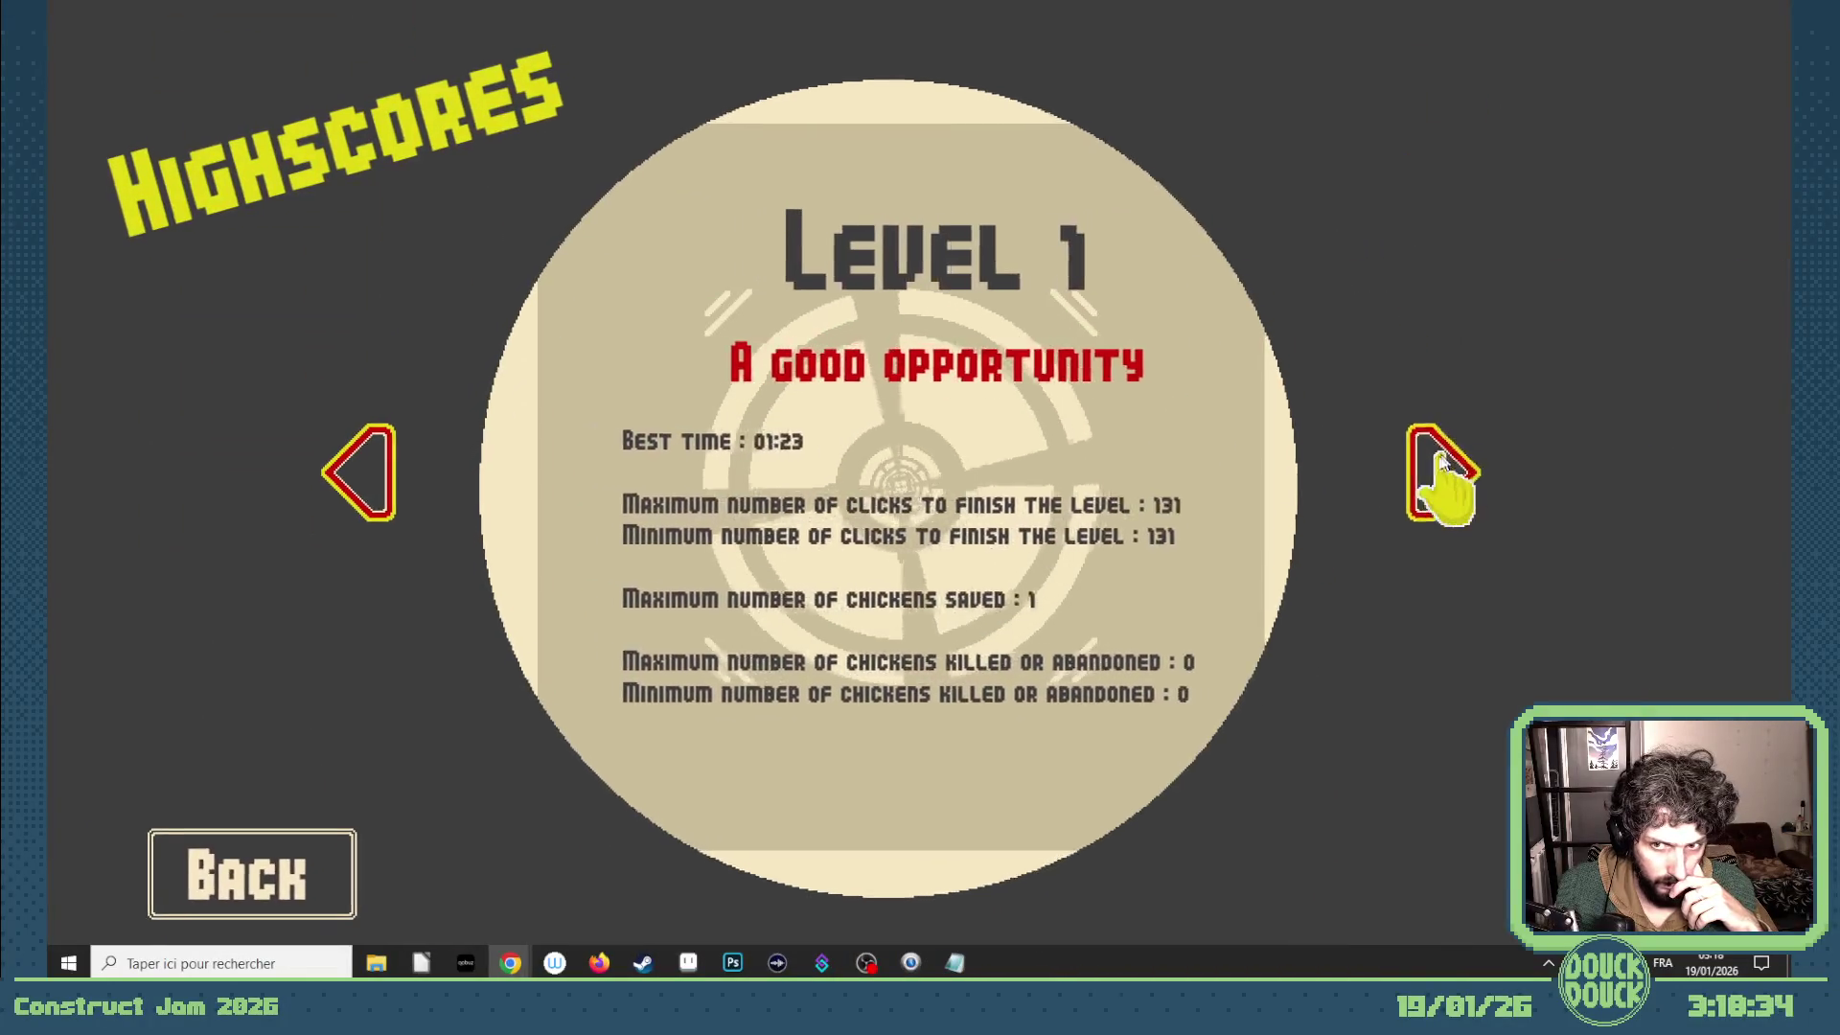
click(367, 481)
click(324, 870)
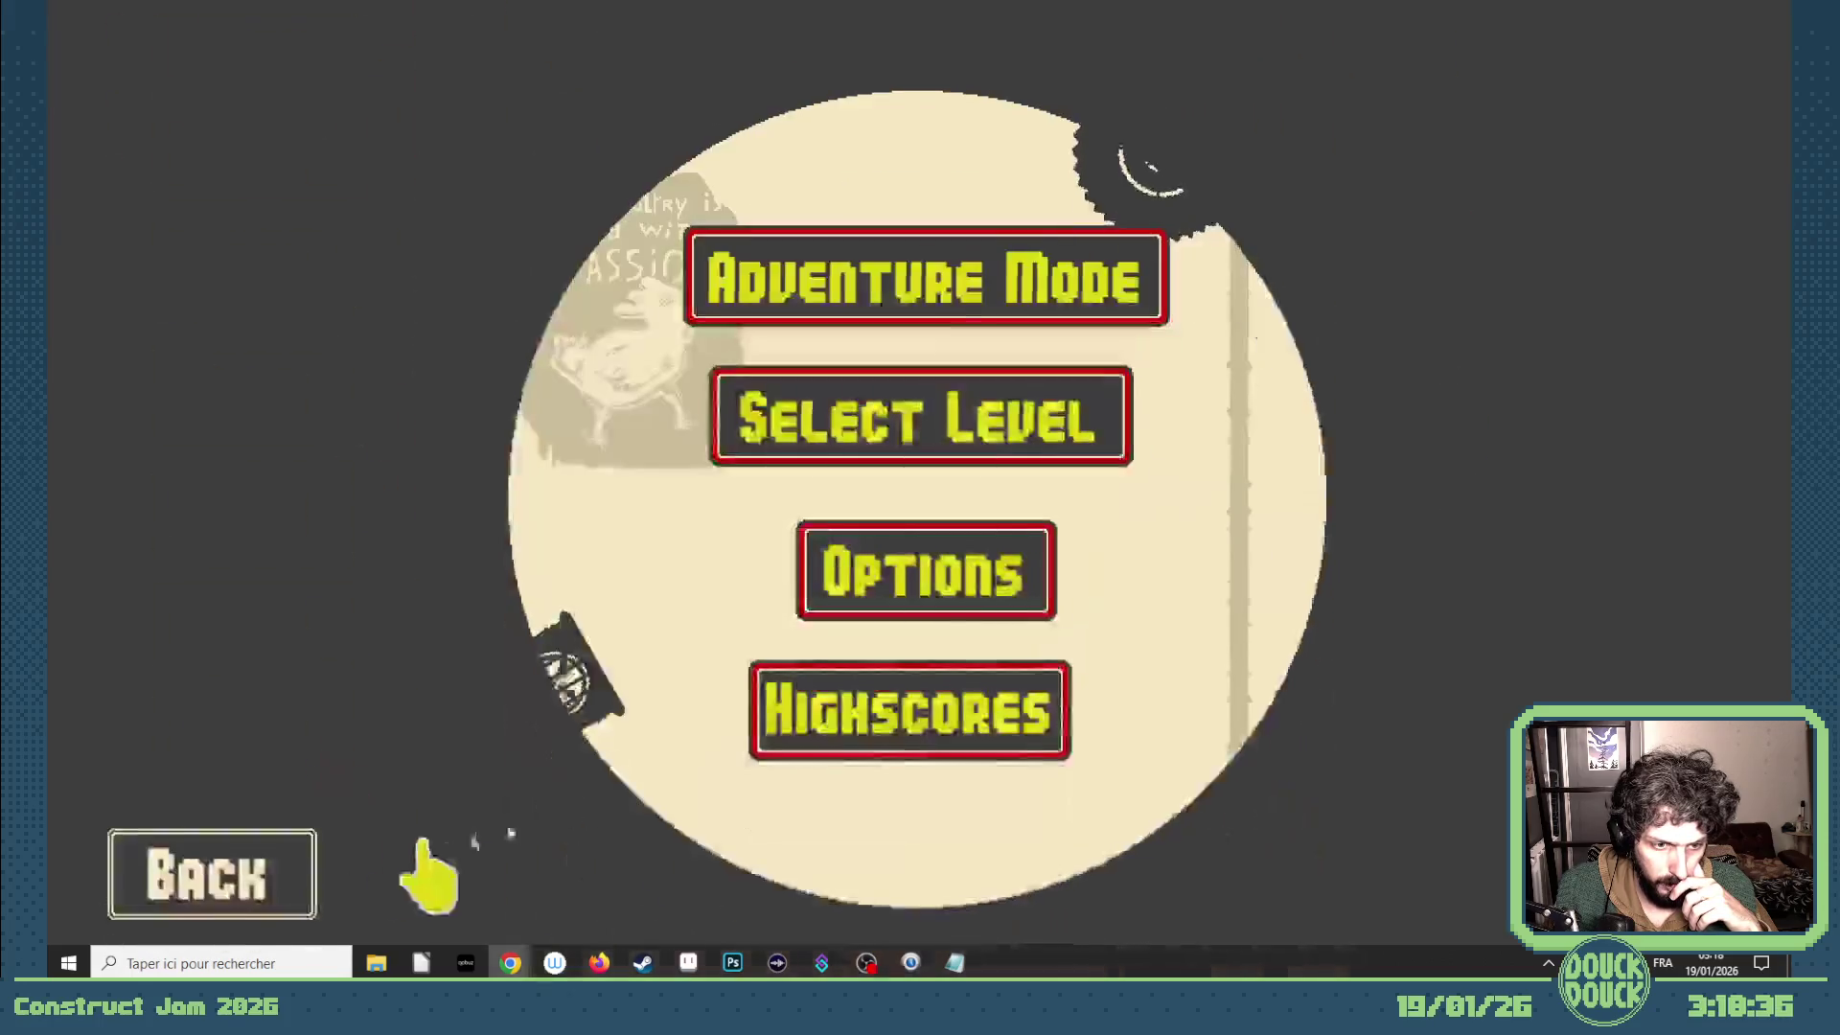
click(267, 862)
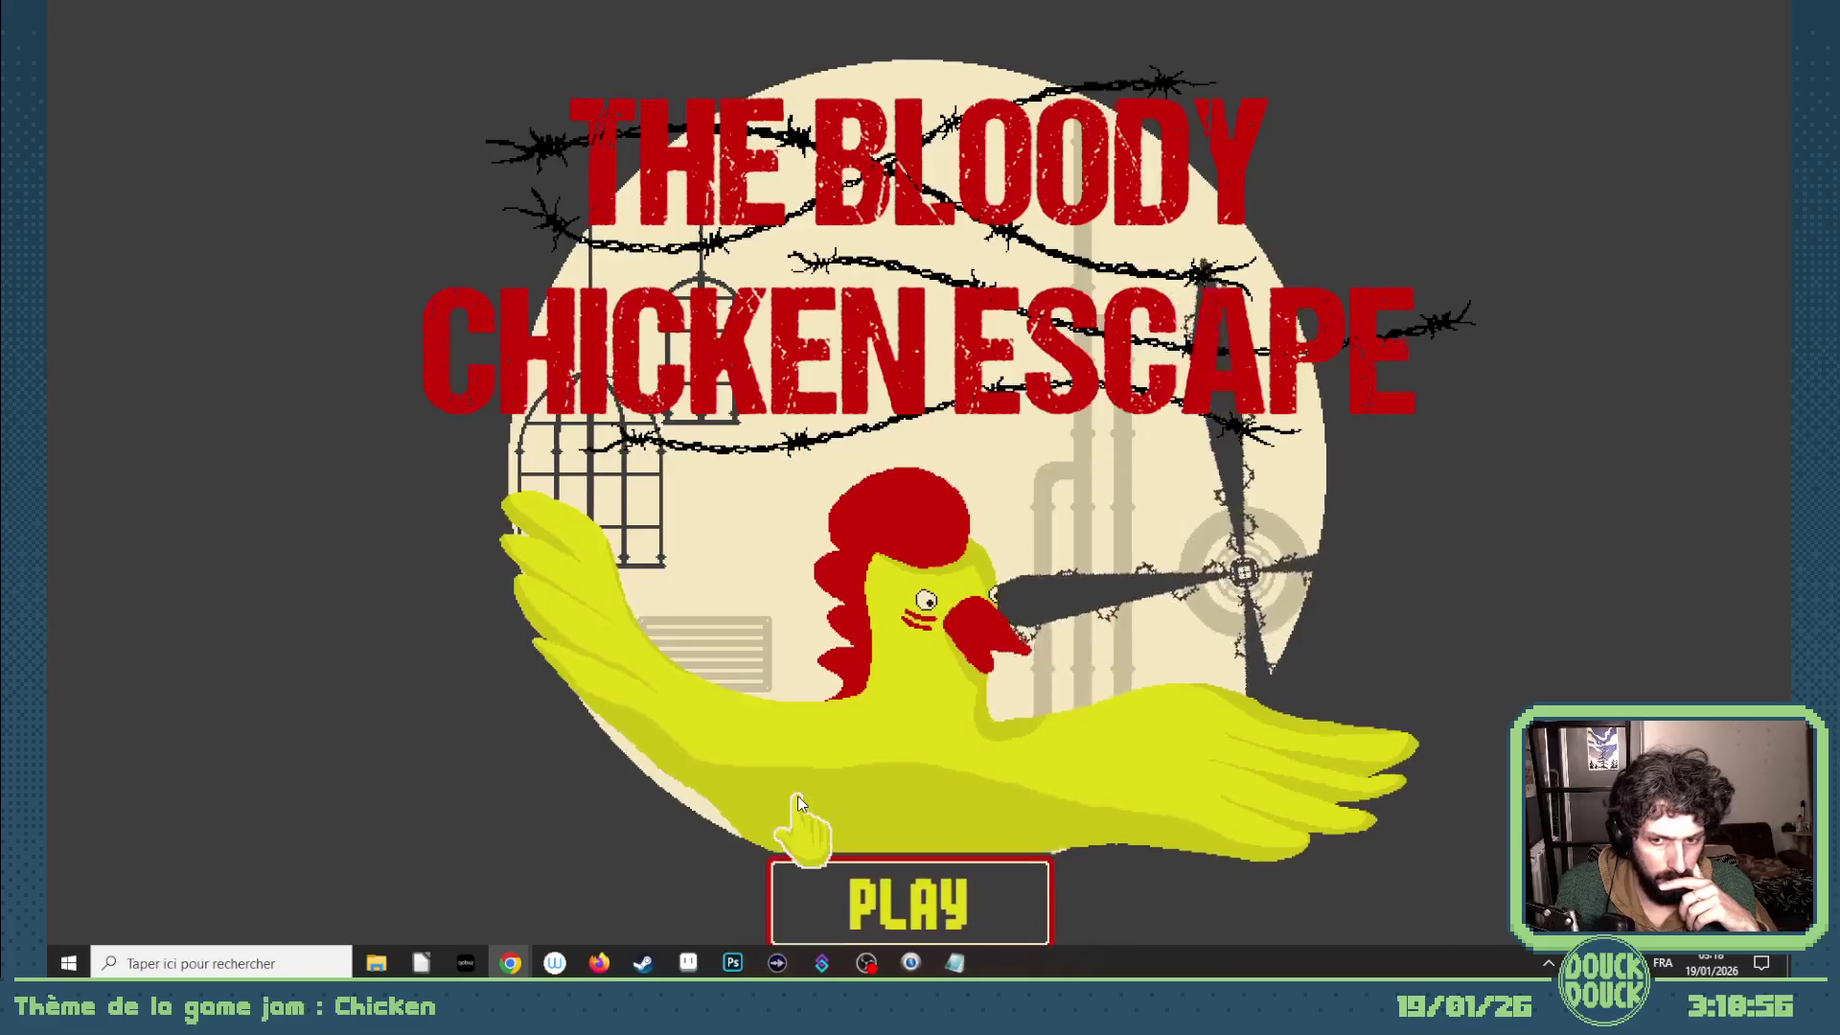
- Toggle the preview out of fullscreen and close its window, returning to the loading event sheet
key(Escape)
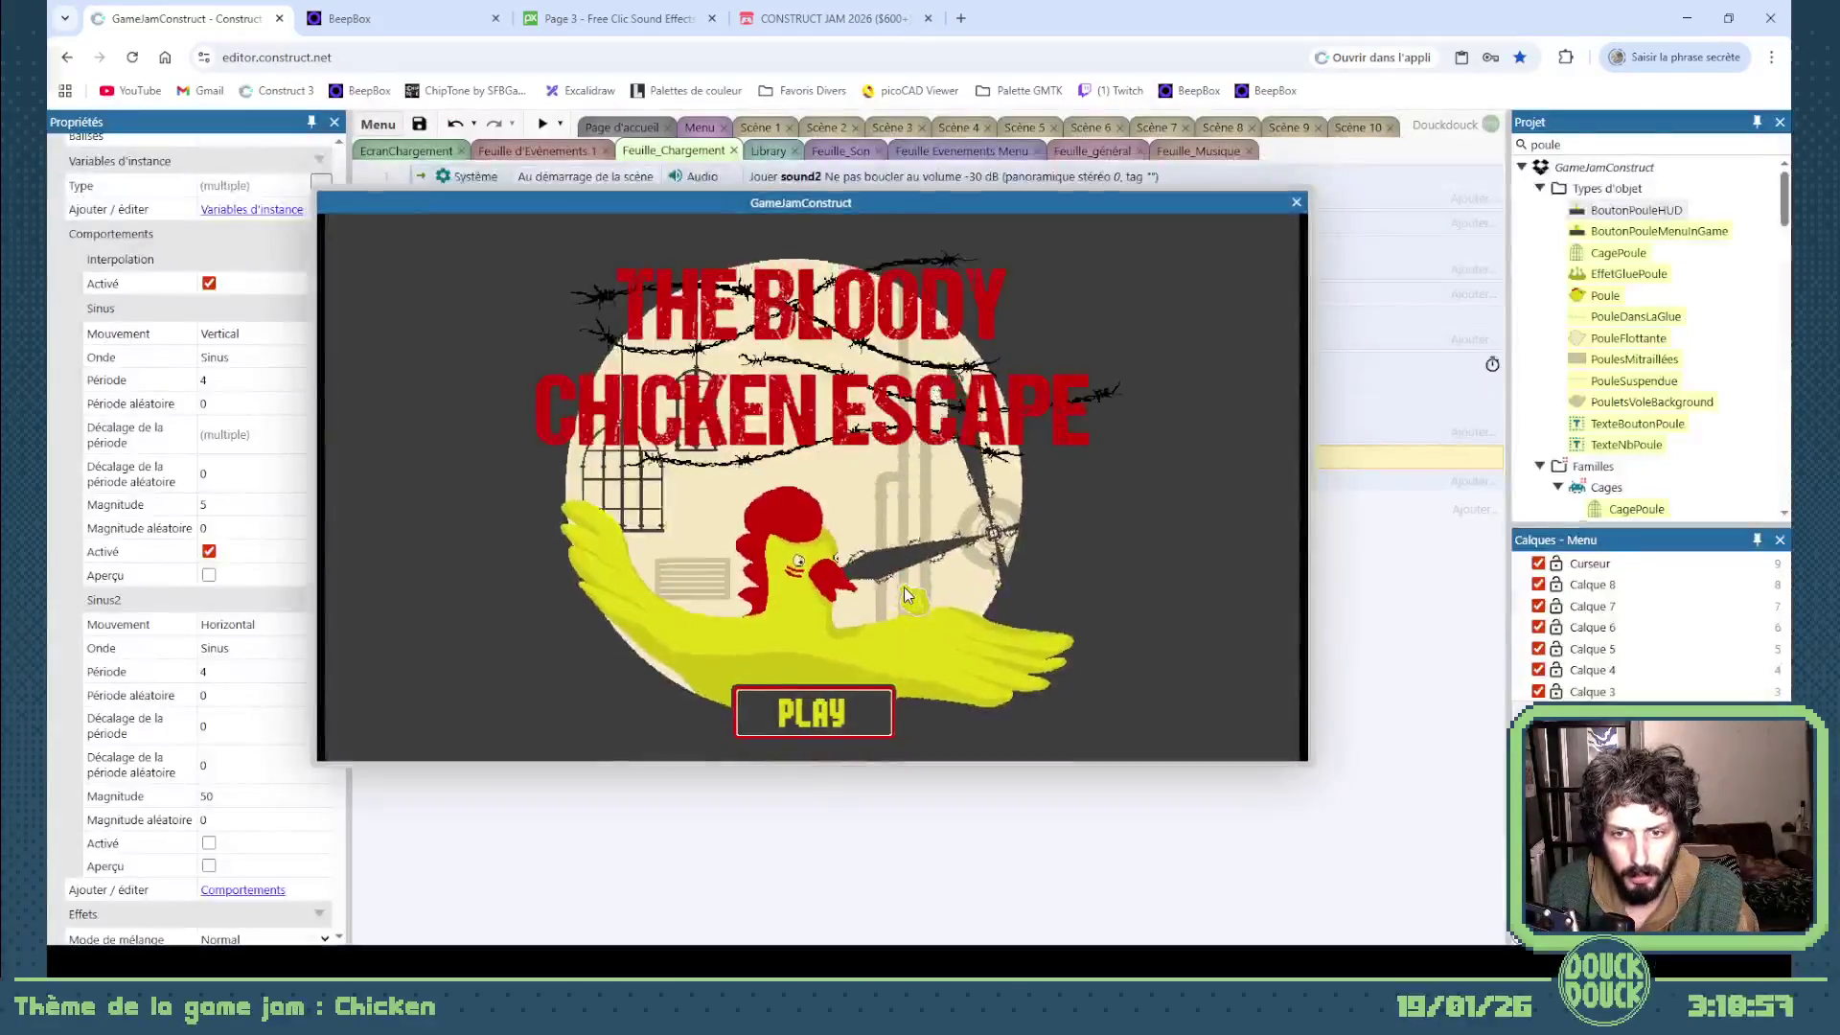
click(905, 587)
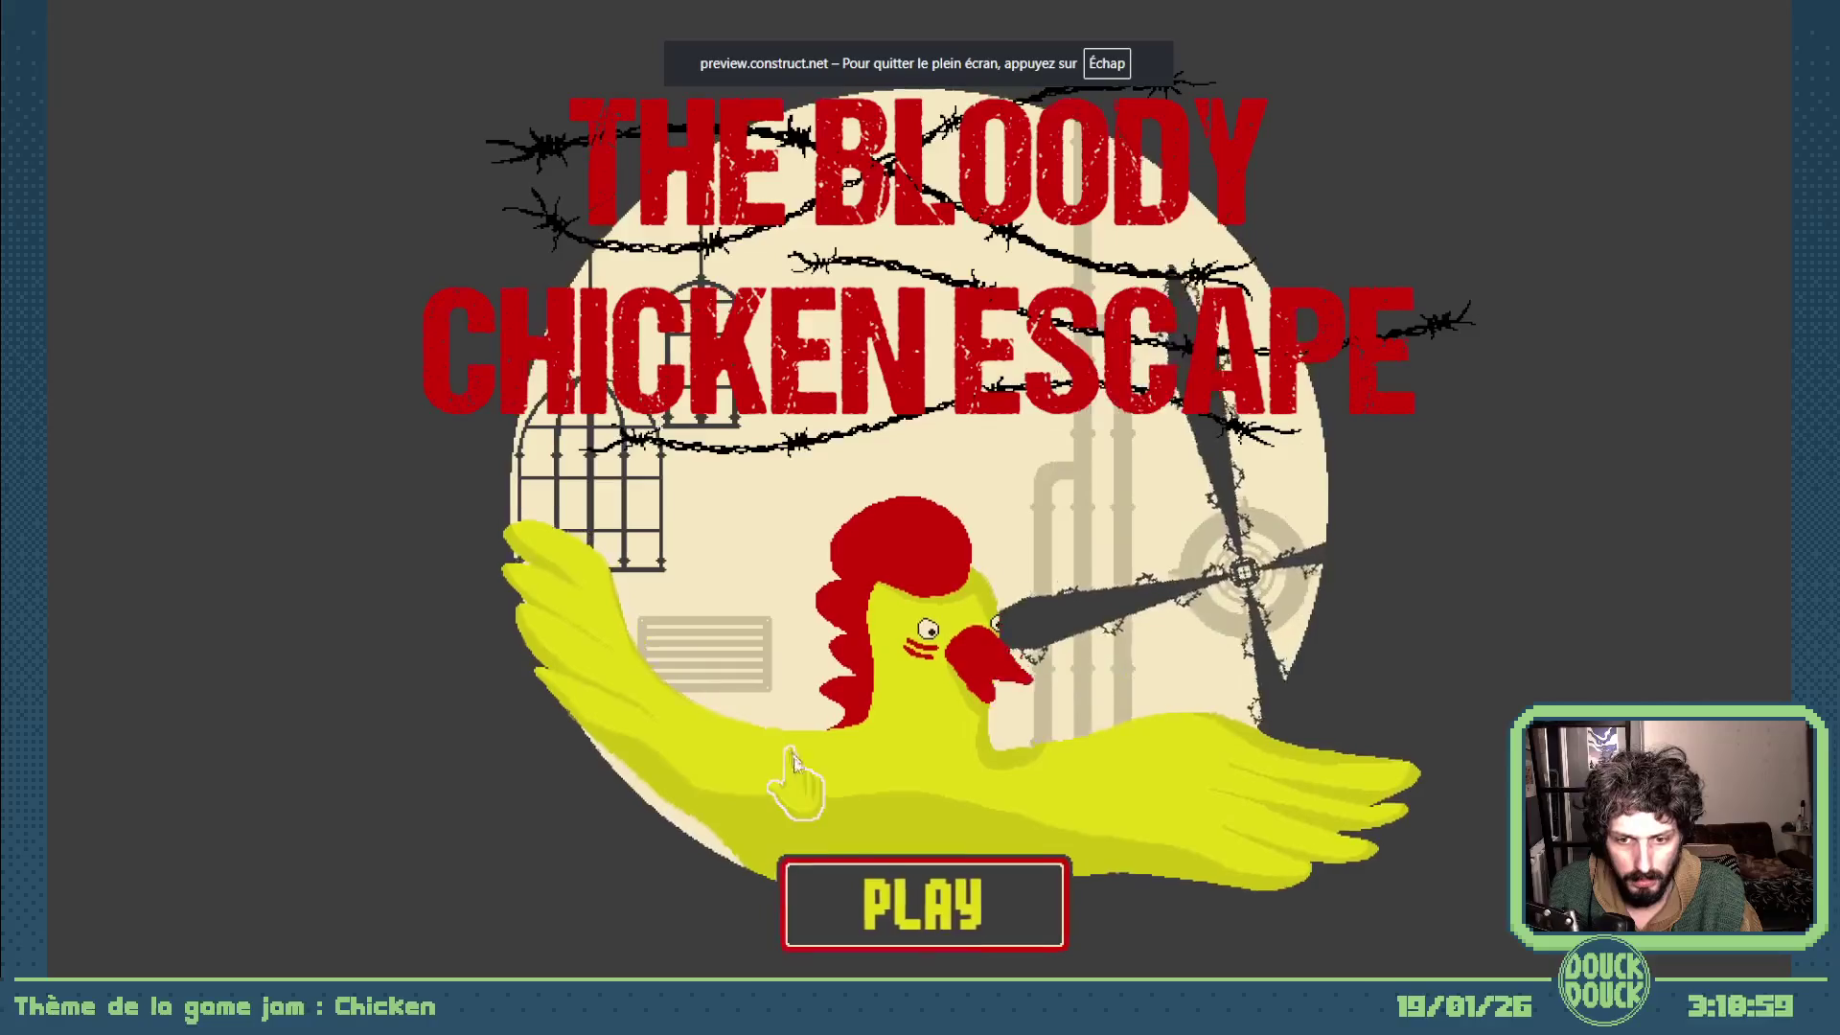
key(Escape)
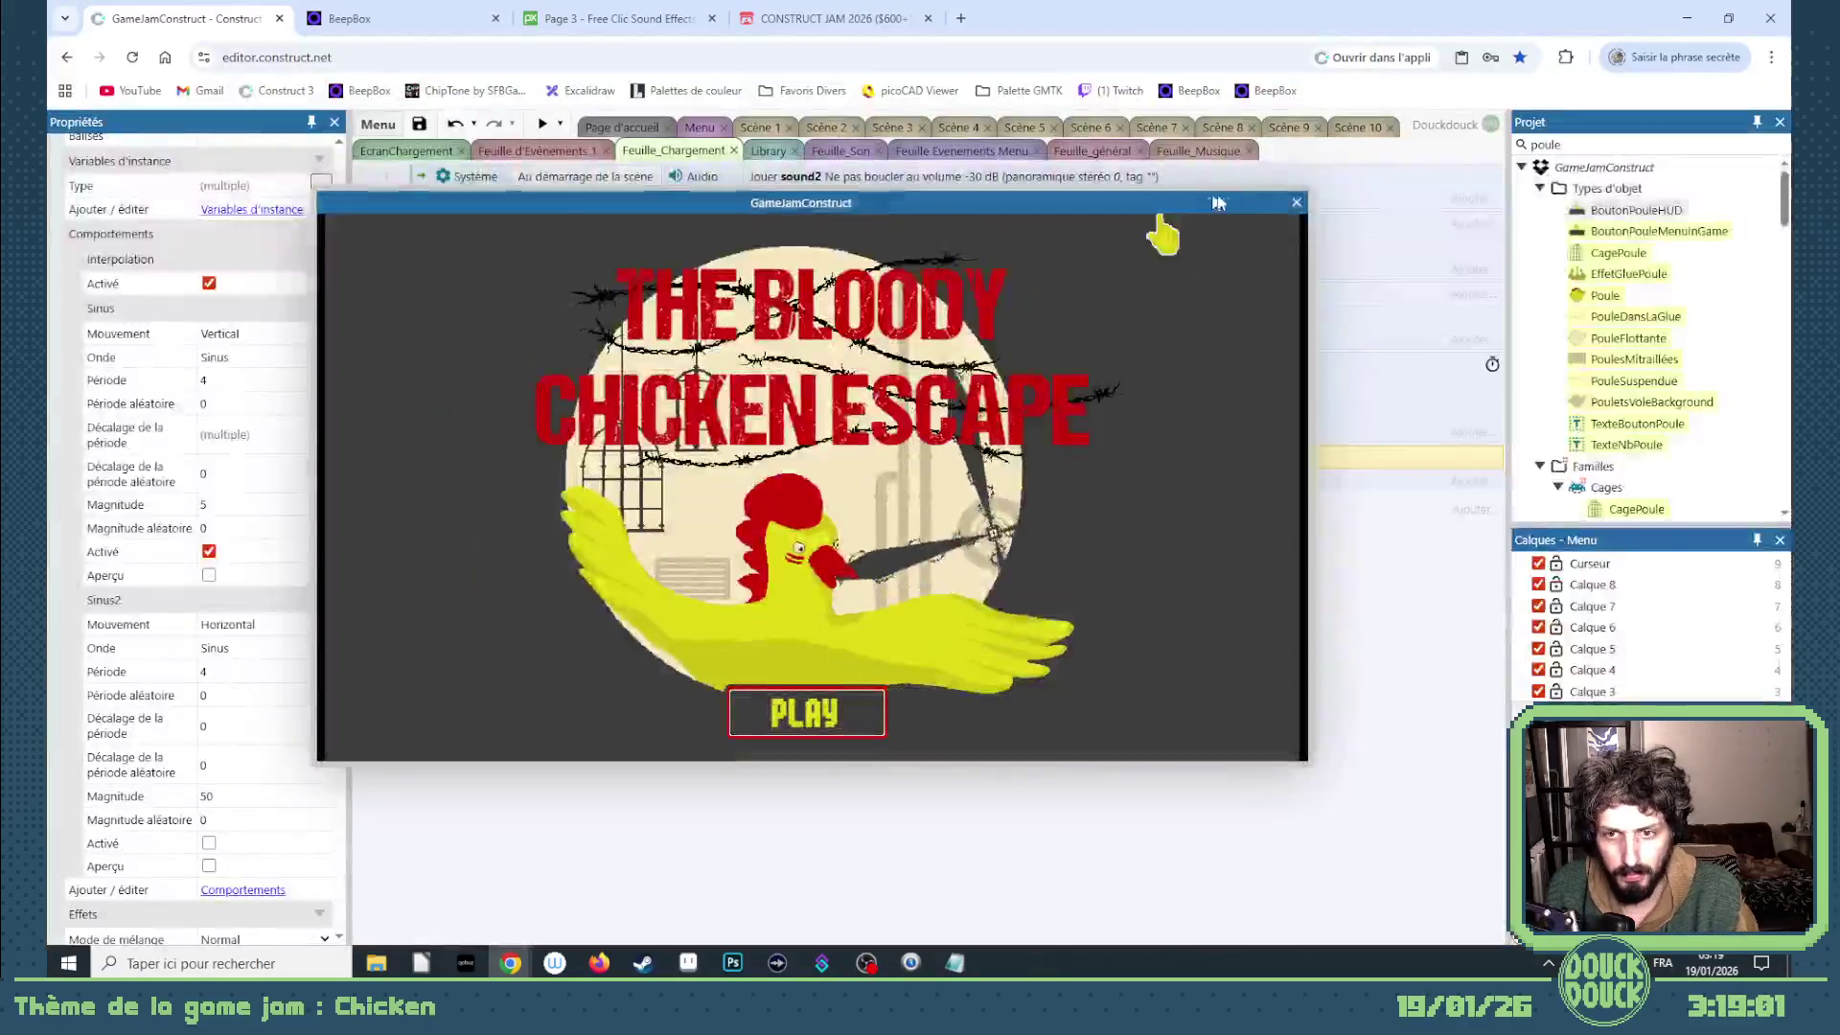
click(1288, 210)
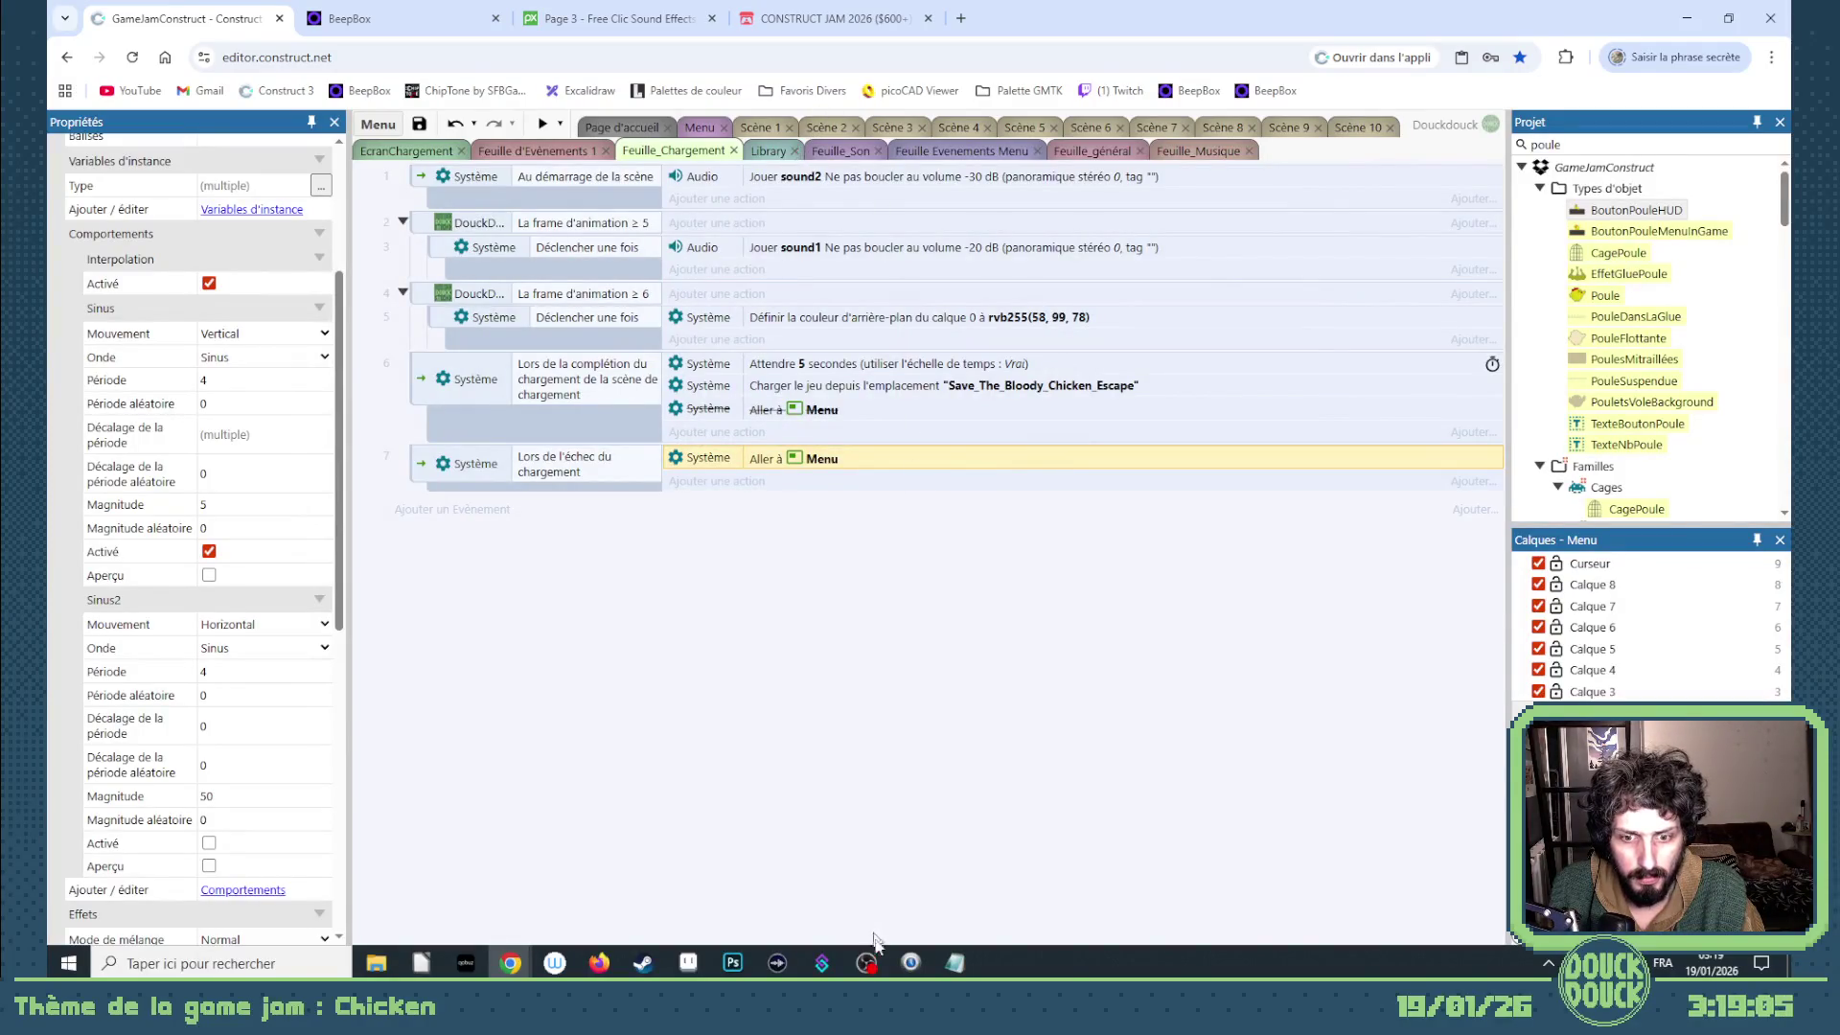
mouse_move(956, 963)
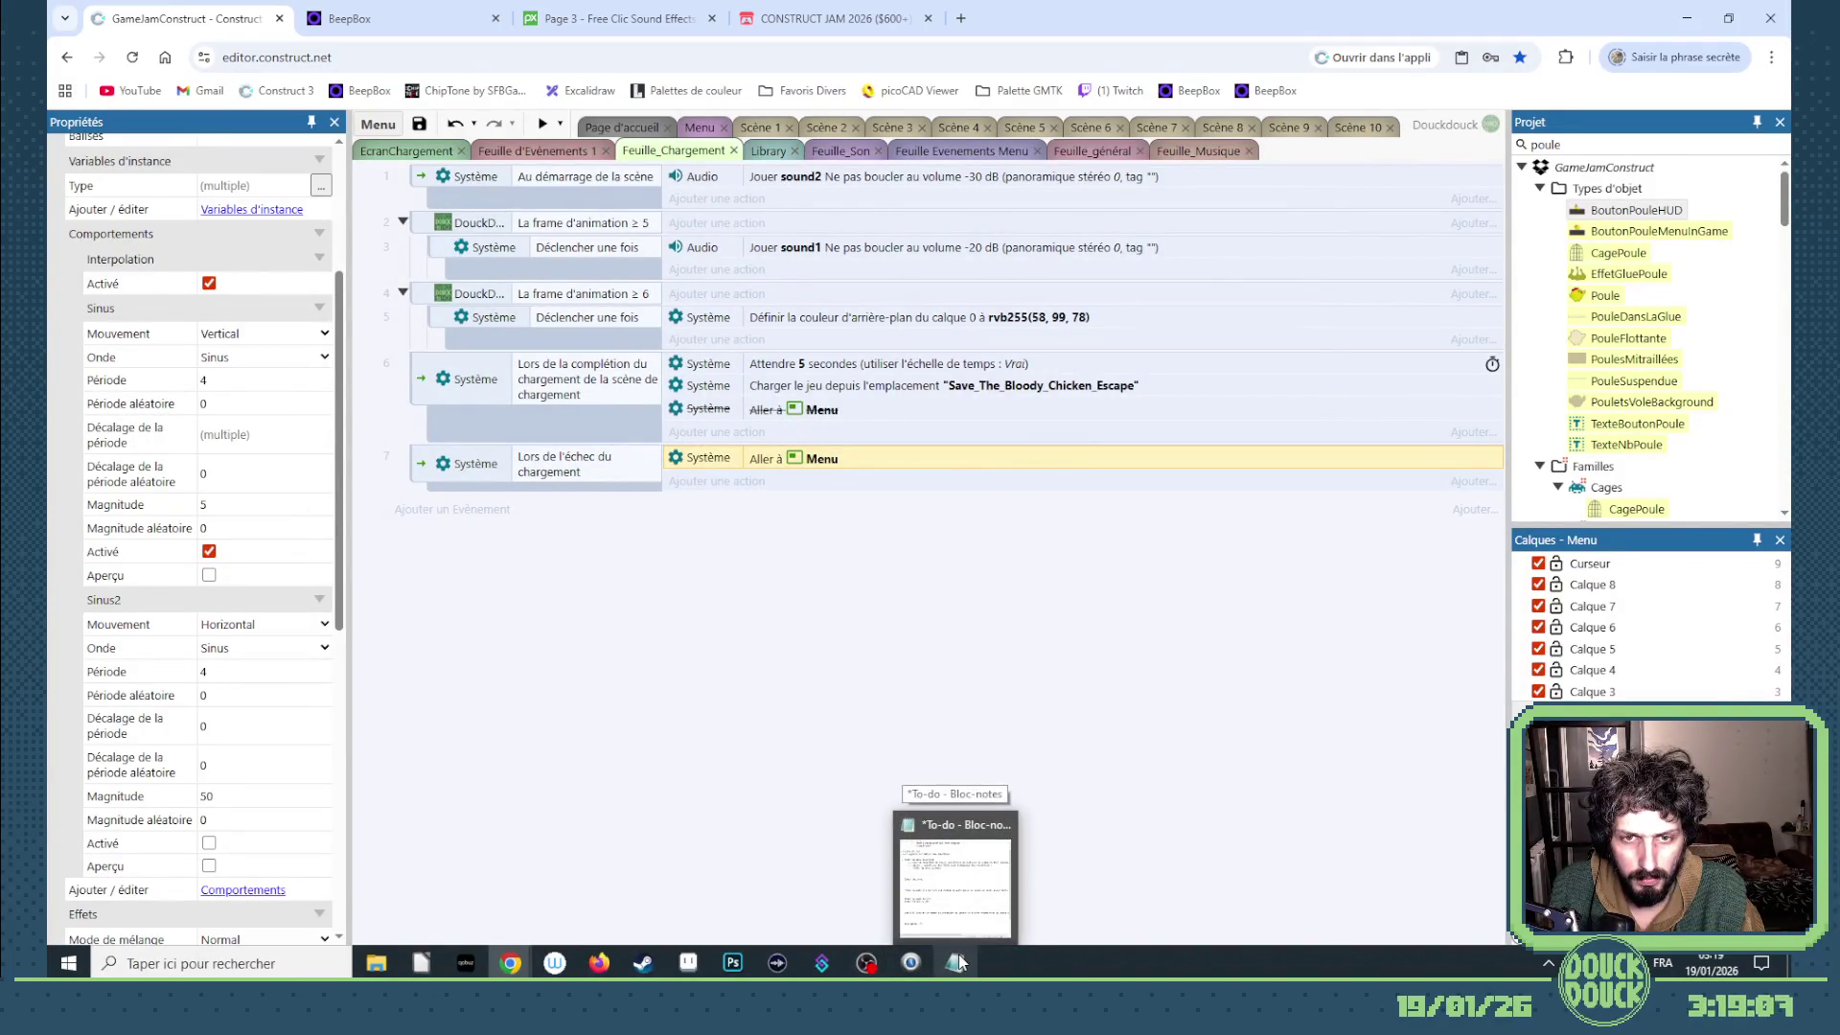
- Add to-do lines for cutting music on menu return and 'Higscore -01:-01', then return to Construct
click(955, 962)
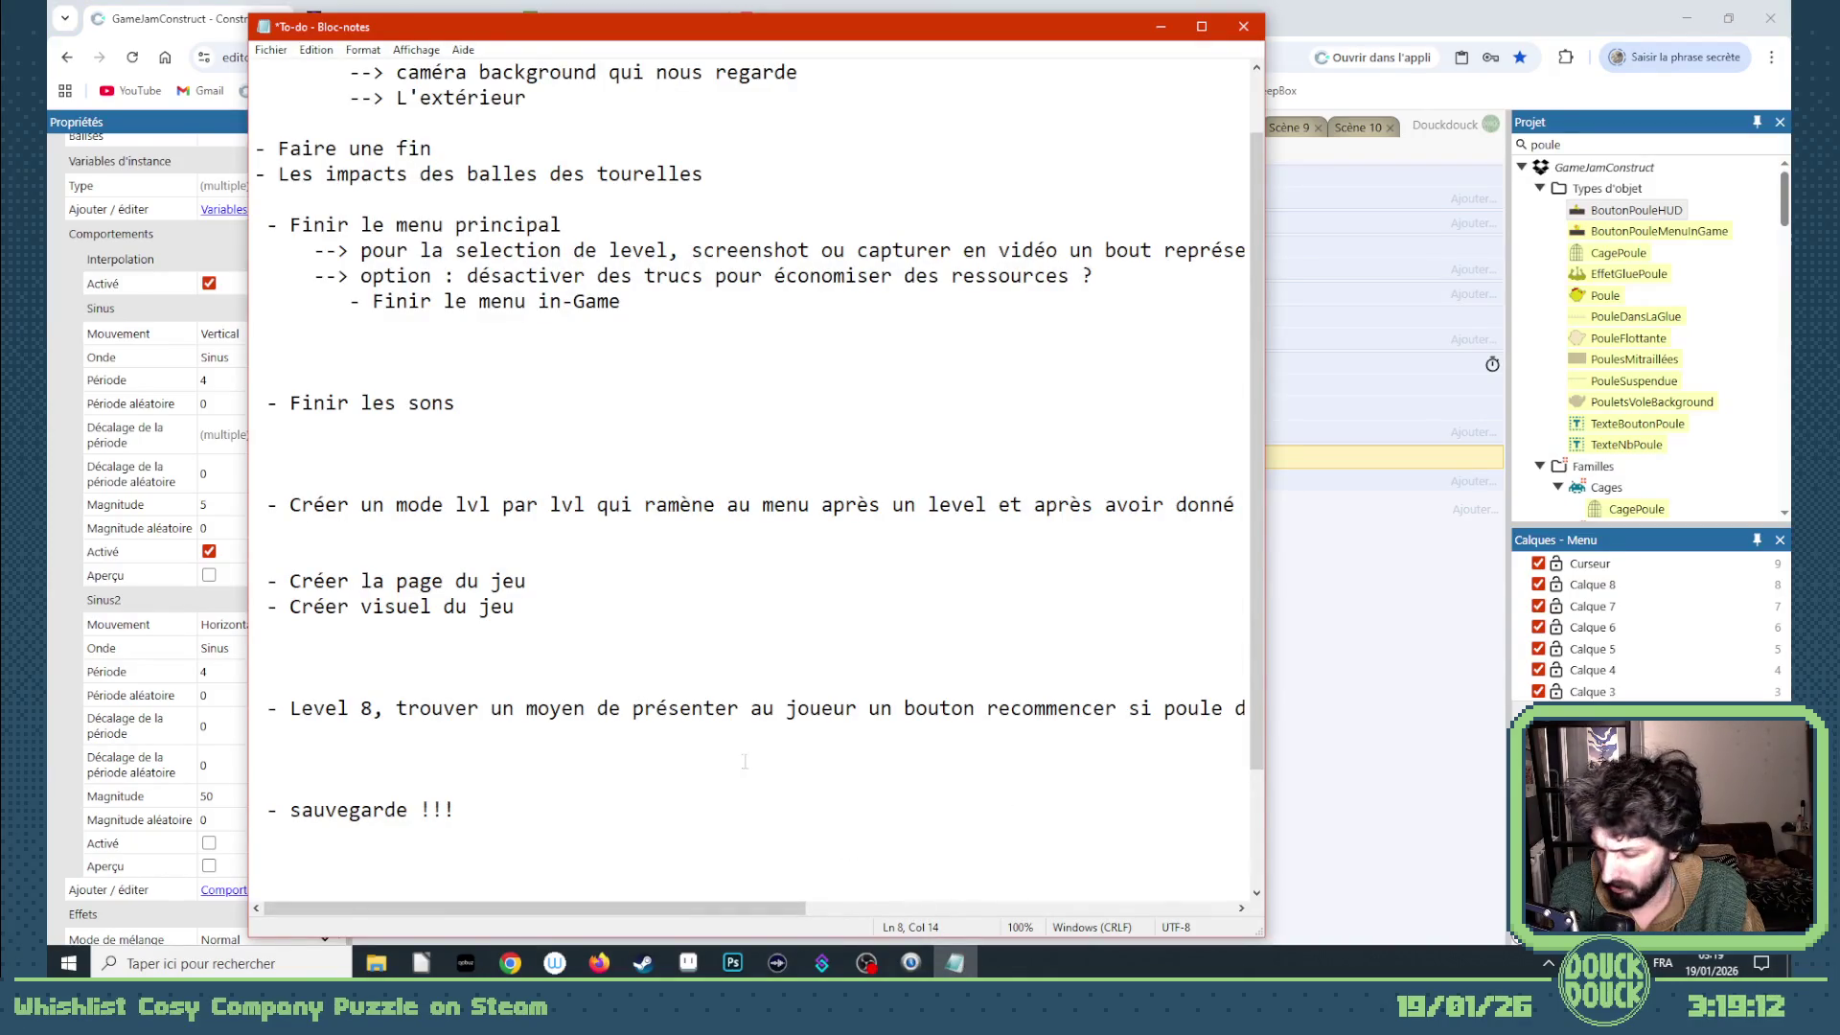
click(615, 382)
key(BackSpace)
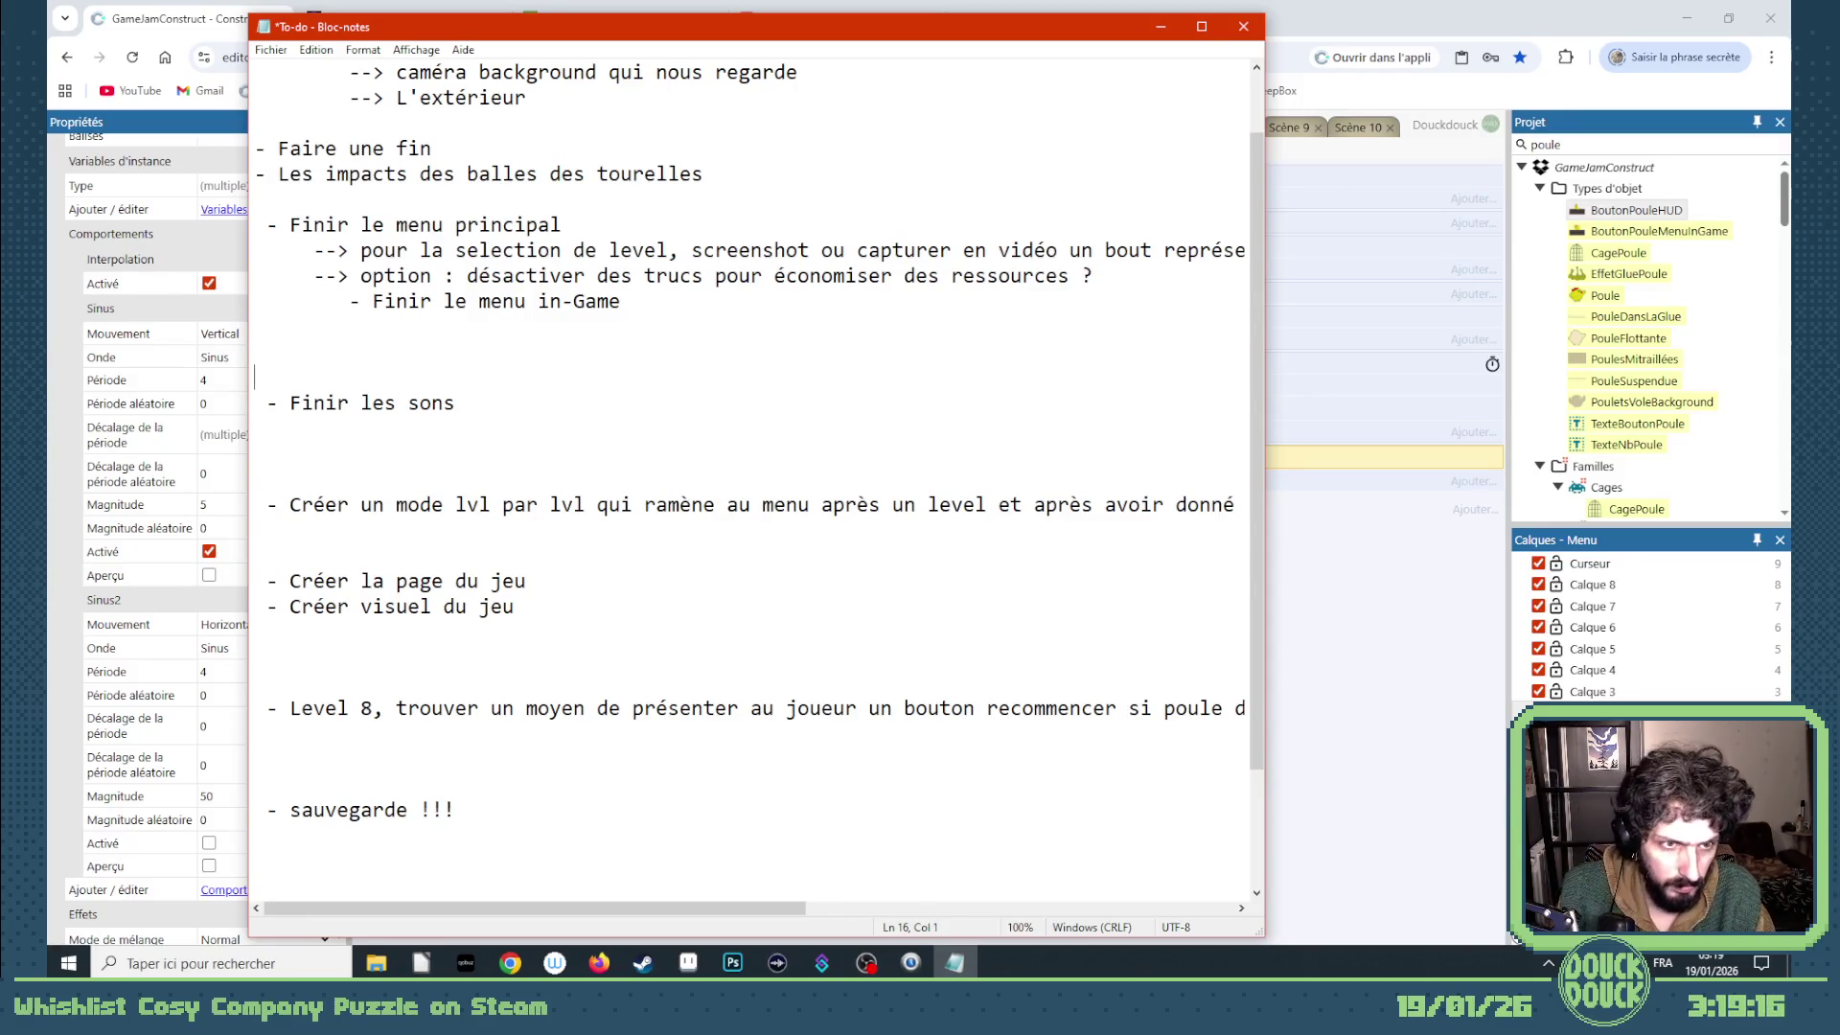
text(- Sti)
text(opeer n)
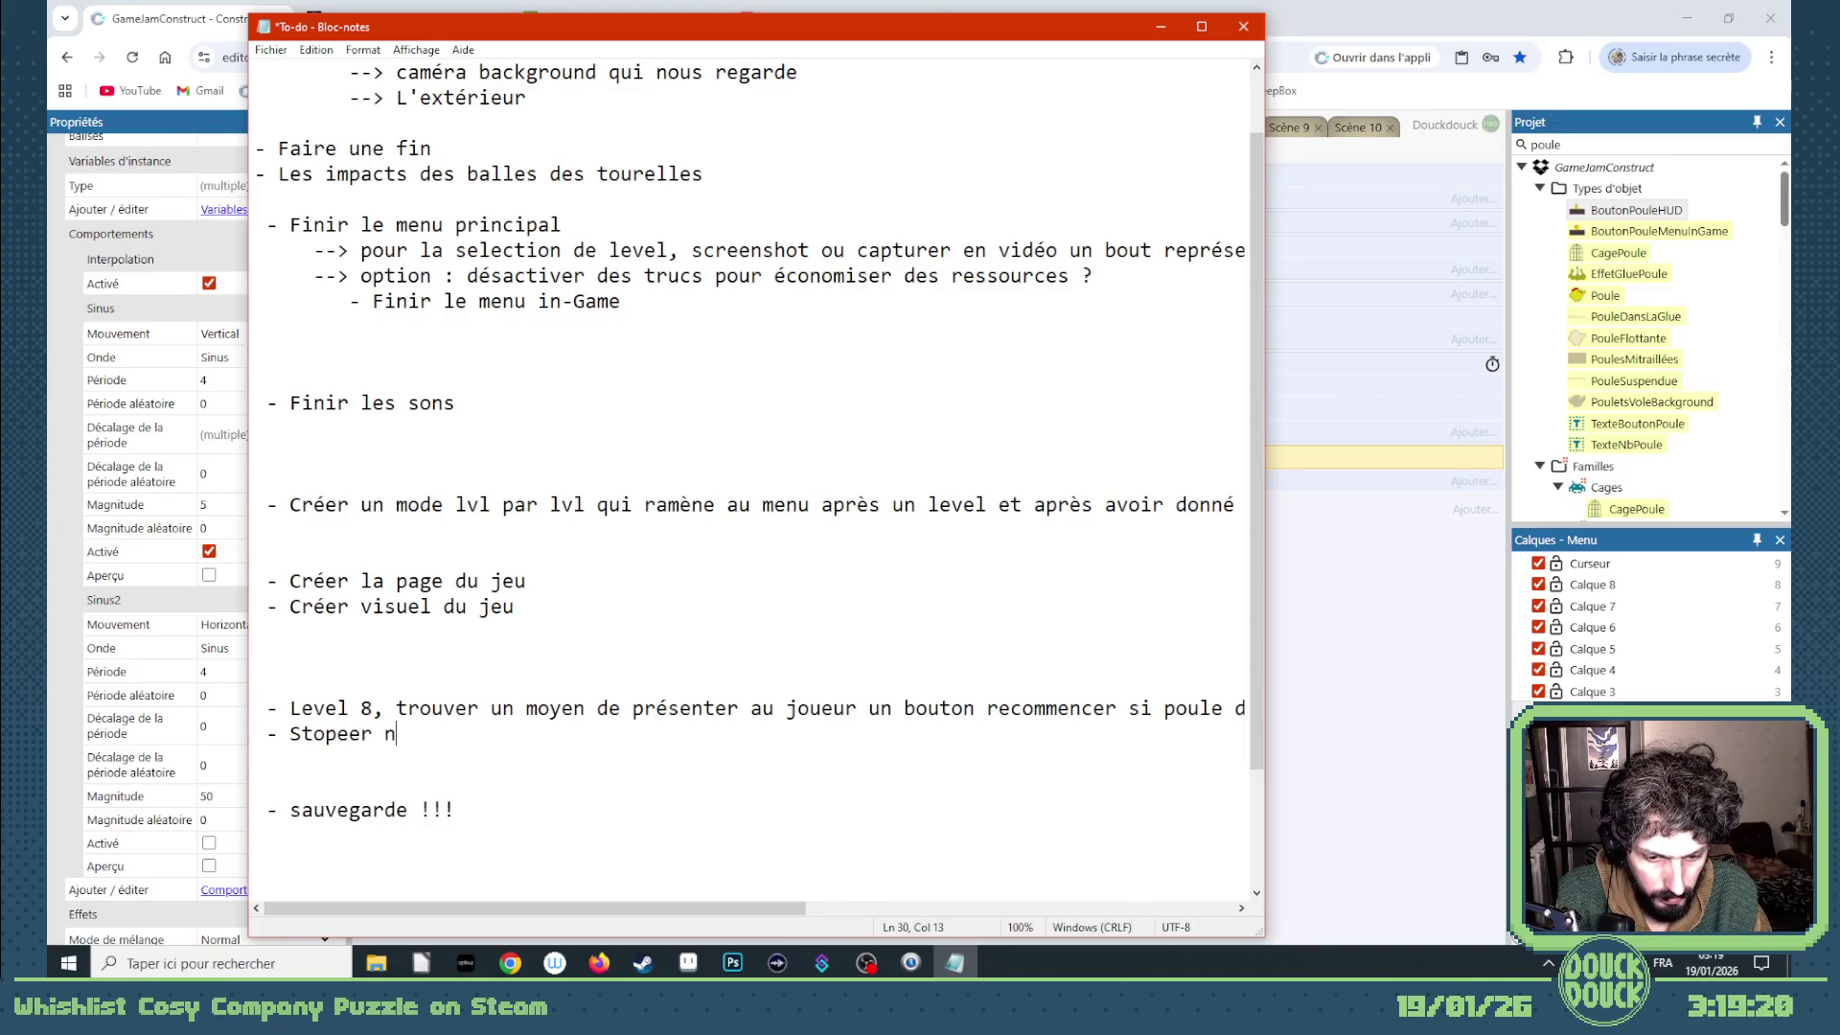
text(et l)
text(ique quand retour au menu, nottament viamenu pause)
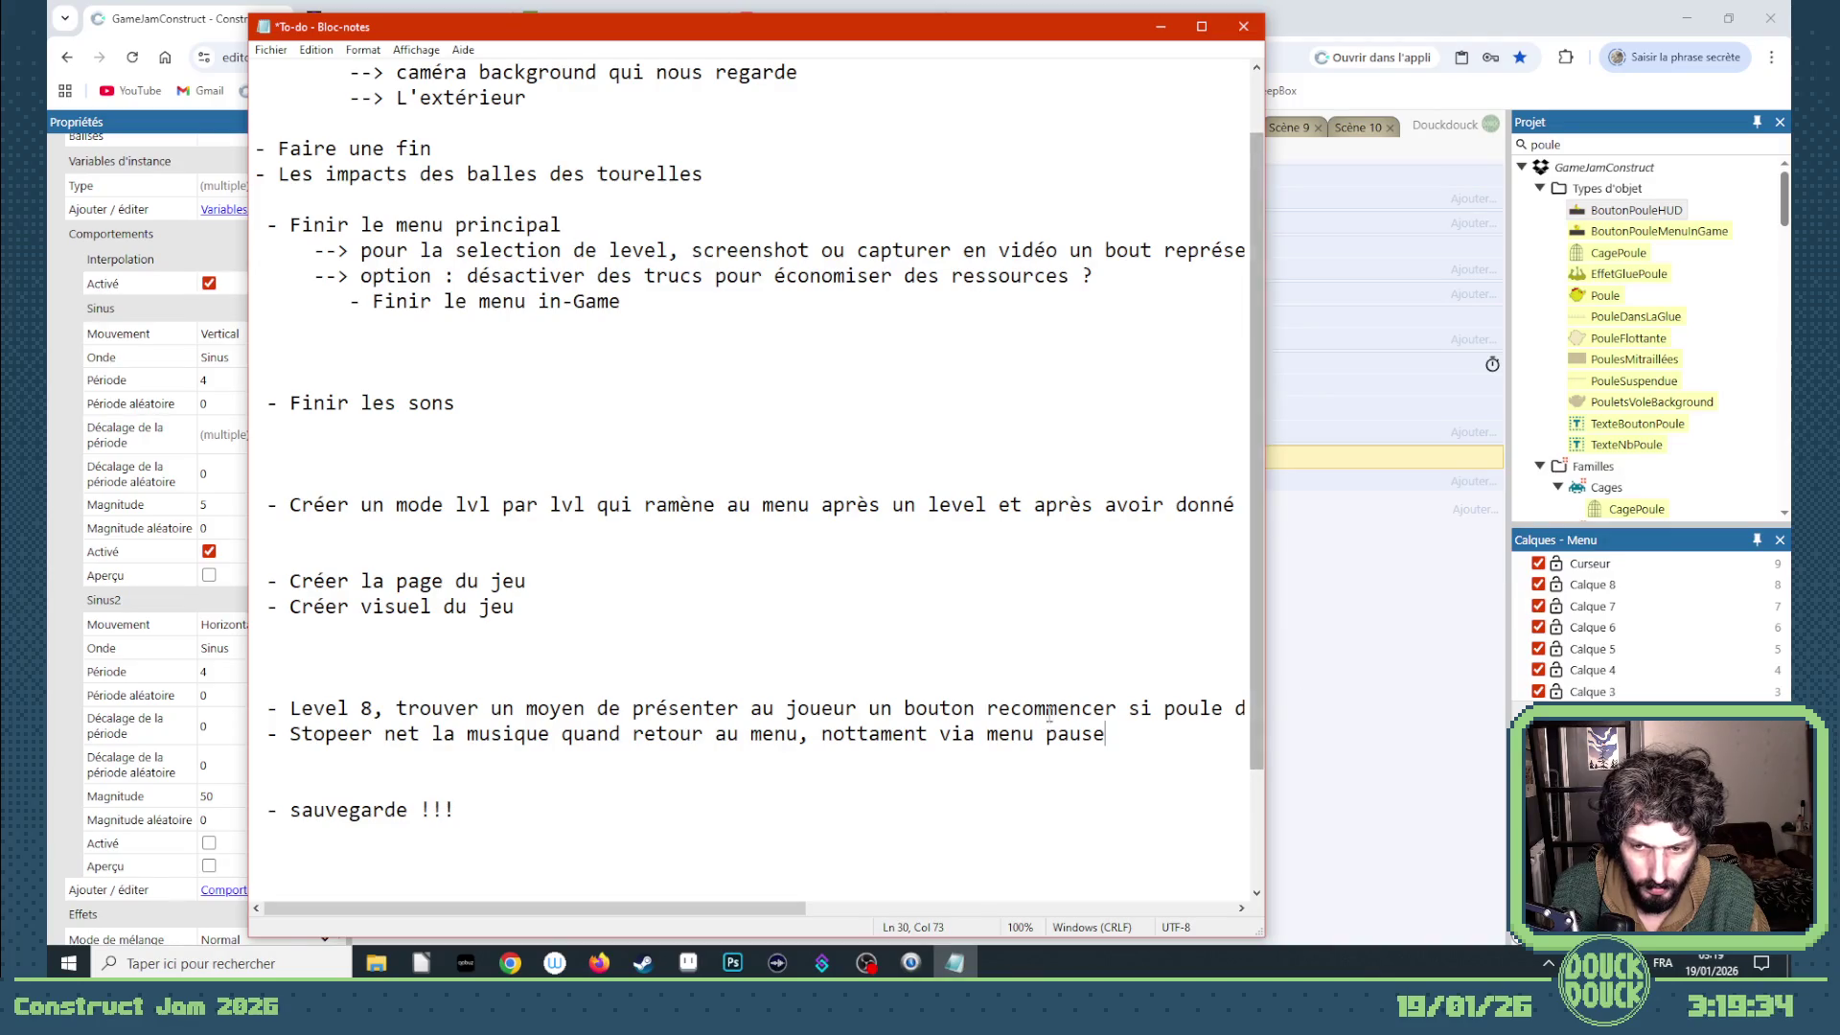
key(Return)
text(- Higscore )
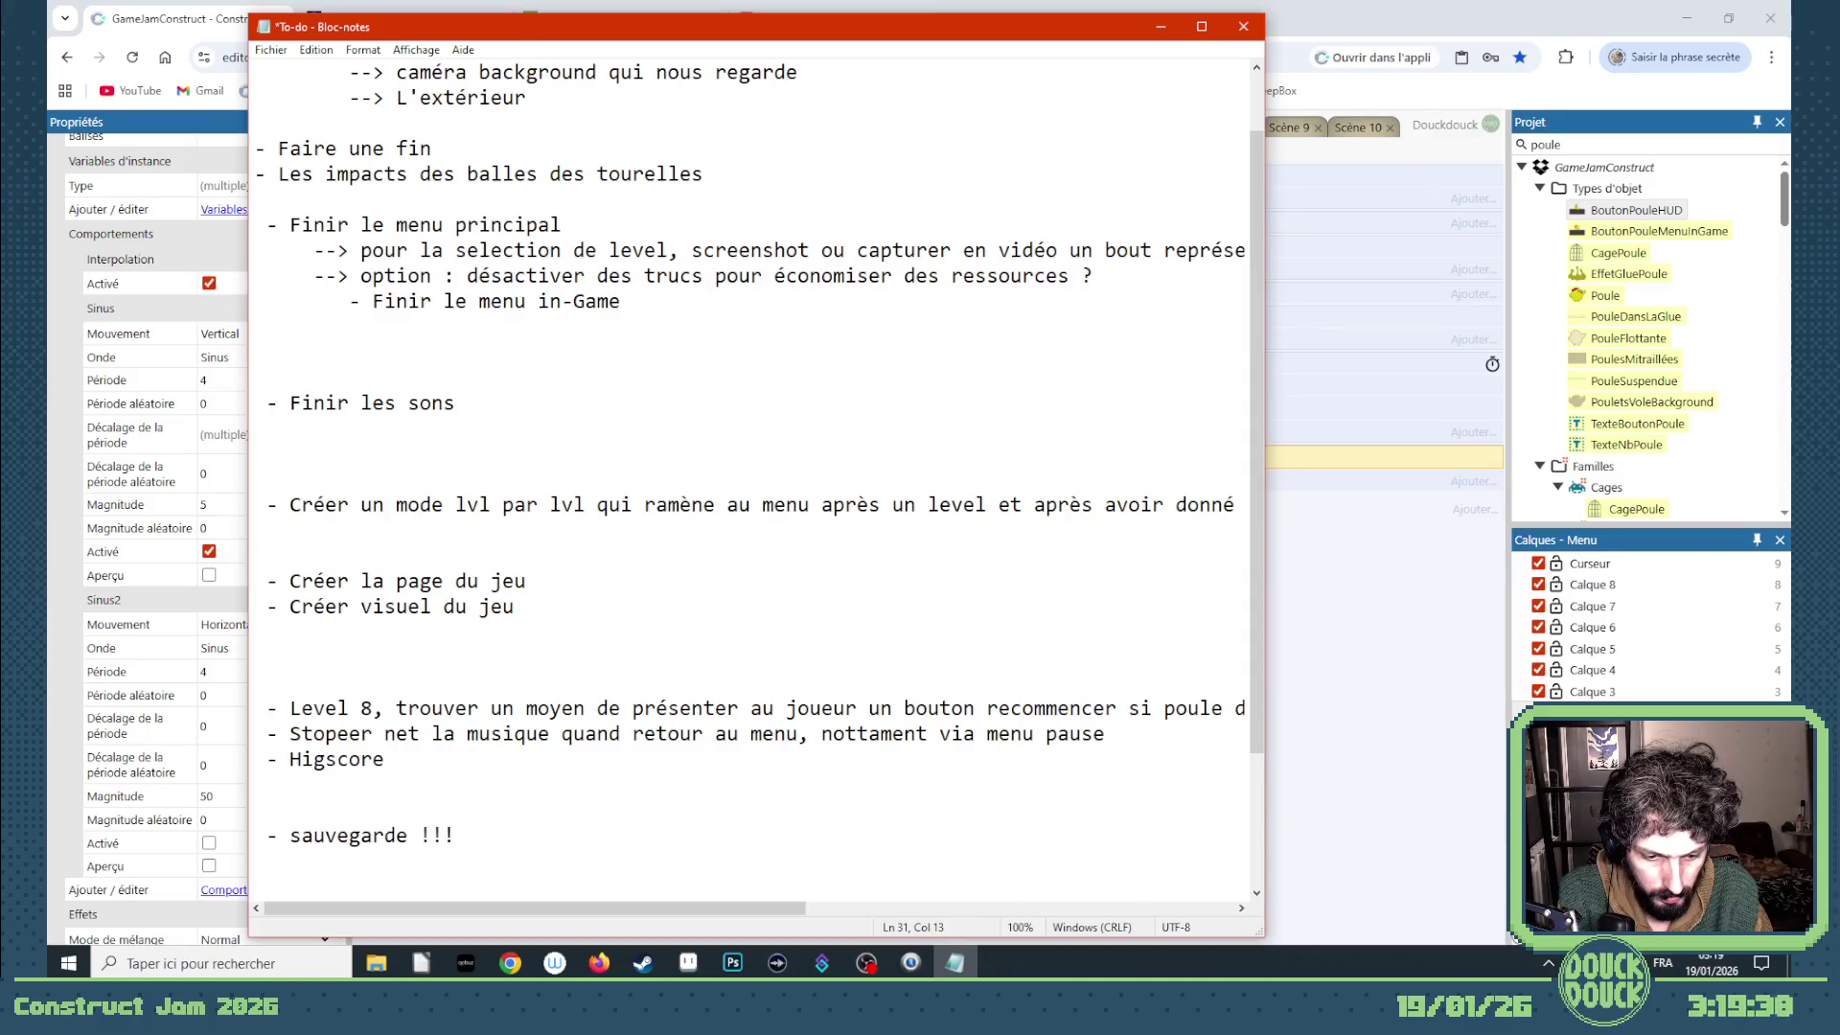
text(-01)
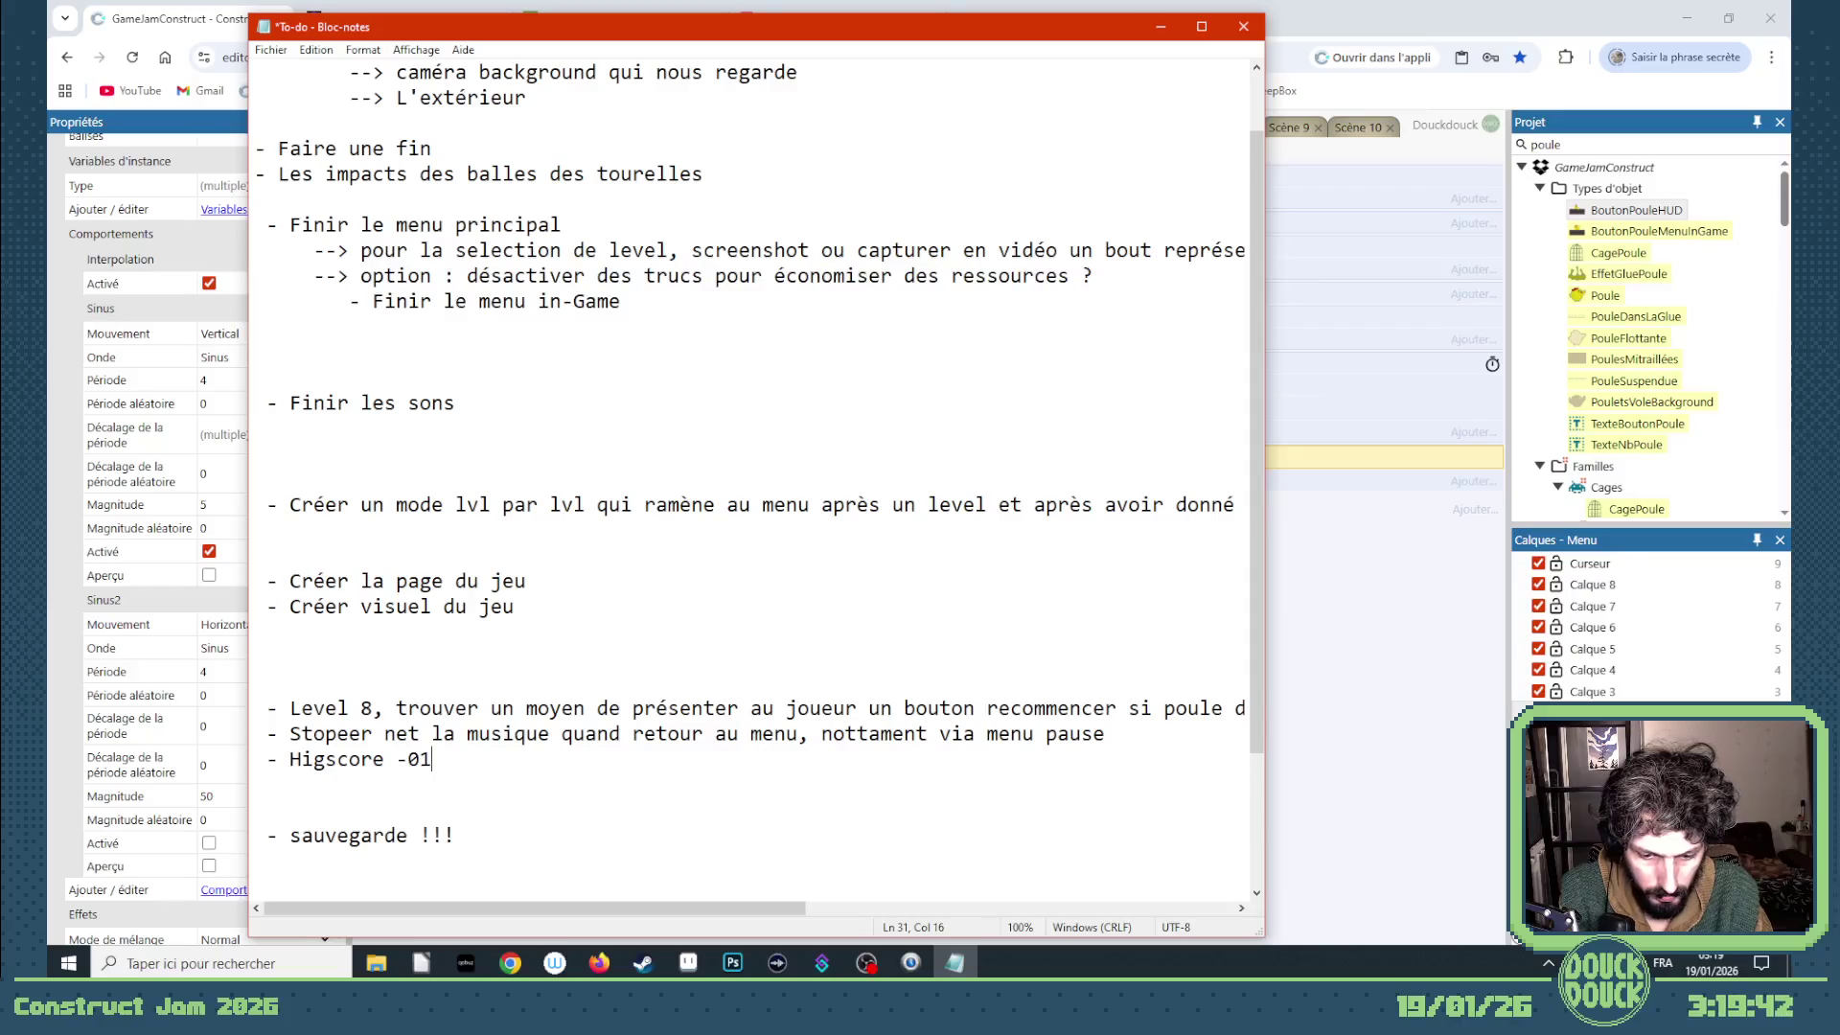
text(:-)
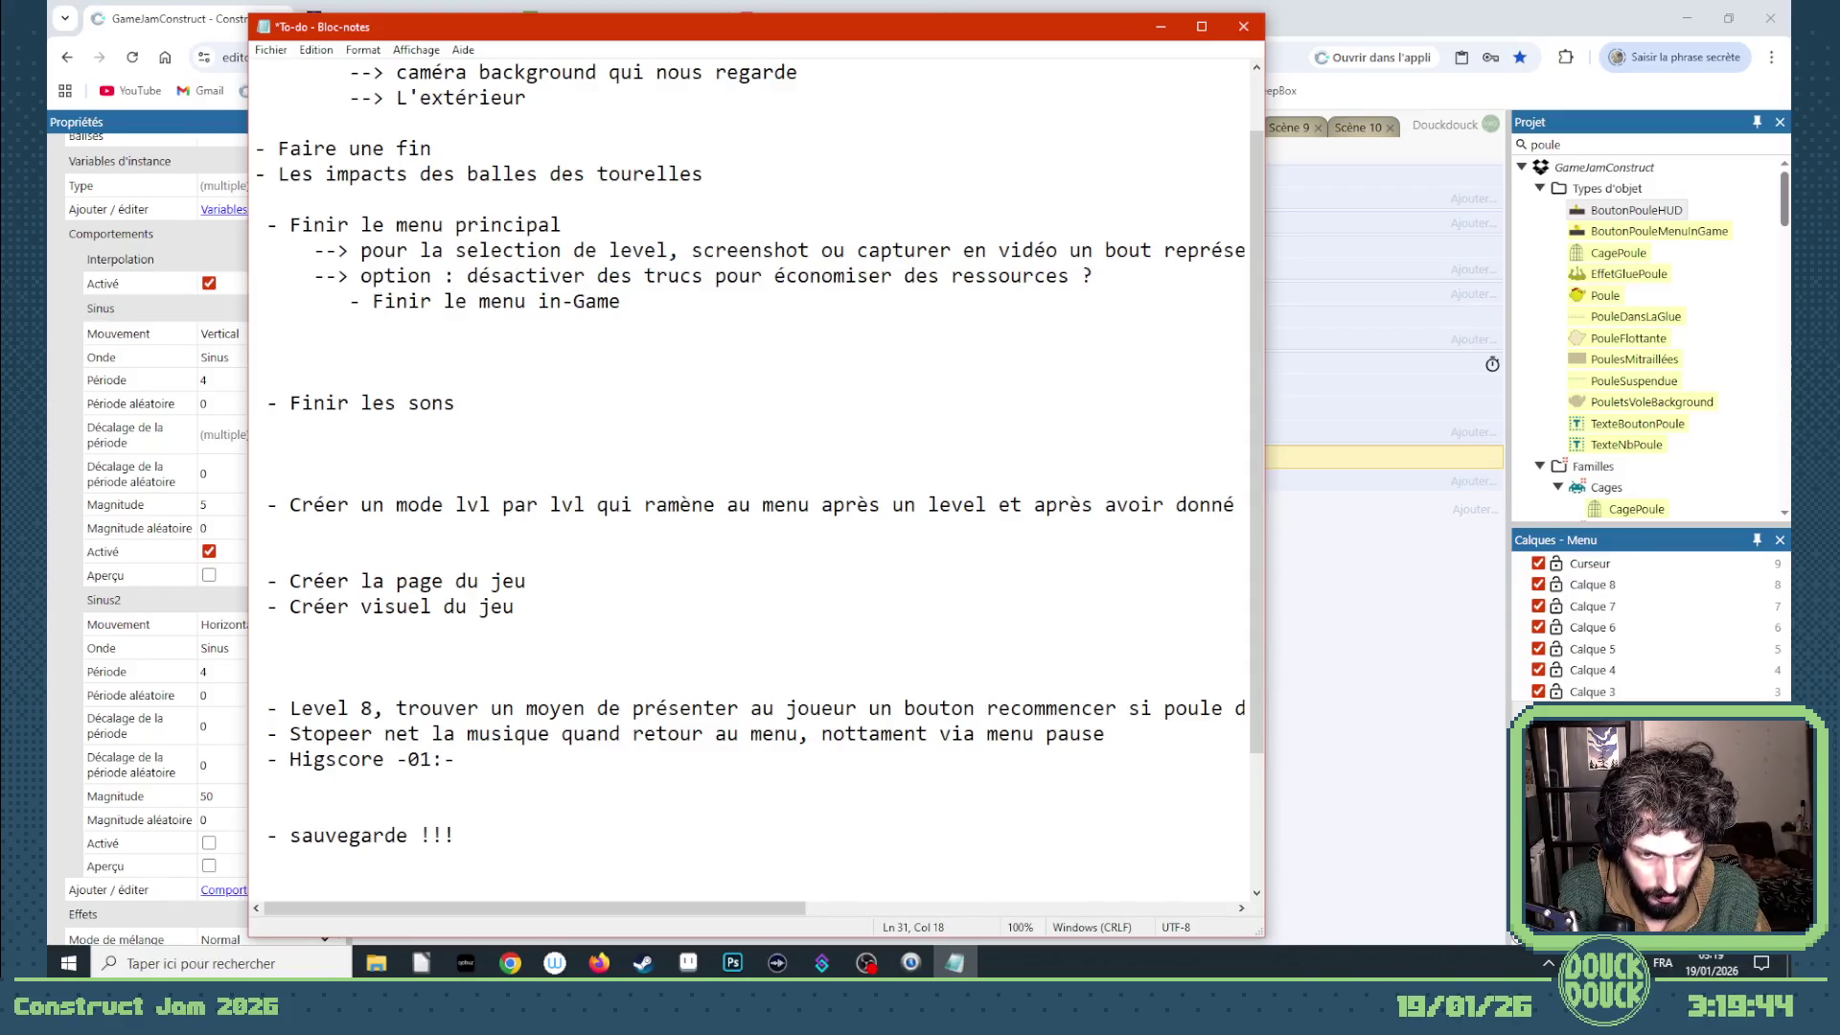
text(01)
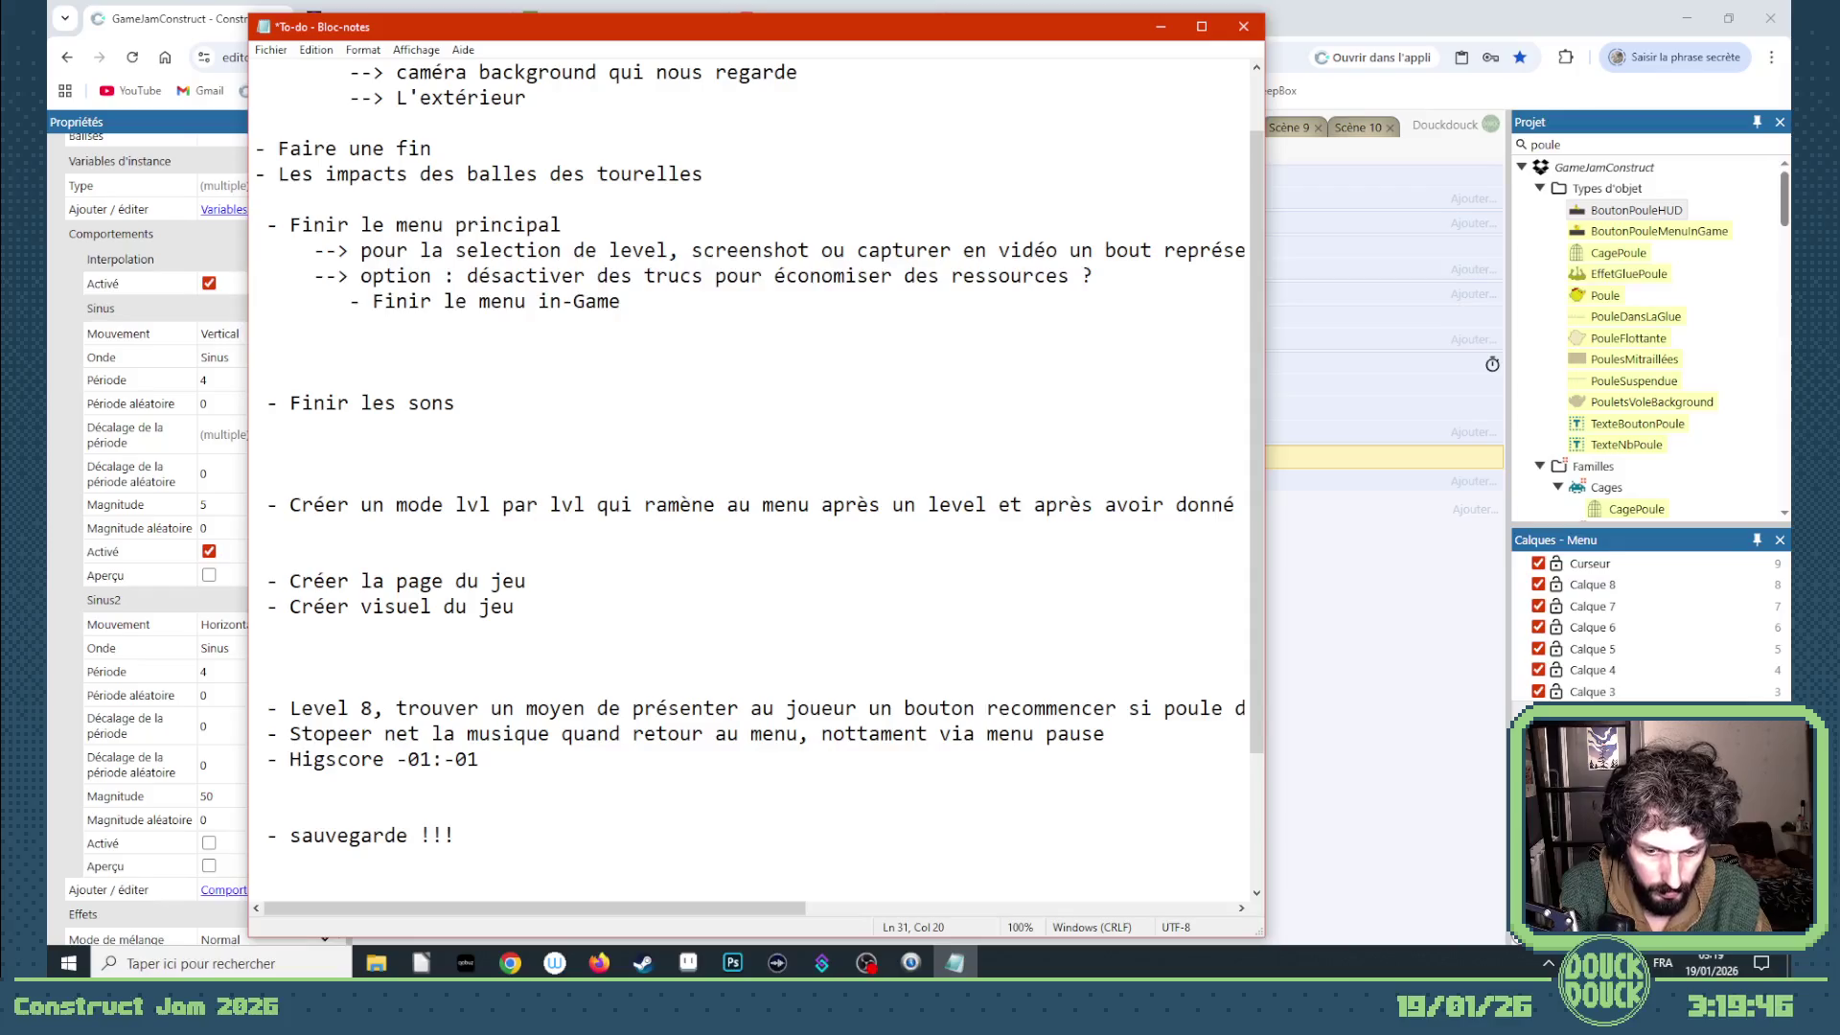
click(1337, 628)
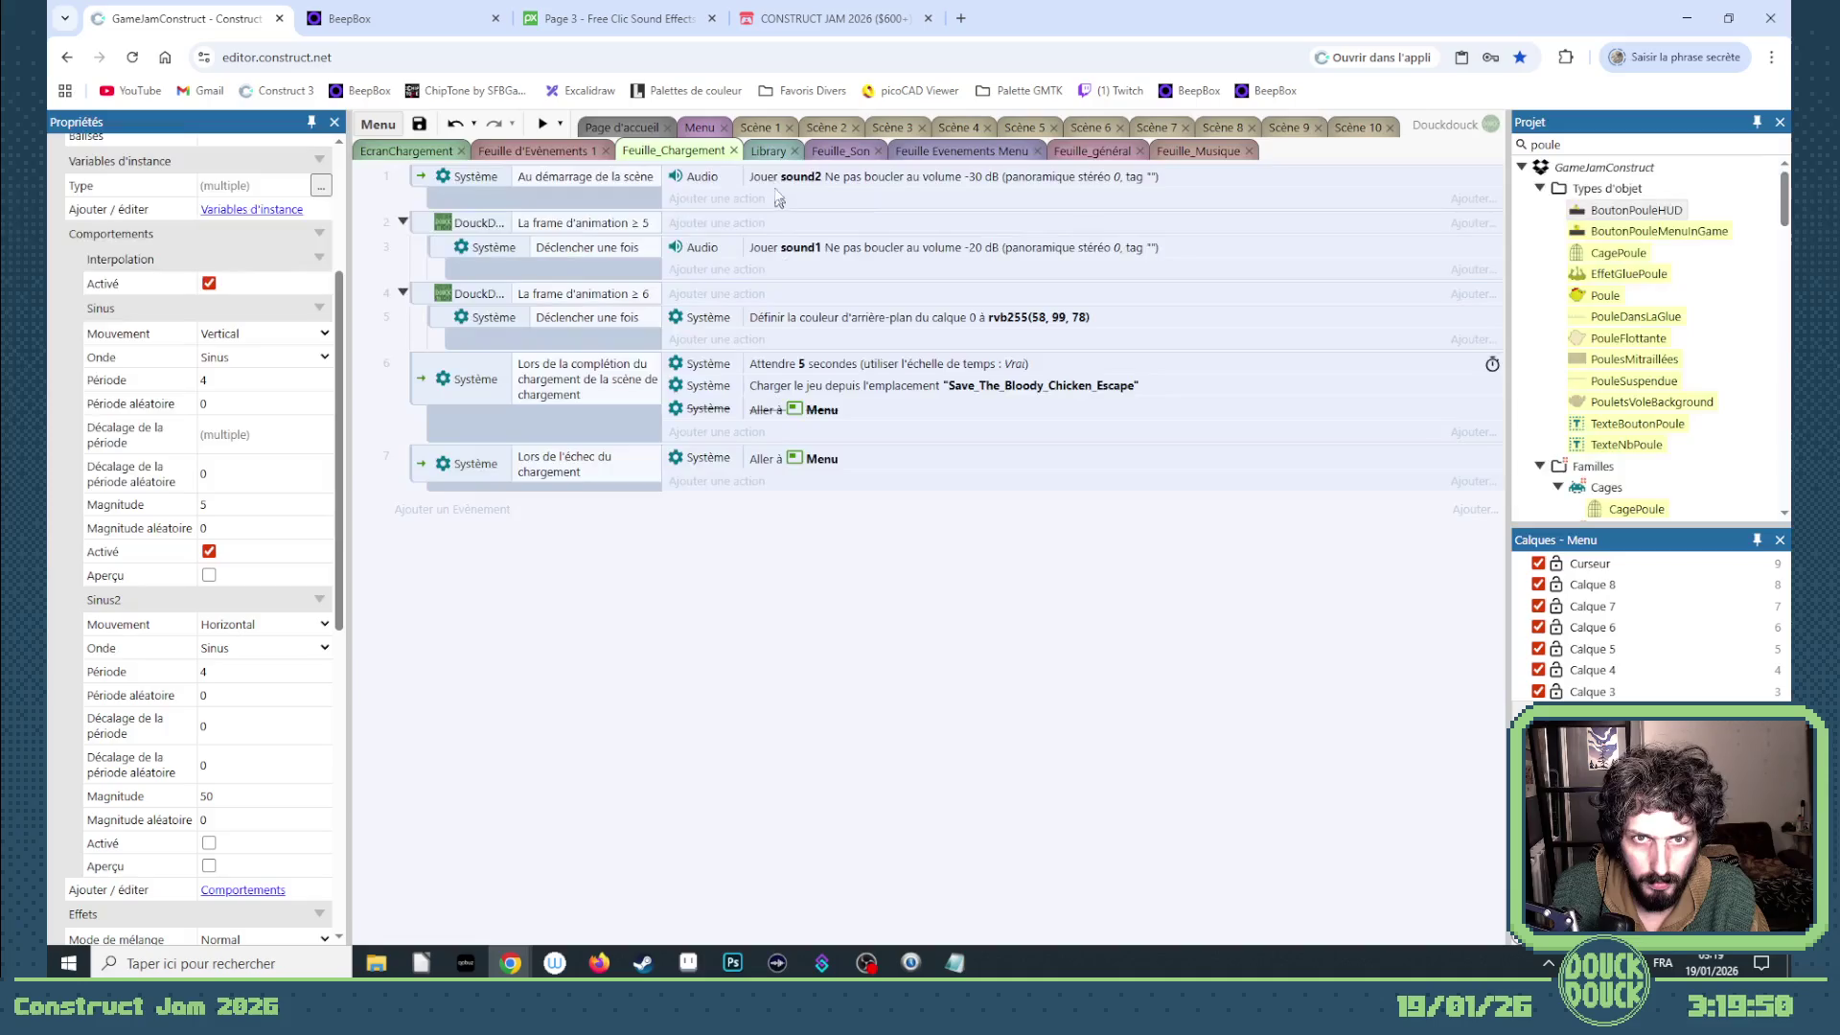
- Browse the Scène 1, menu and Menu layout tabs, settling on Feuille_général's cursor-handling events
click(762, 127)
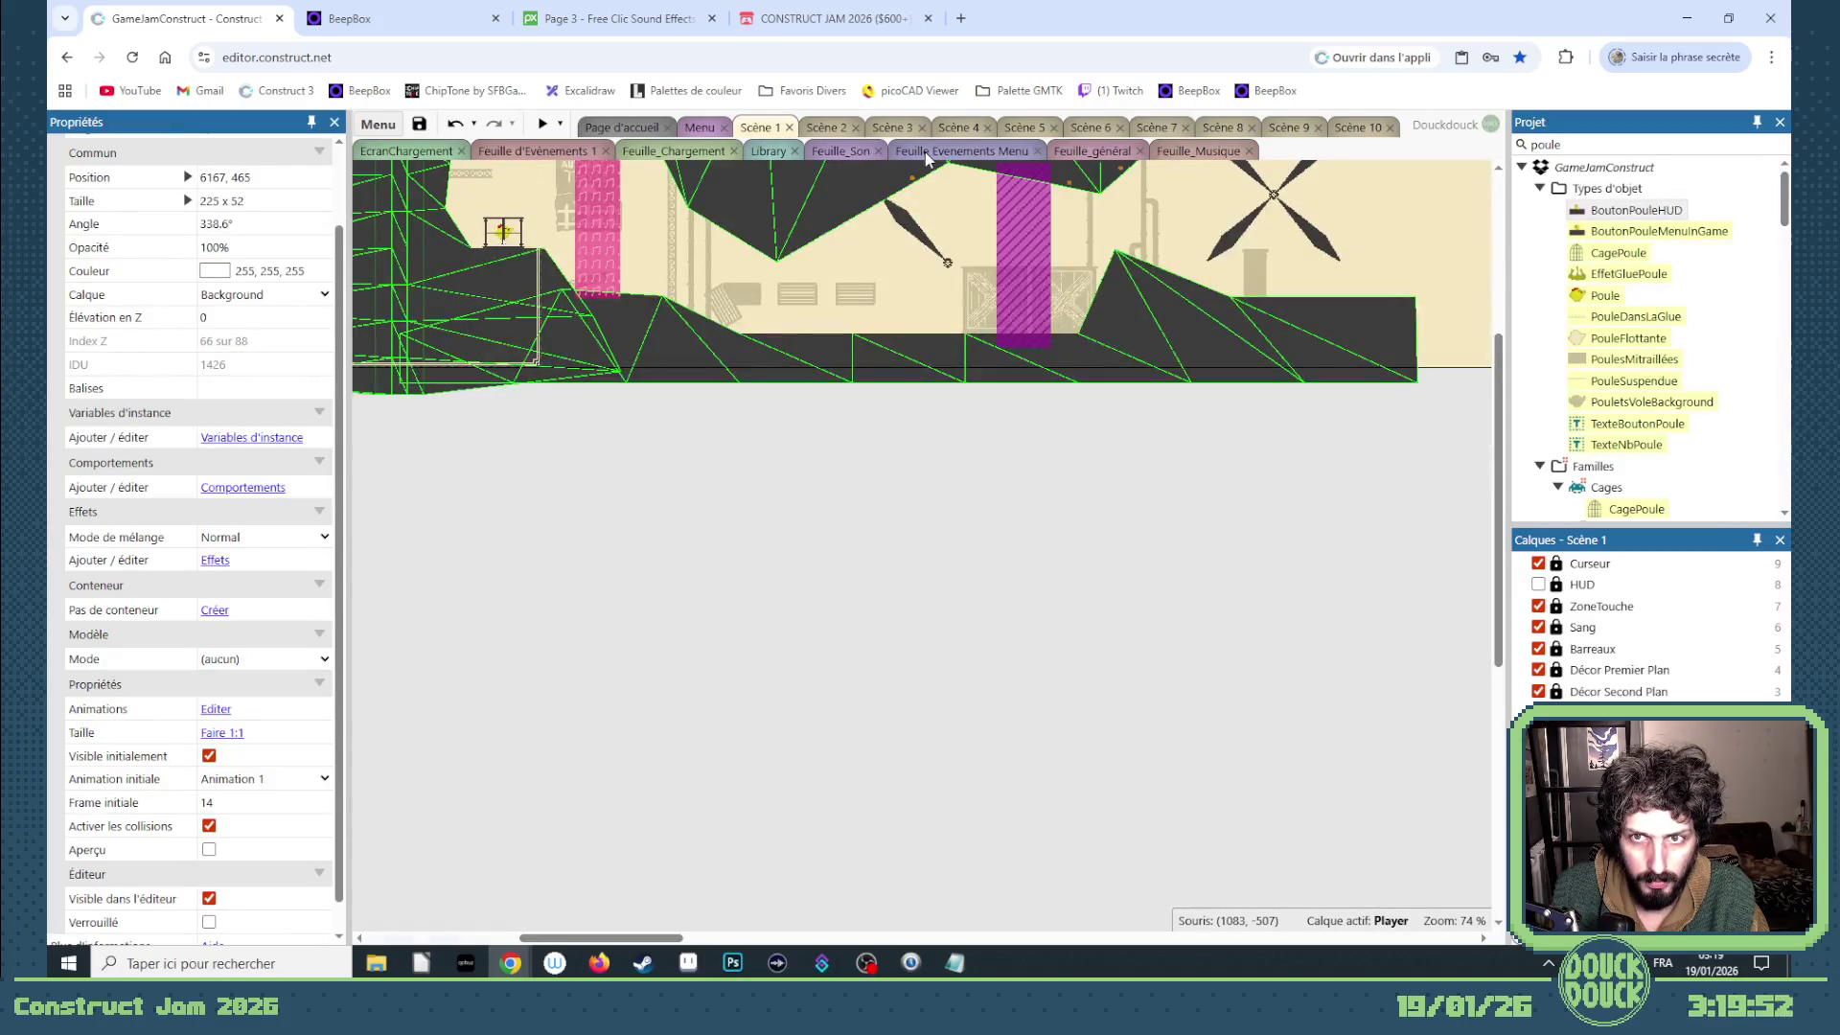
click(700, 128)
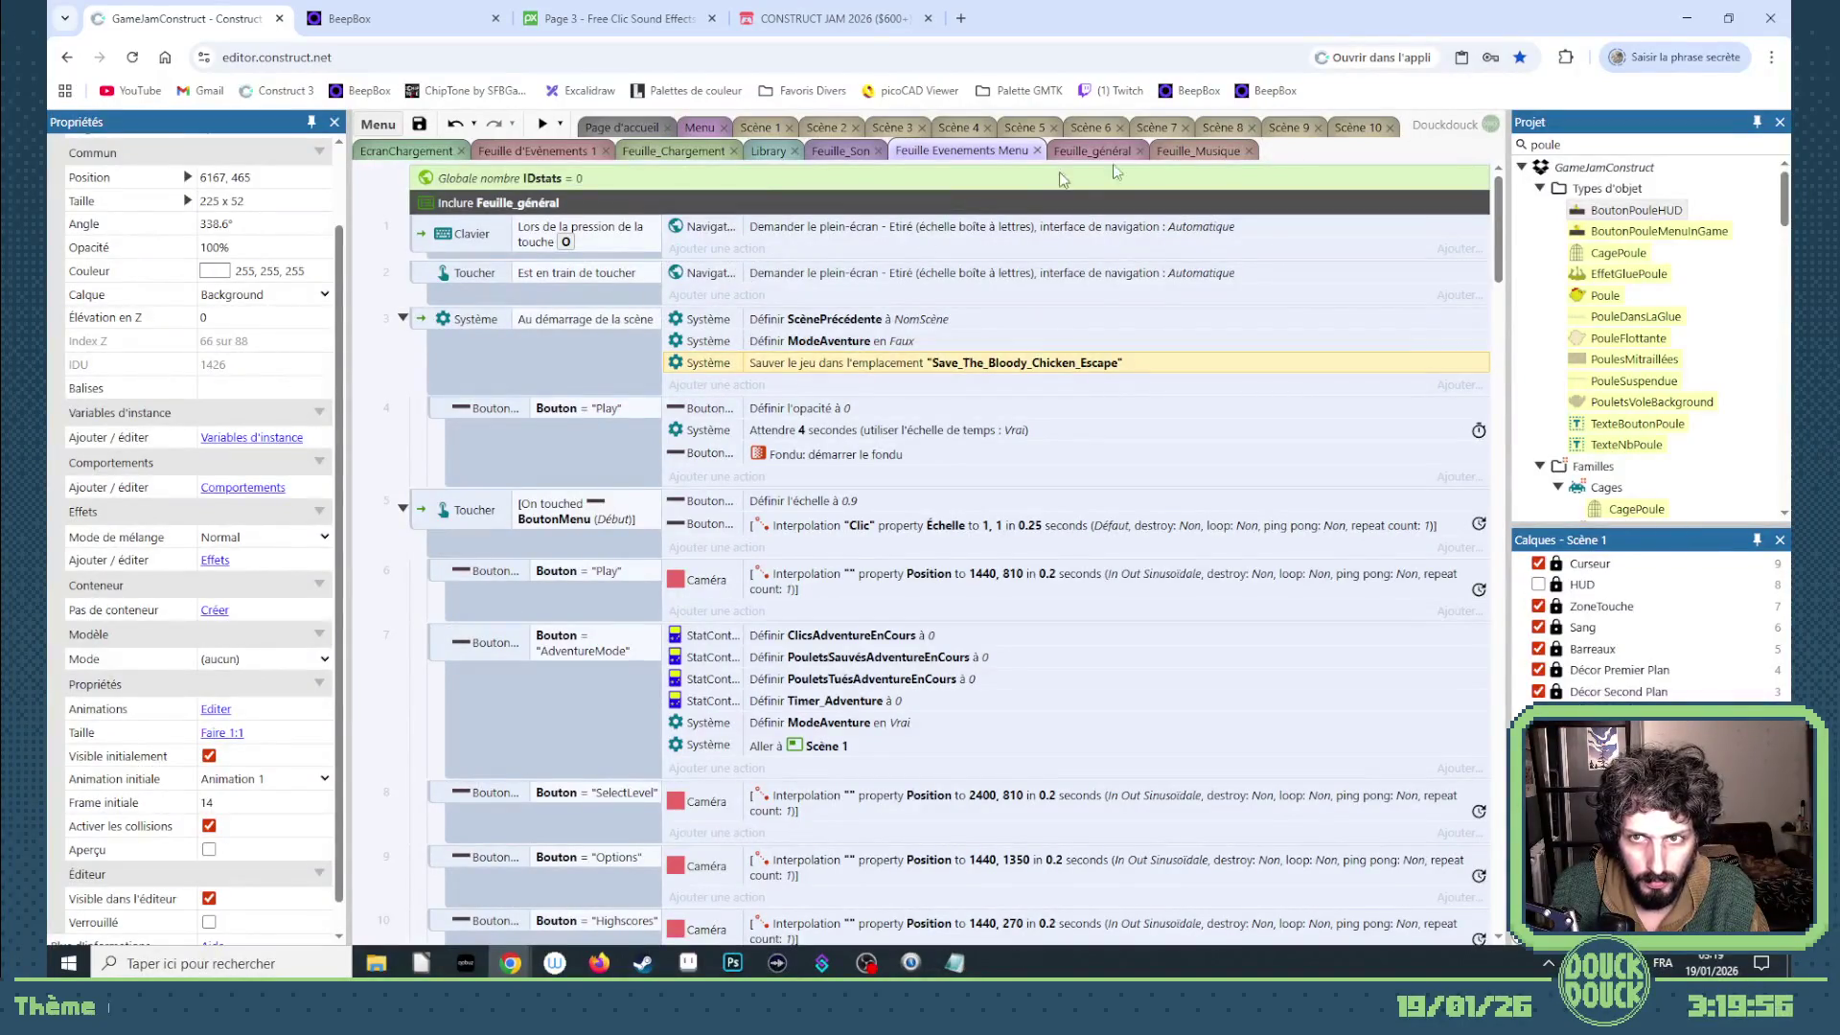
click(1092, 149)
drag(1497, 901, 1498, 188)
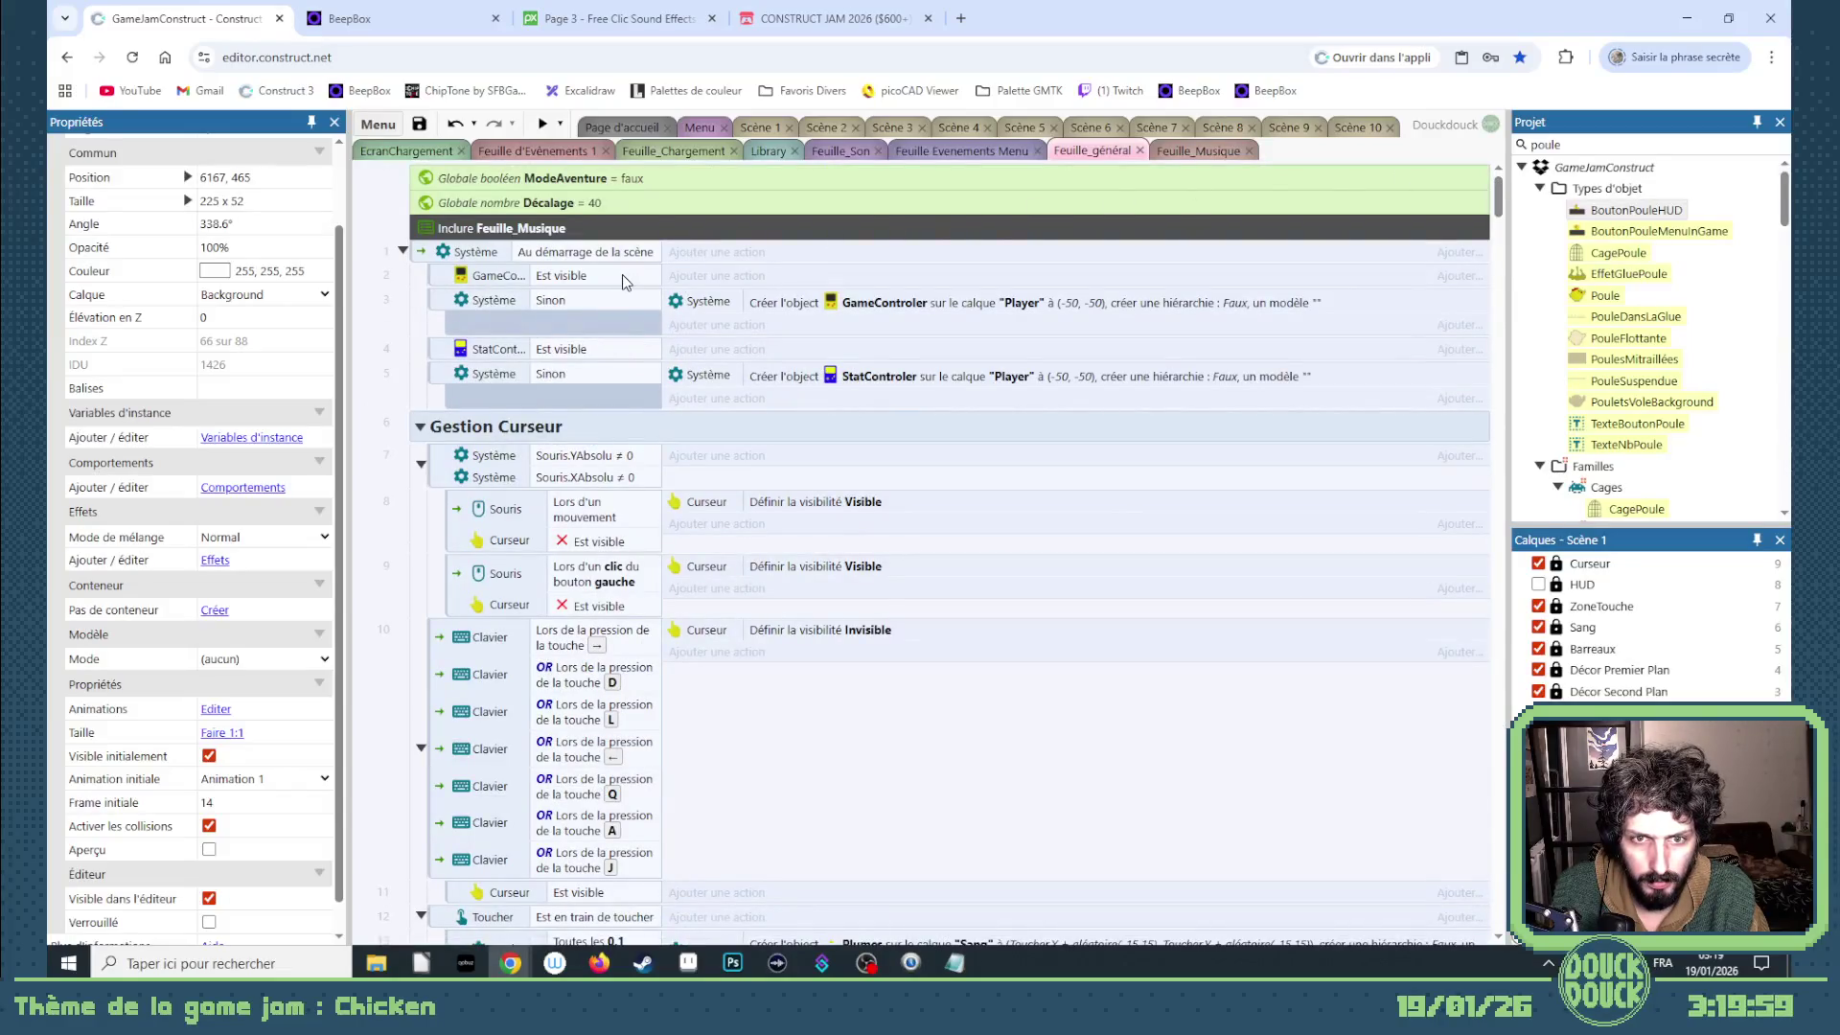
scroll(622, 274, down, 1)
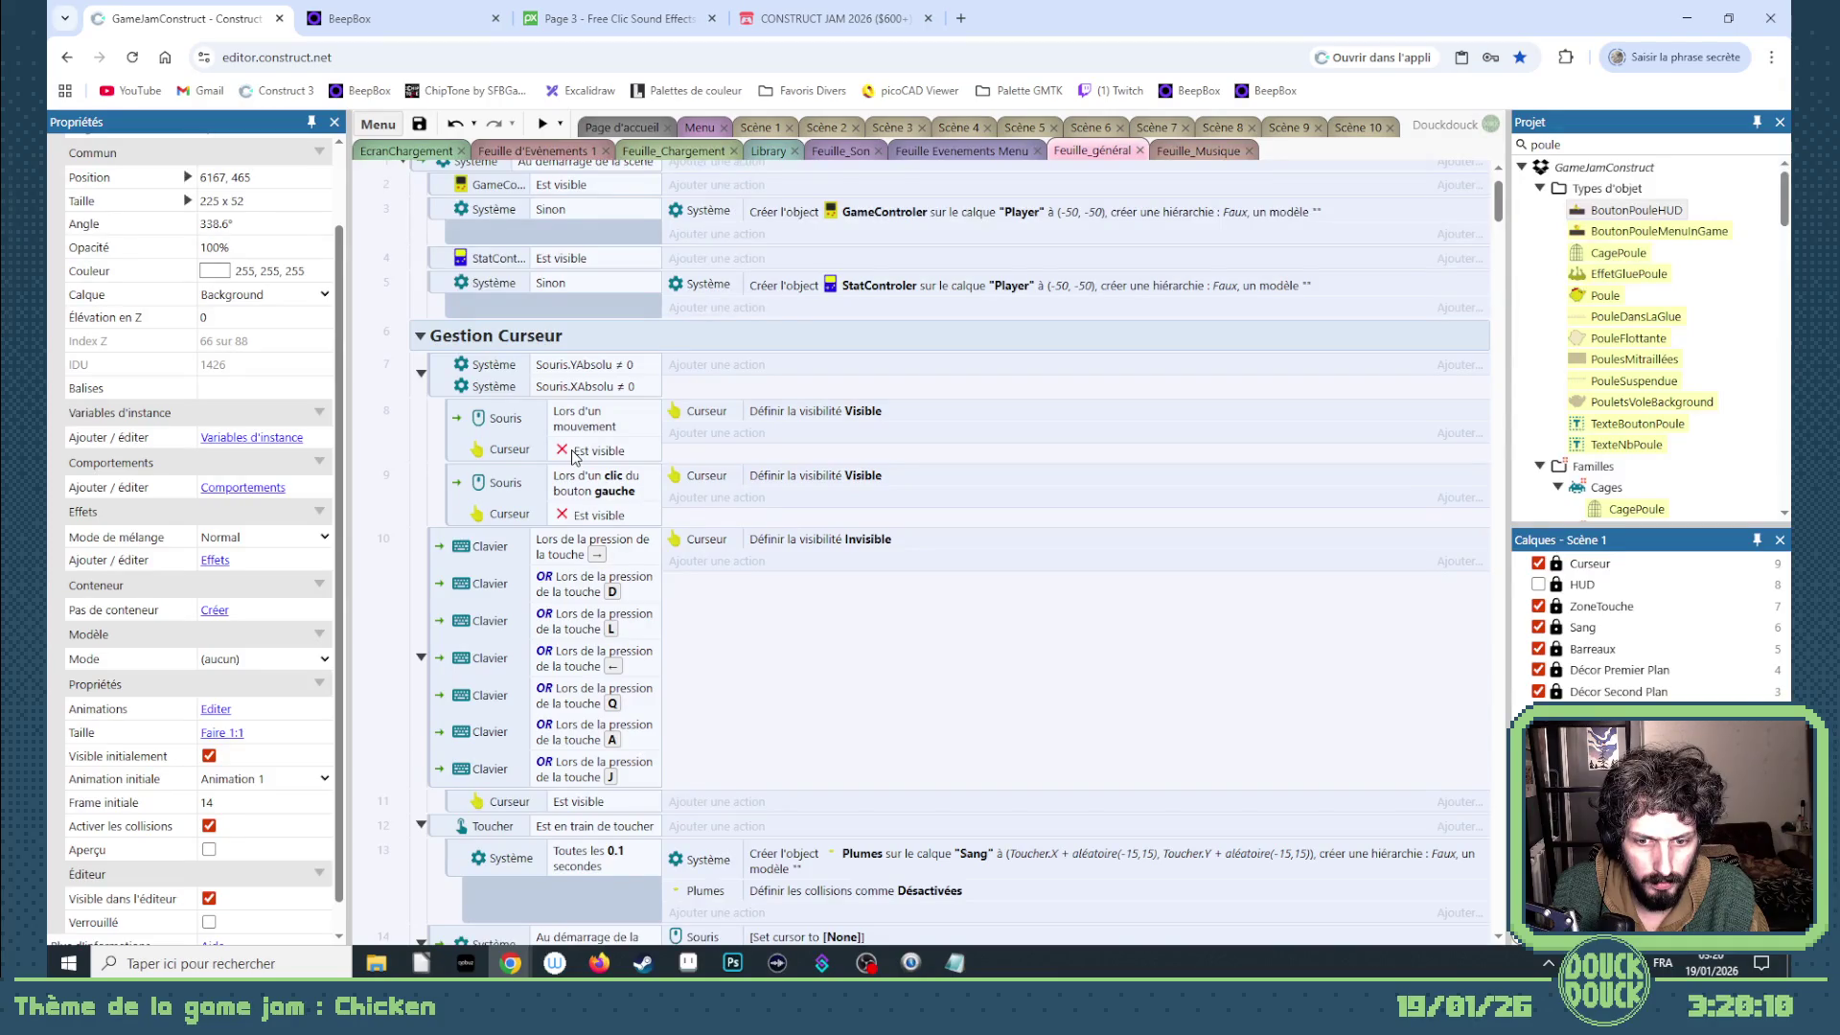
scroll(572, 456, down, 3)
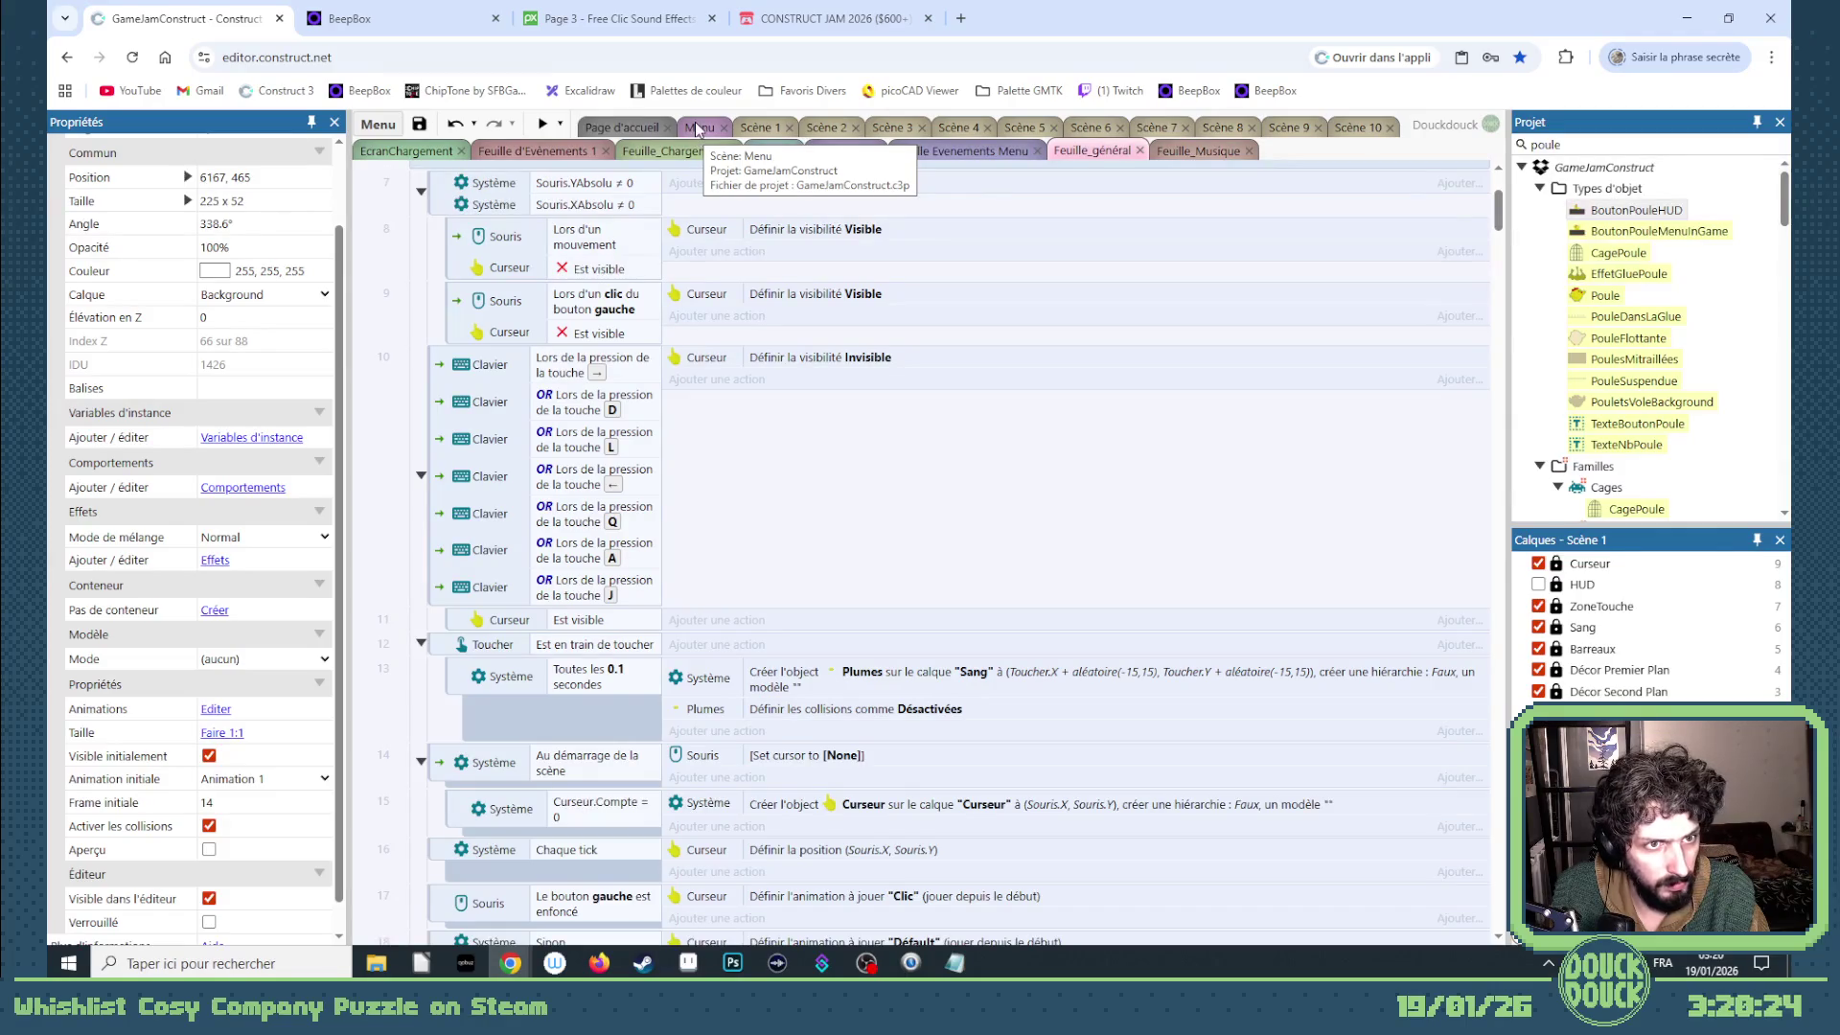
scroll(788, 364, up, 2)
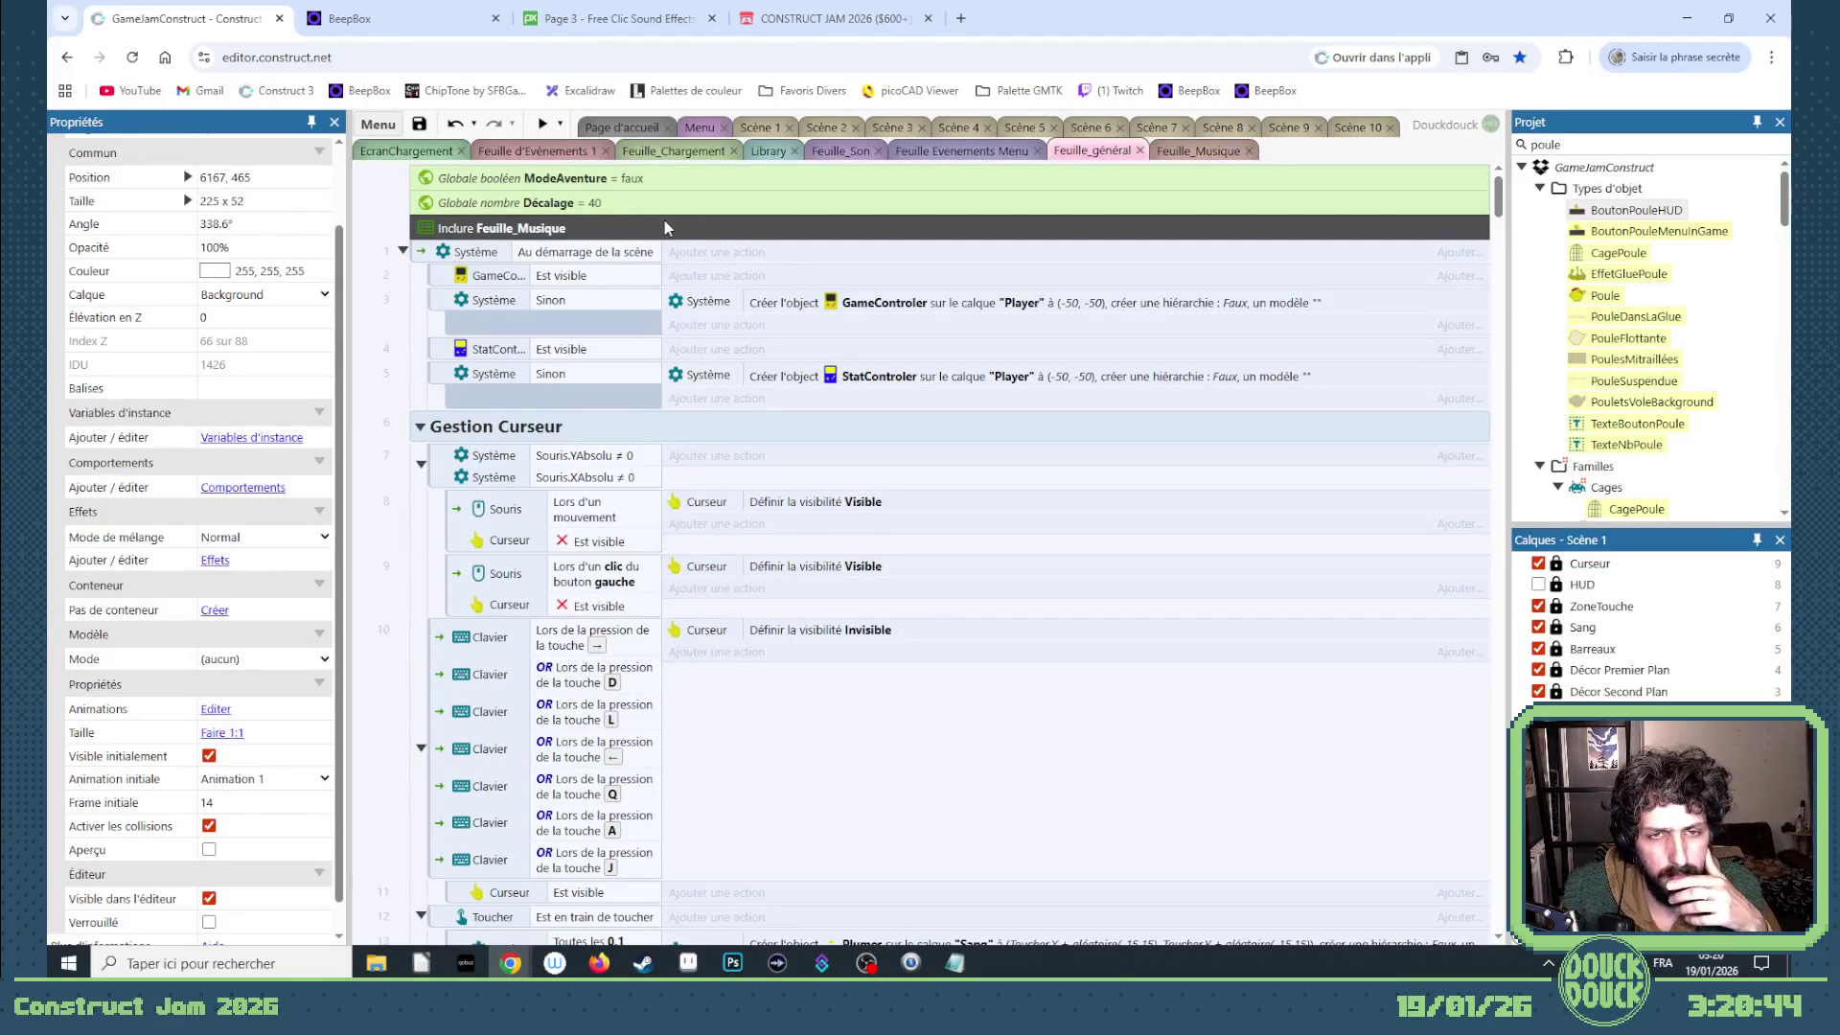
click(696, 127)
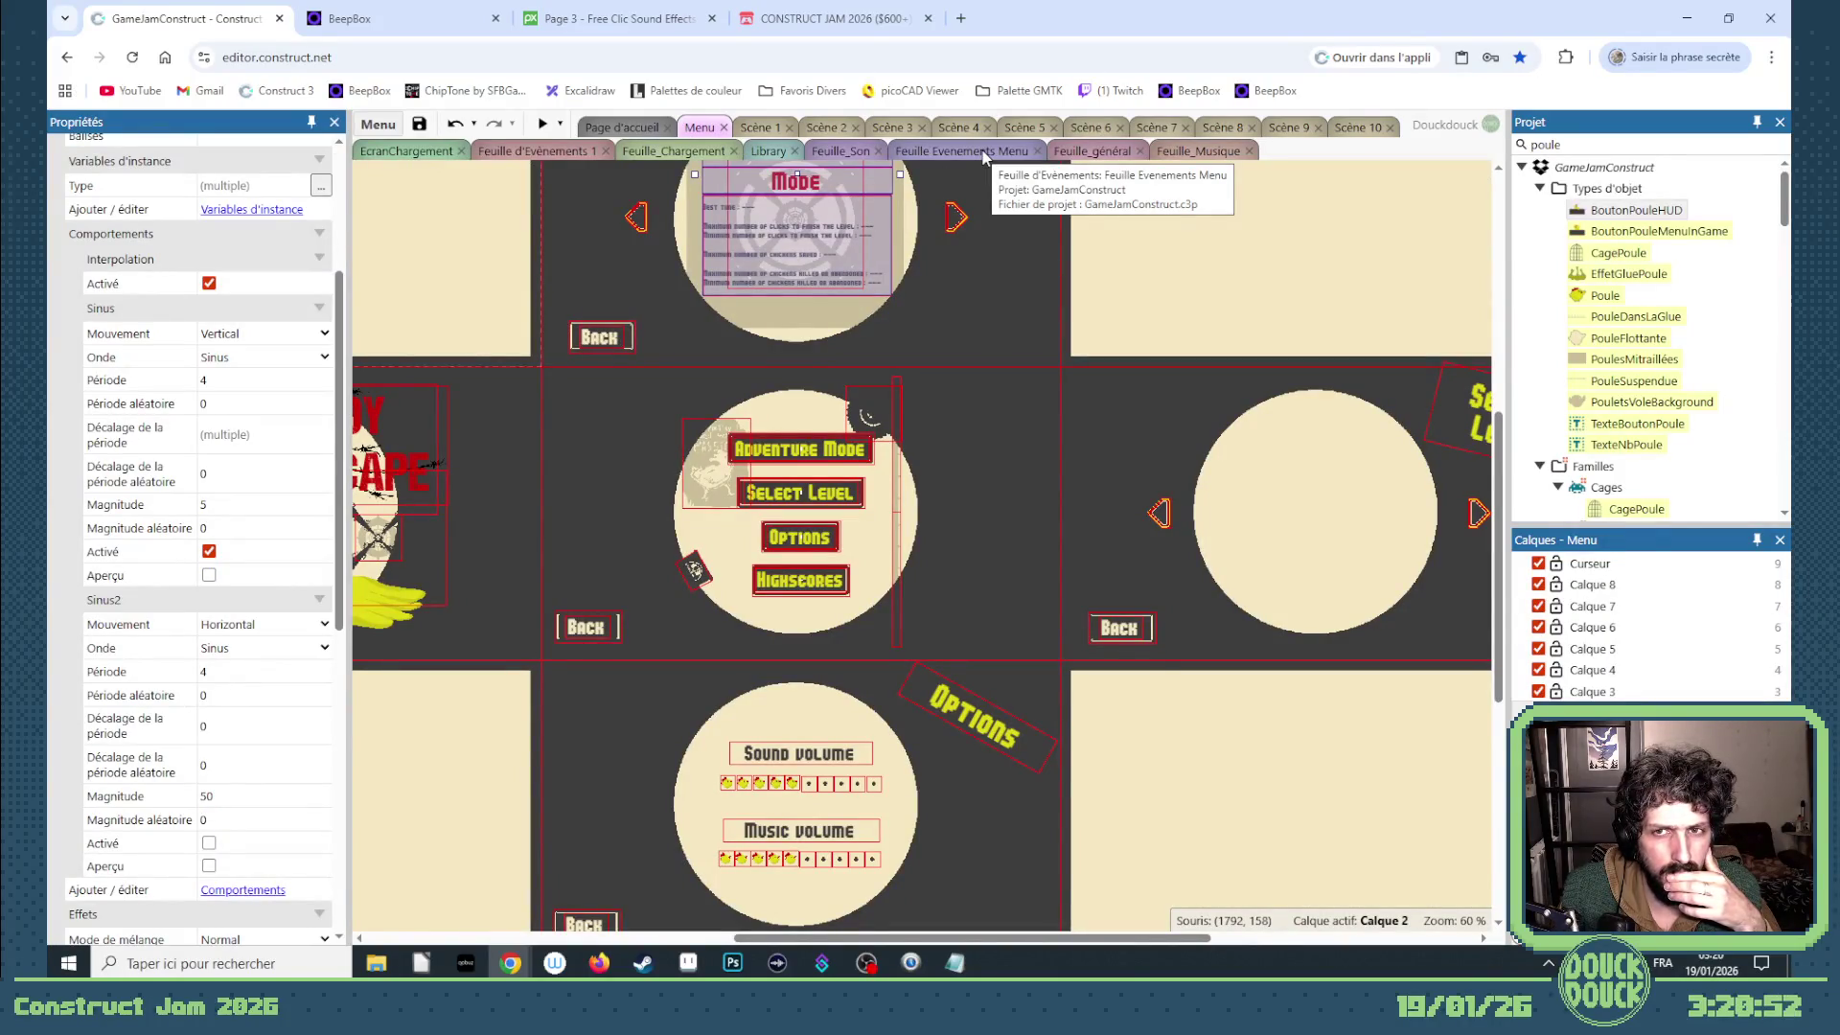
click(1071, 152)
scroll(694, 577, down, 3)
scroll(718, 561, down, 1)
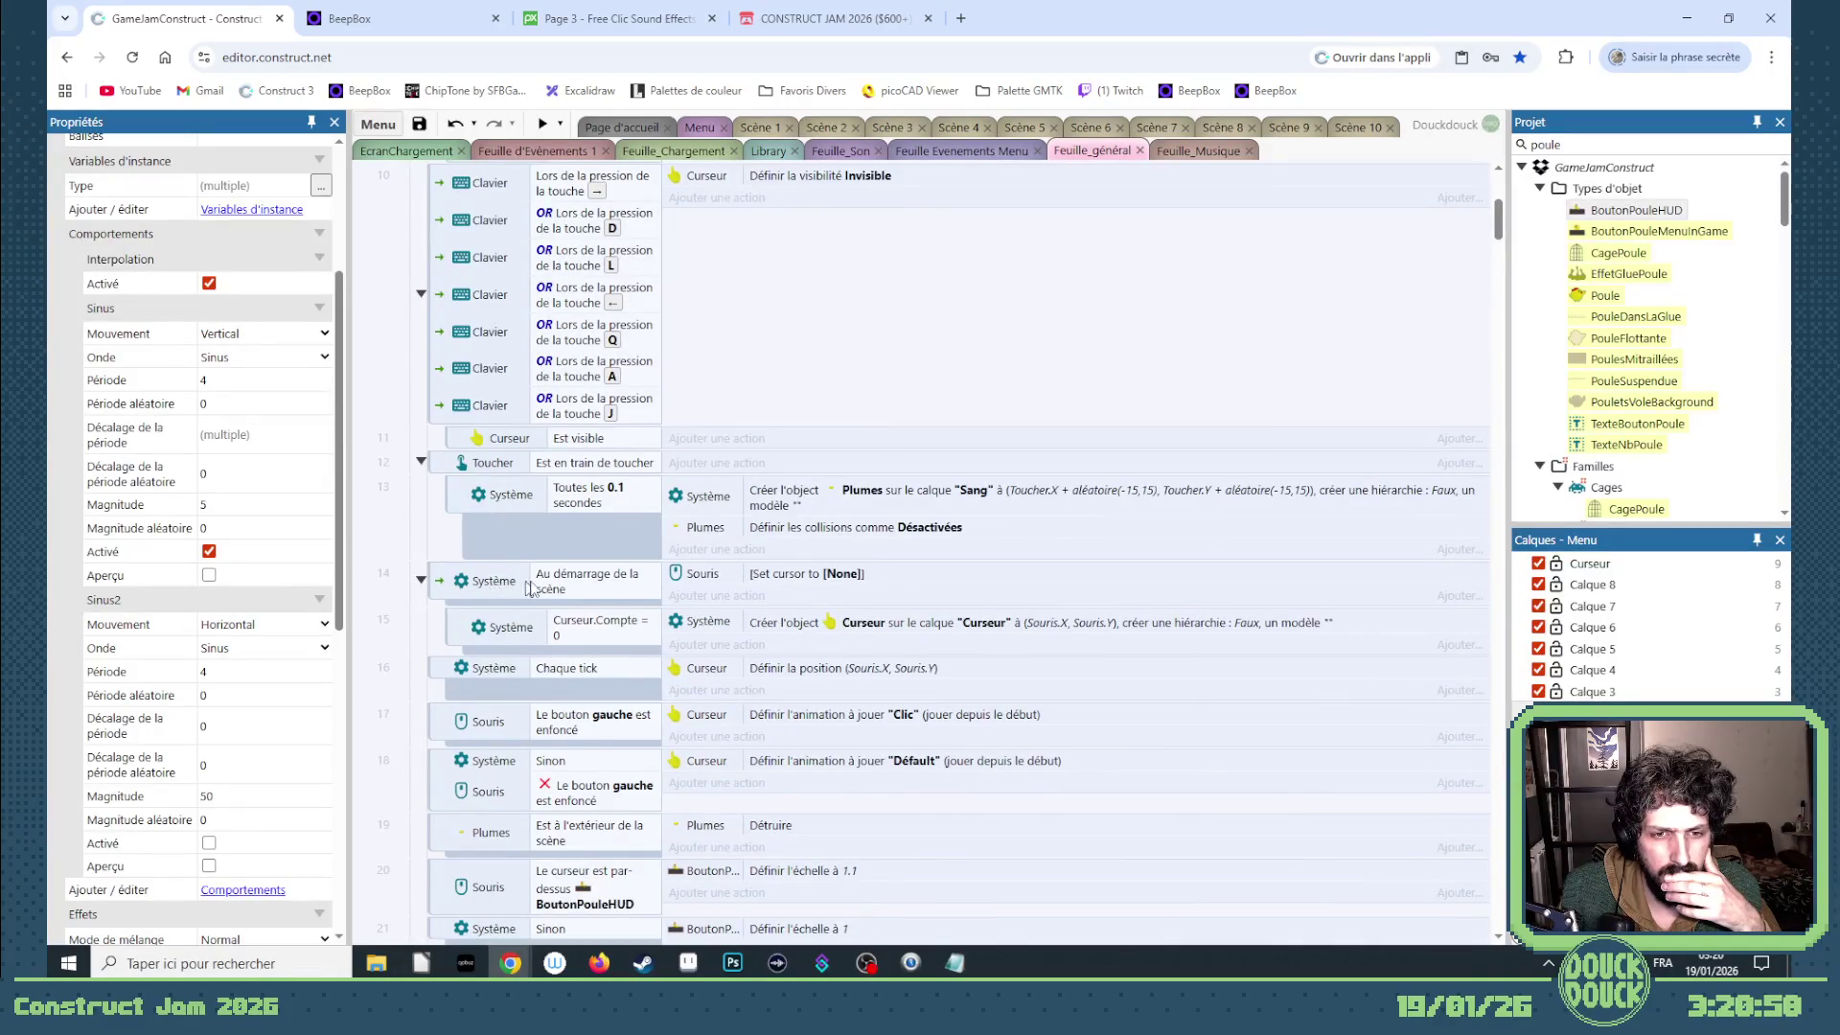
scroll(532, 589, down, 2)
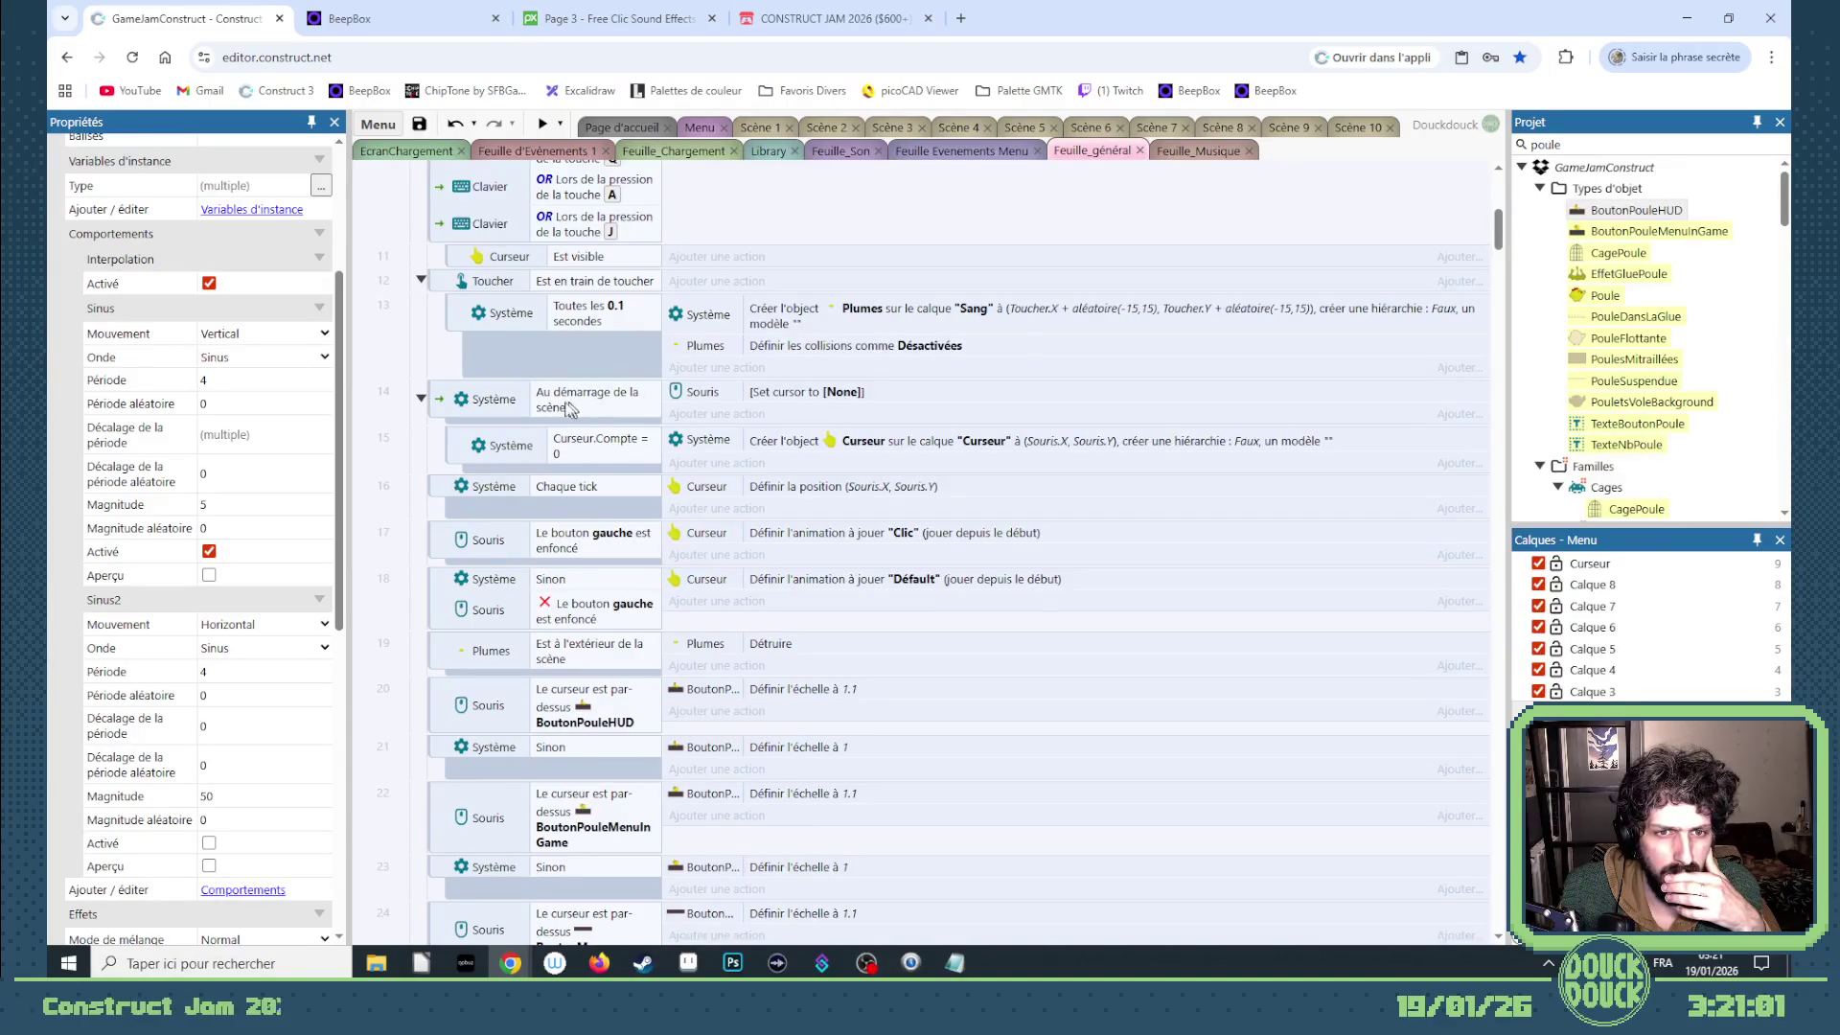
- Start adding a Souris condition beneath event 14, then cancel it
click(440, 406)
right_click(439, 403)
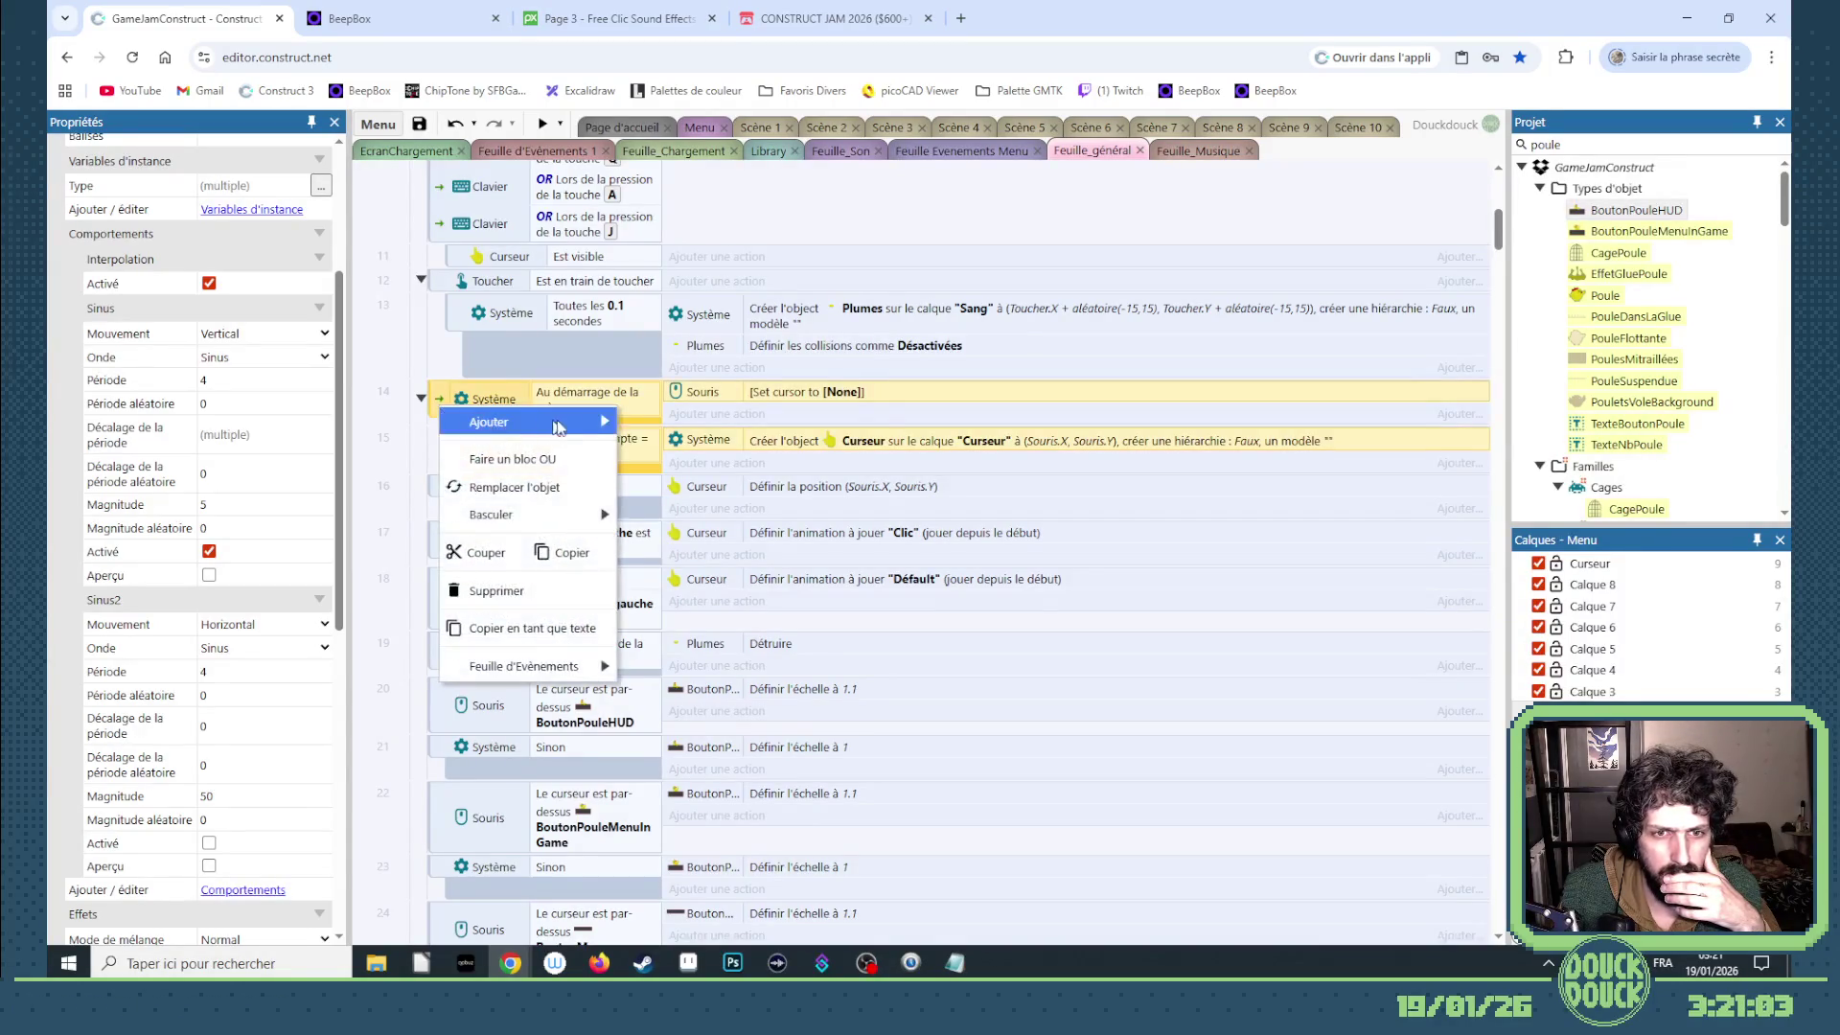
click(812, 424)
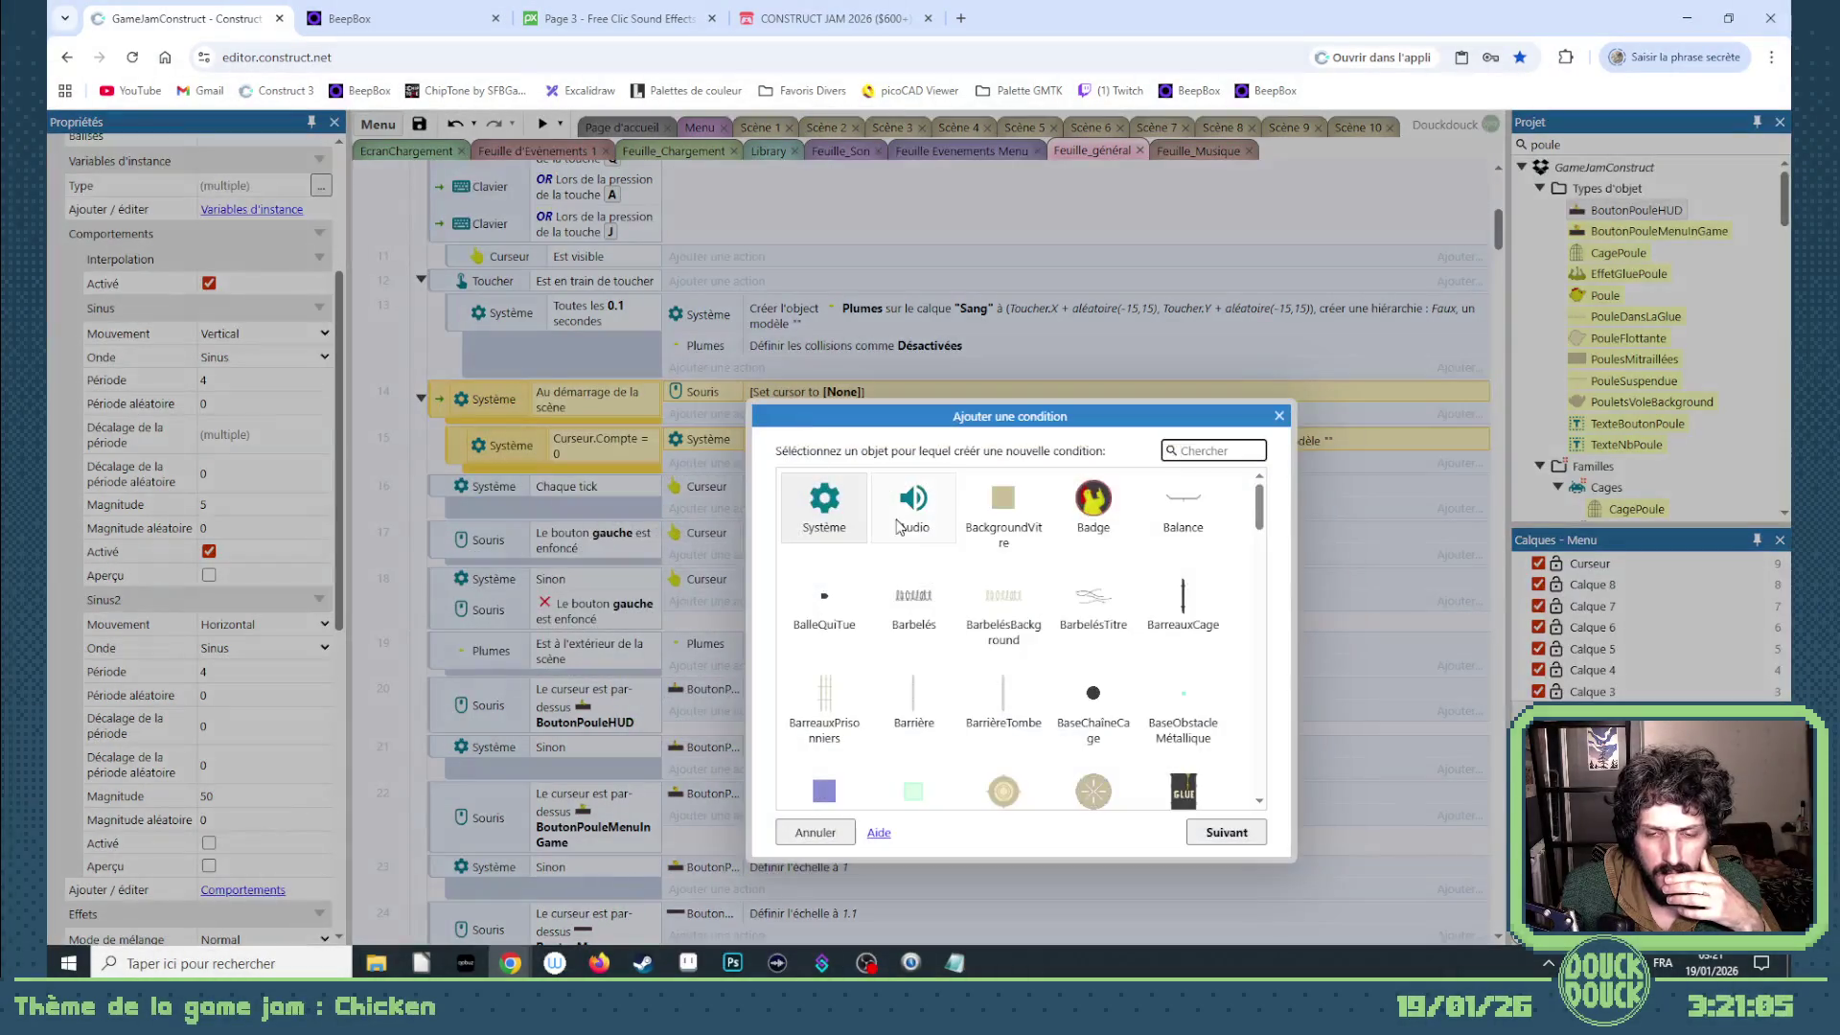
text(sou)
double_click(829, 508)
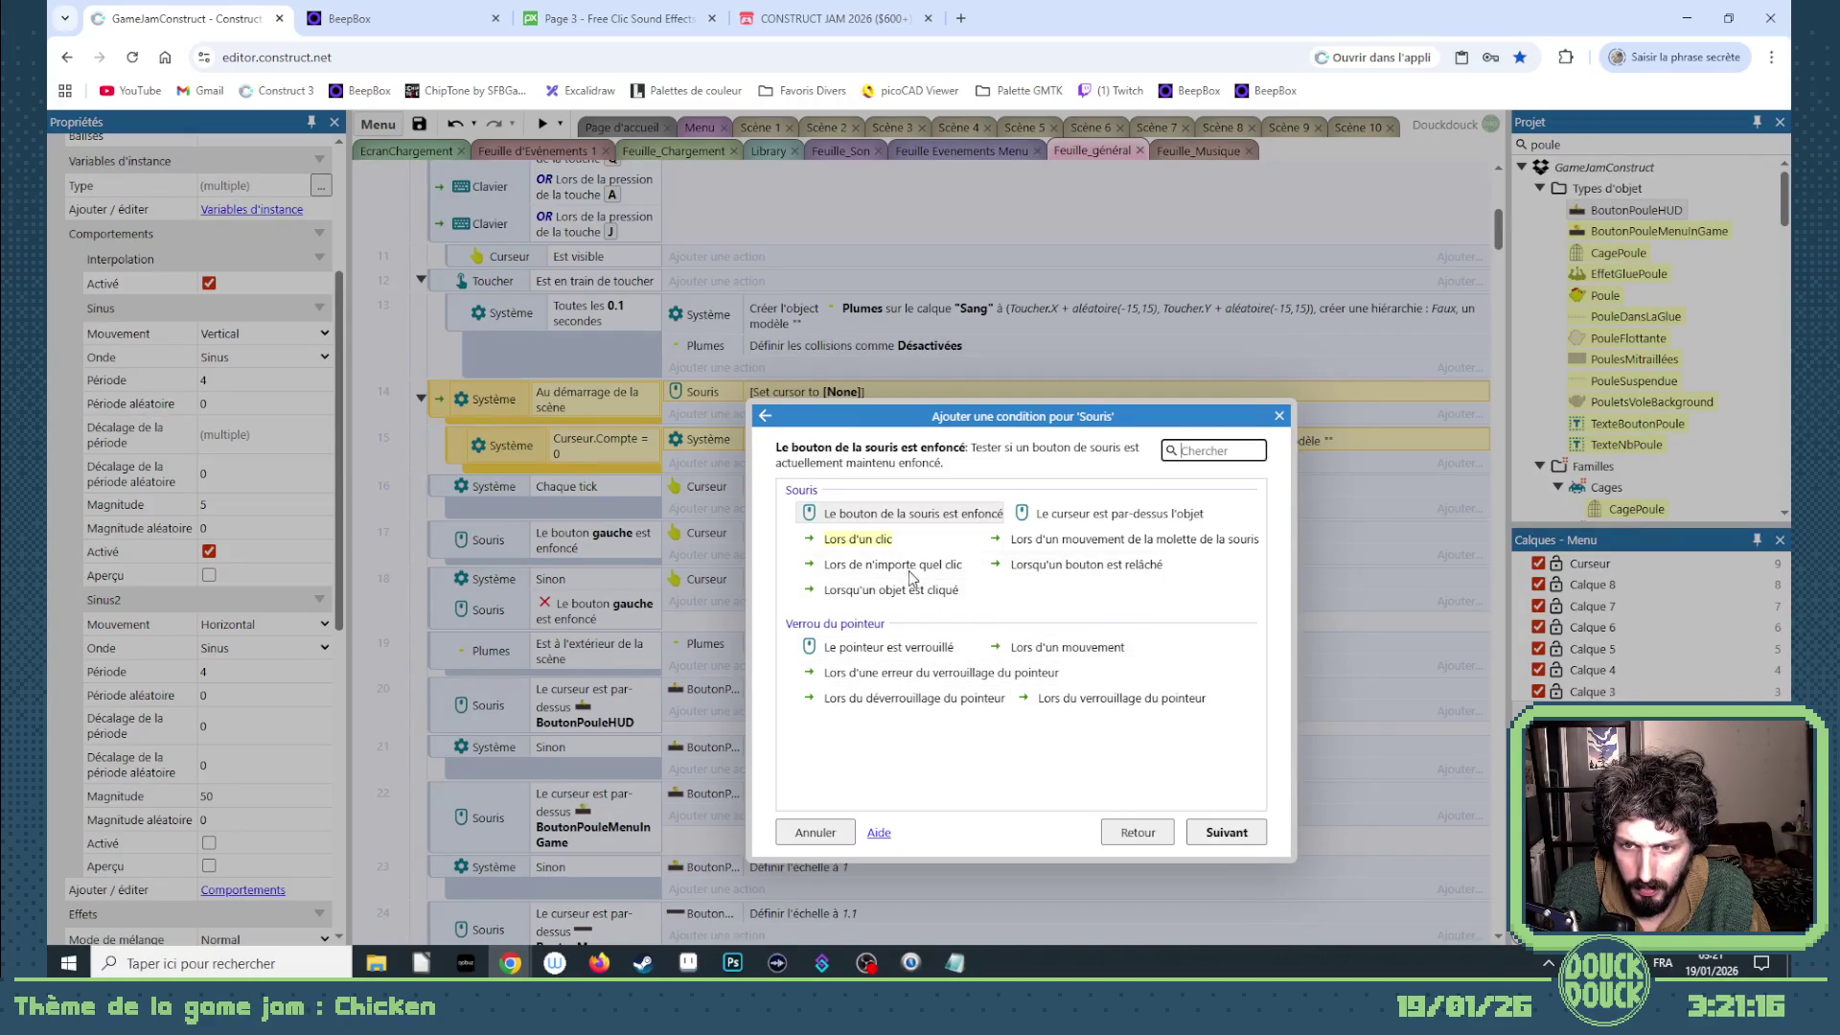
click(1278, 416)
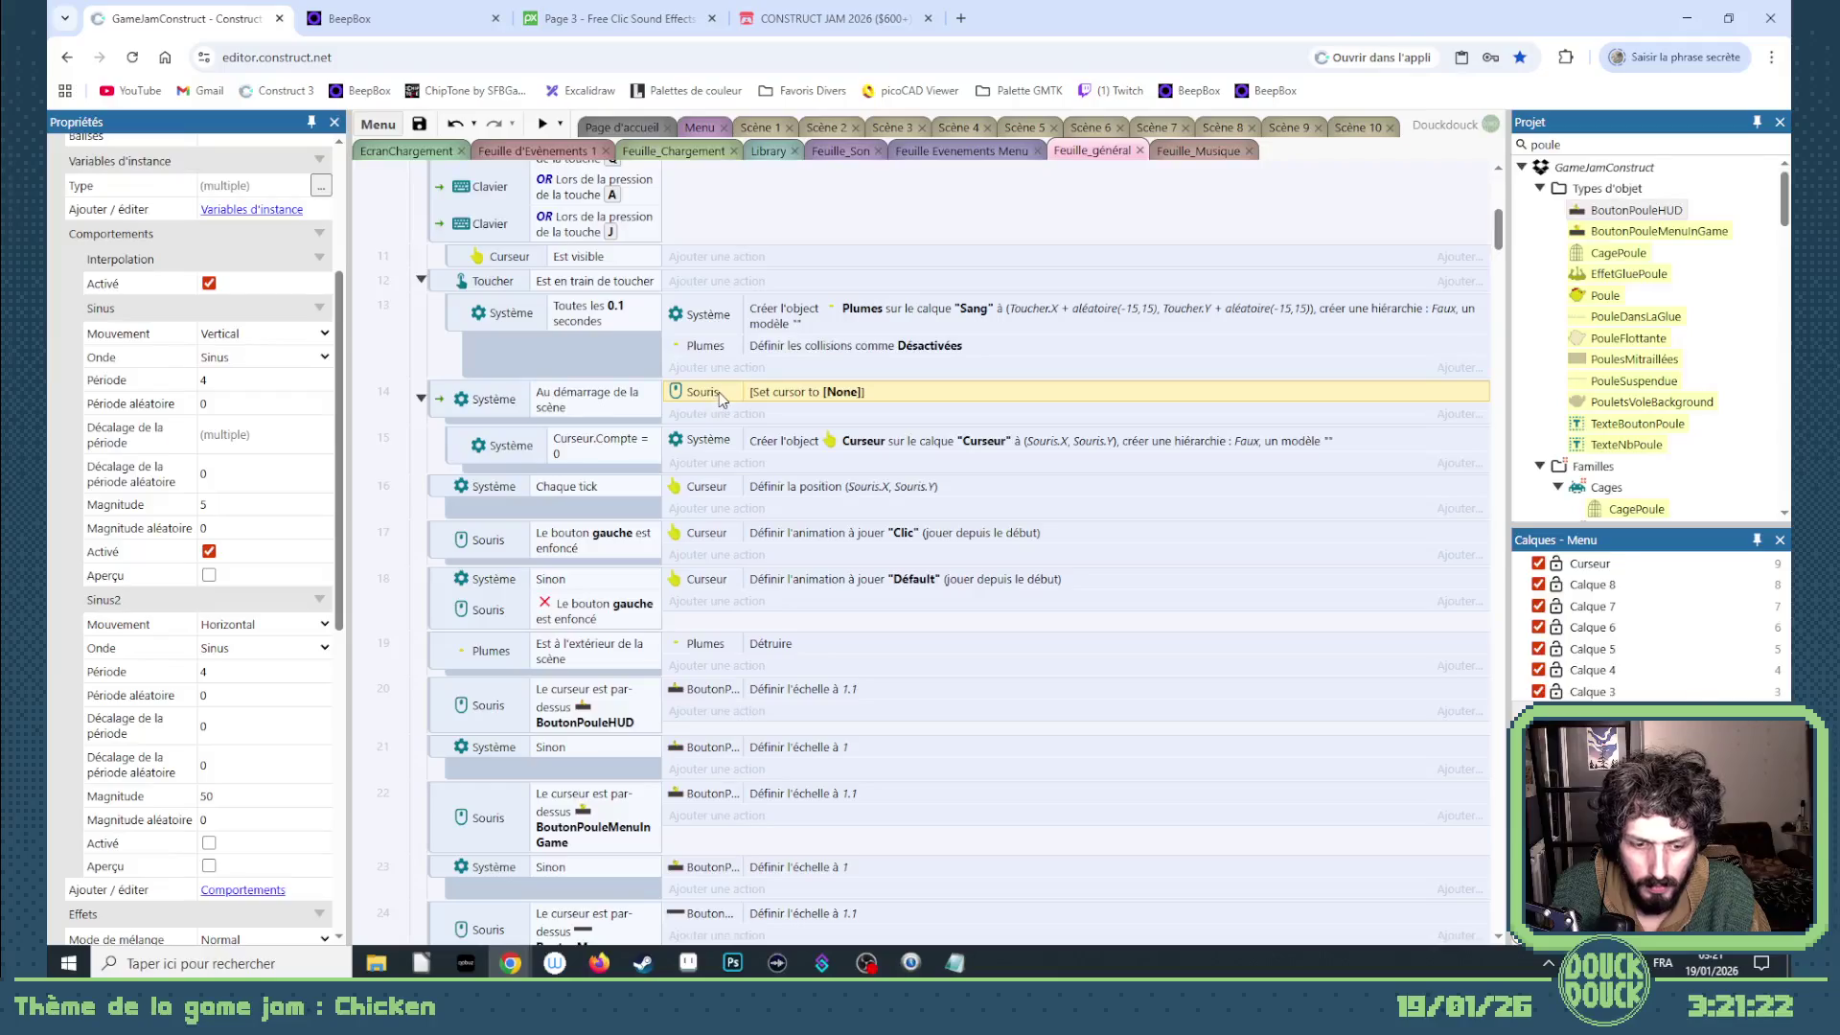
scroll(731, 440, up, 2)
scroll(733, 442, up, 1)
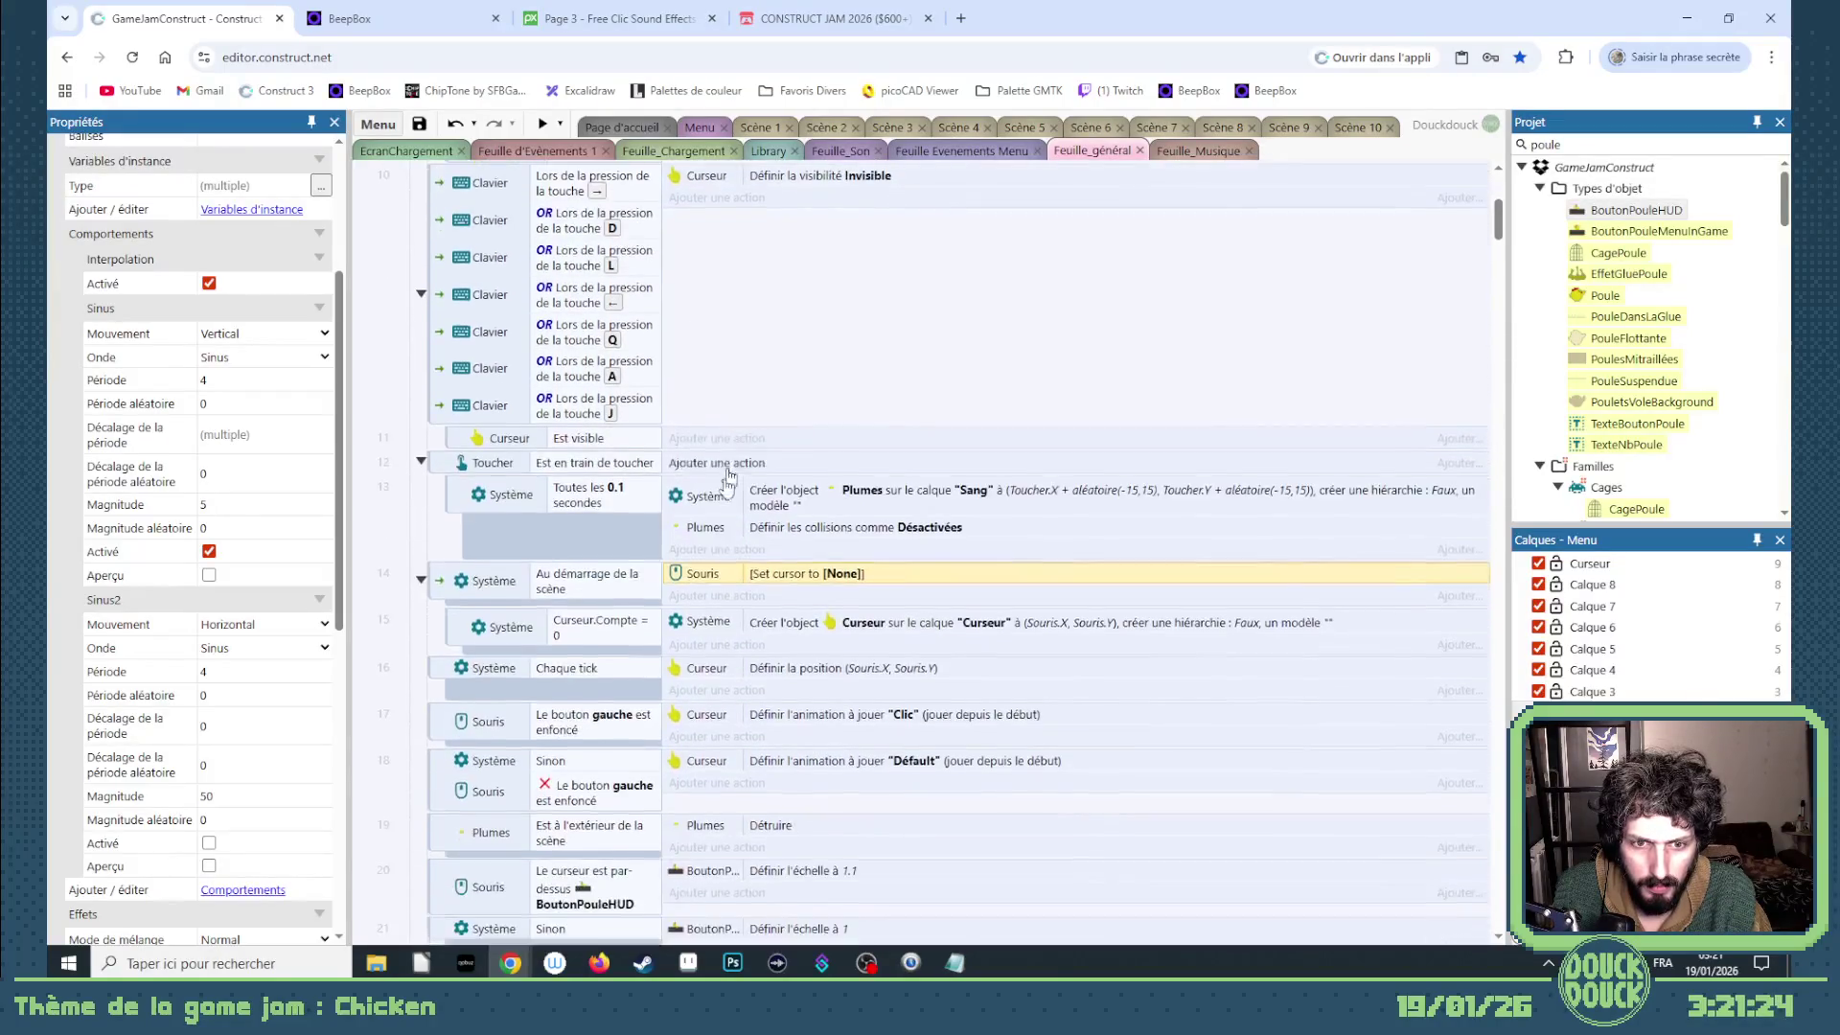
scroll(715, 575, up, 3)
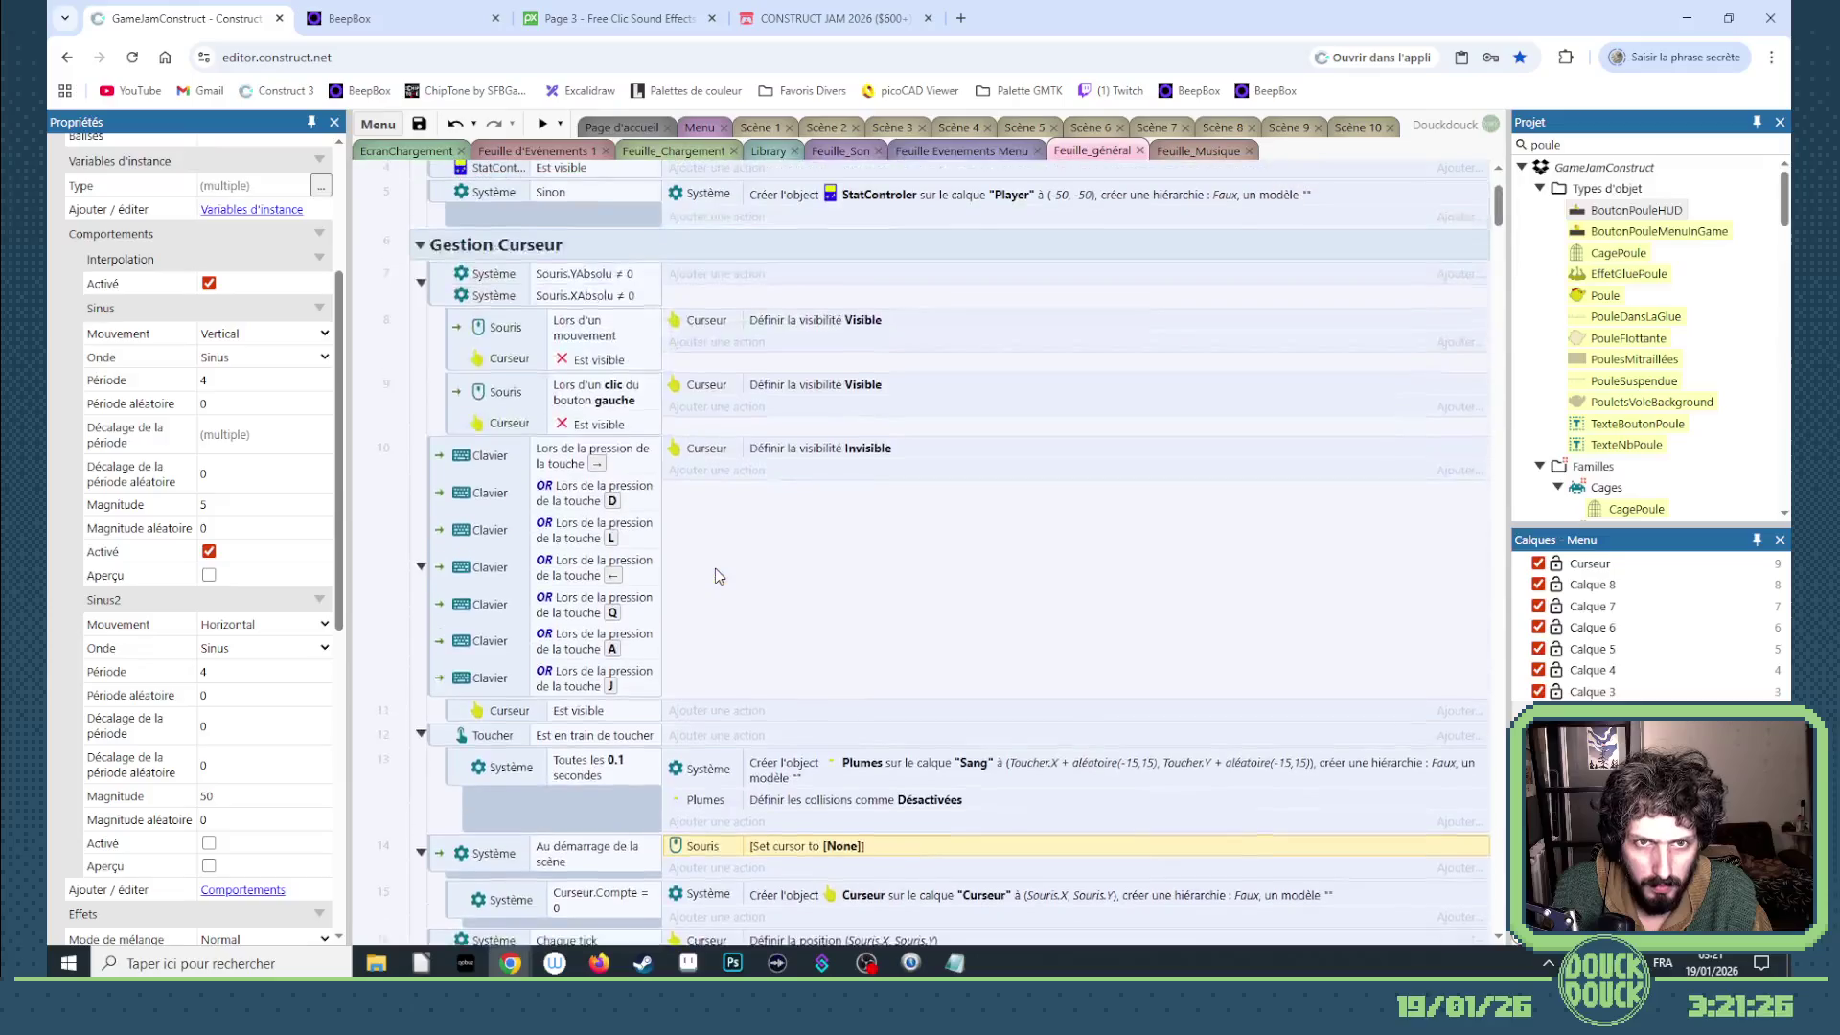
scroll(714, 575, down, 4)
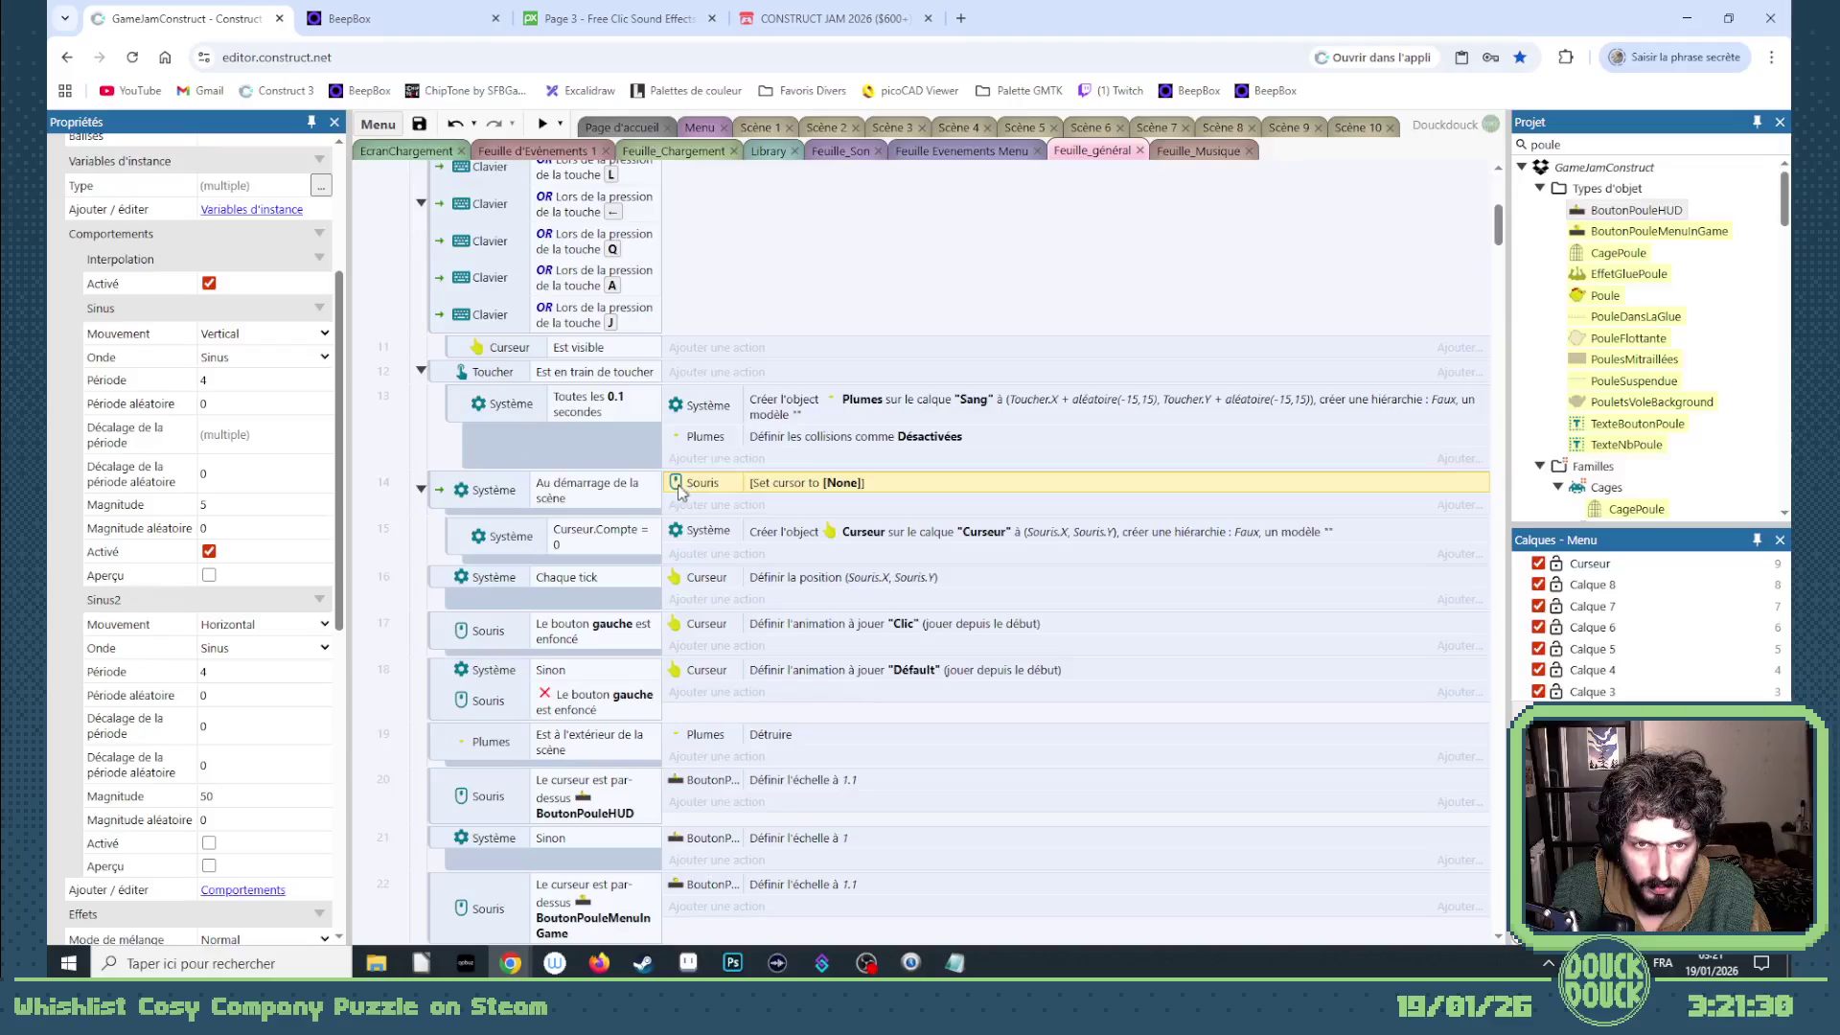
- Pass through the Menu layout and its event sheet to the Feuille_Chargement loading events
click(700, 127)
click(939, 148)
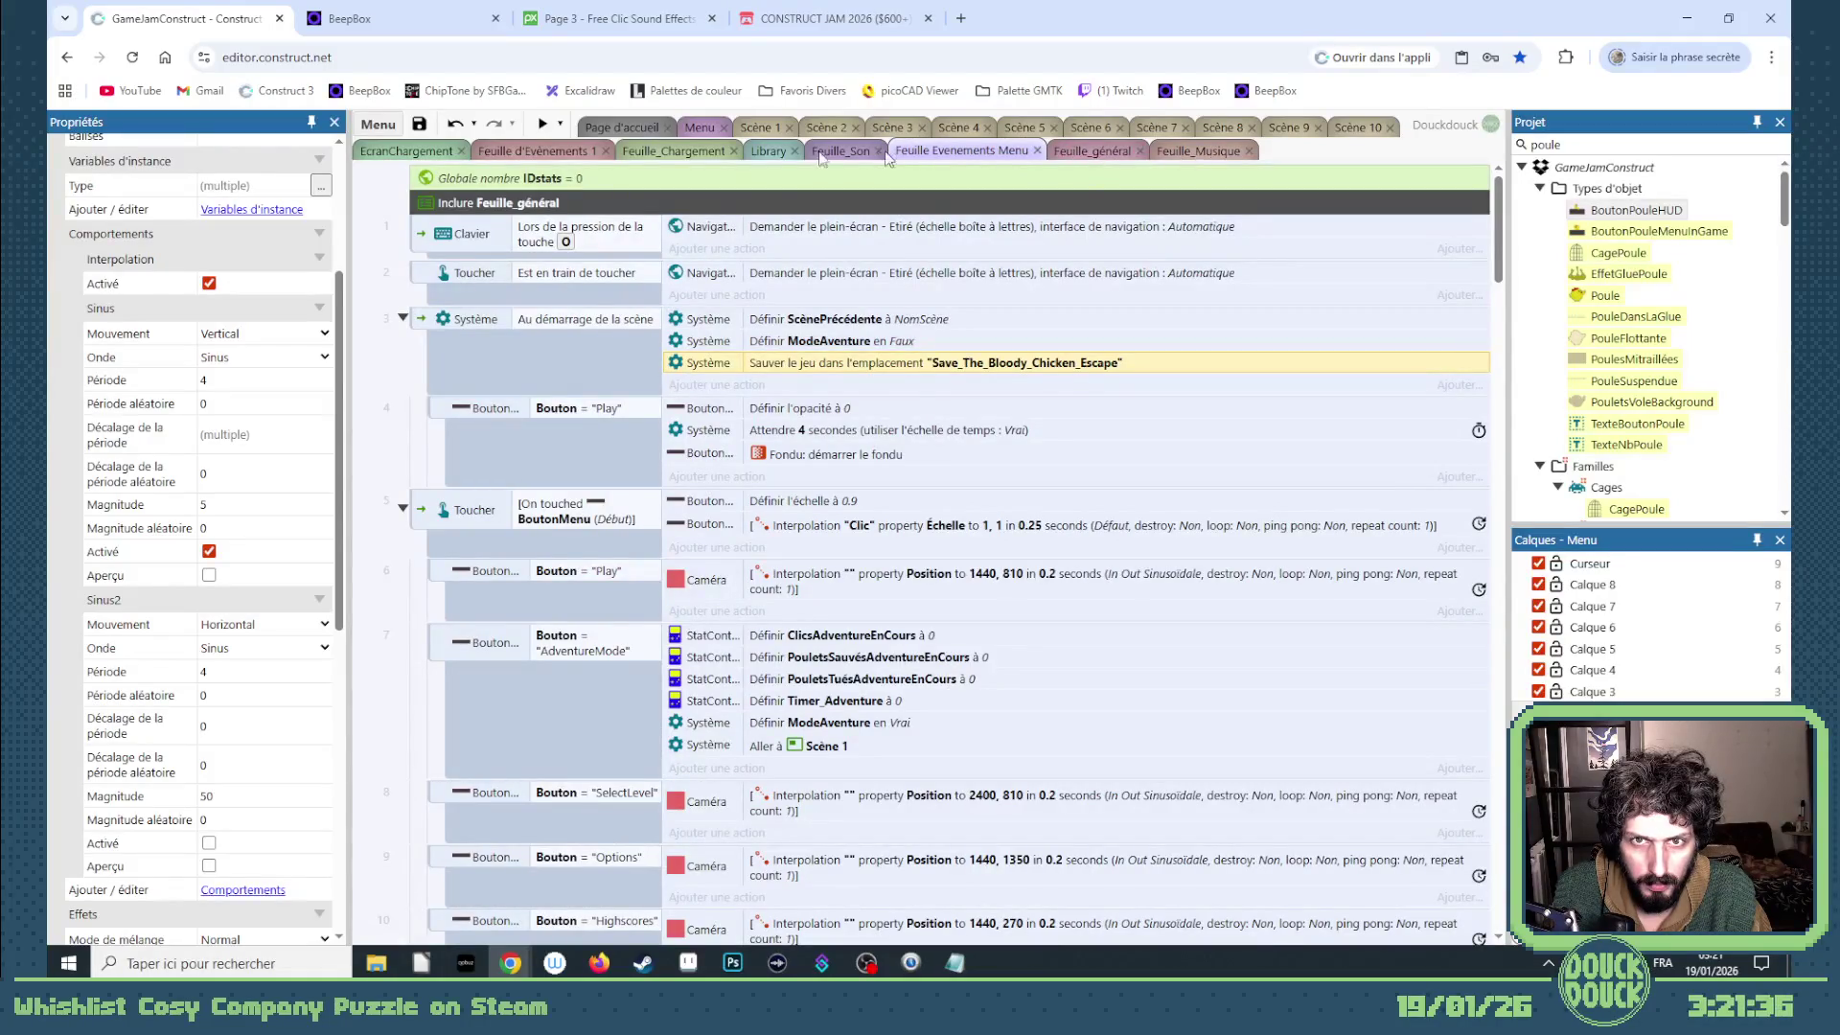
click(688, 152)
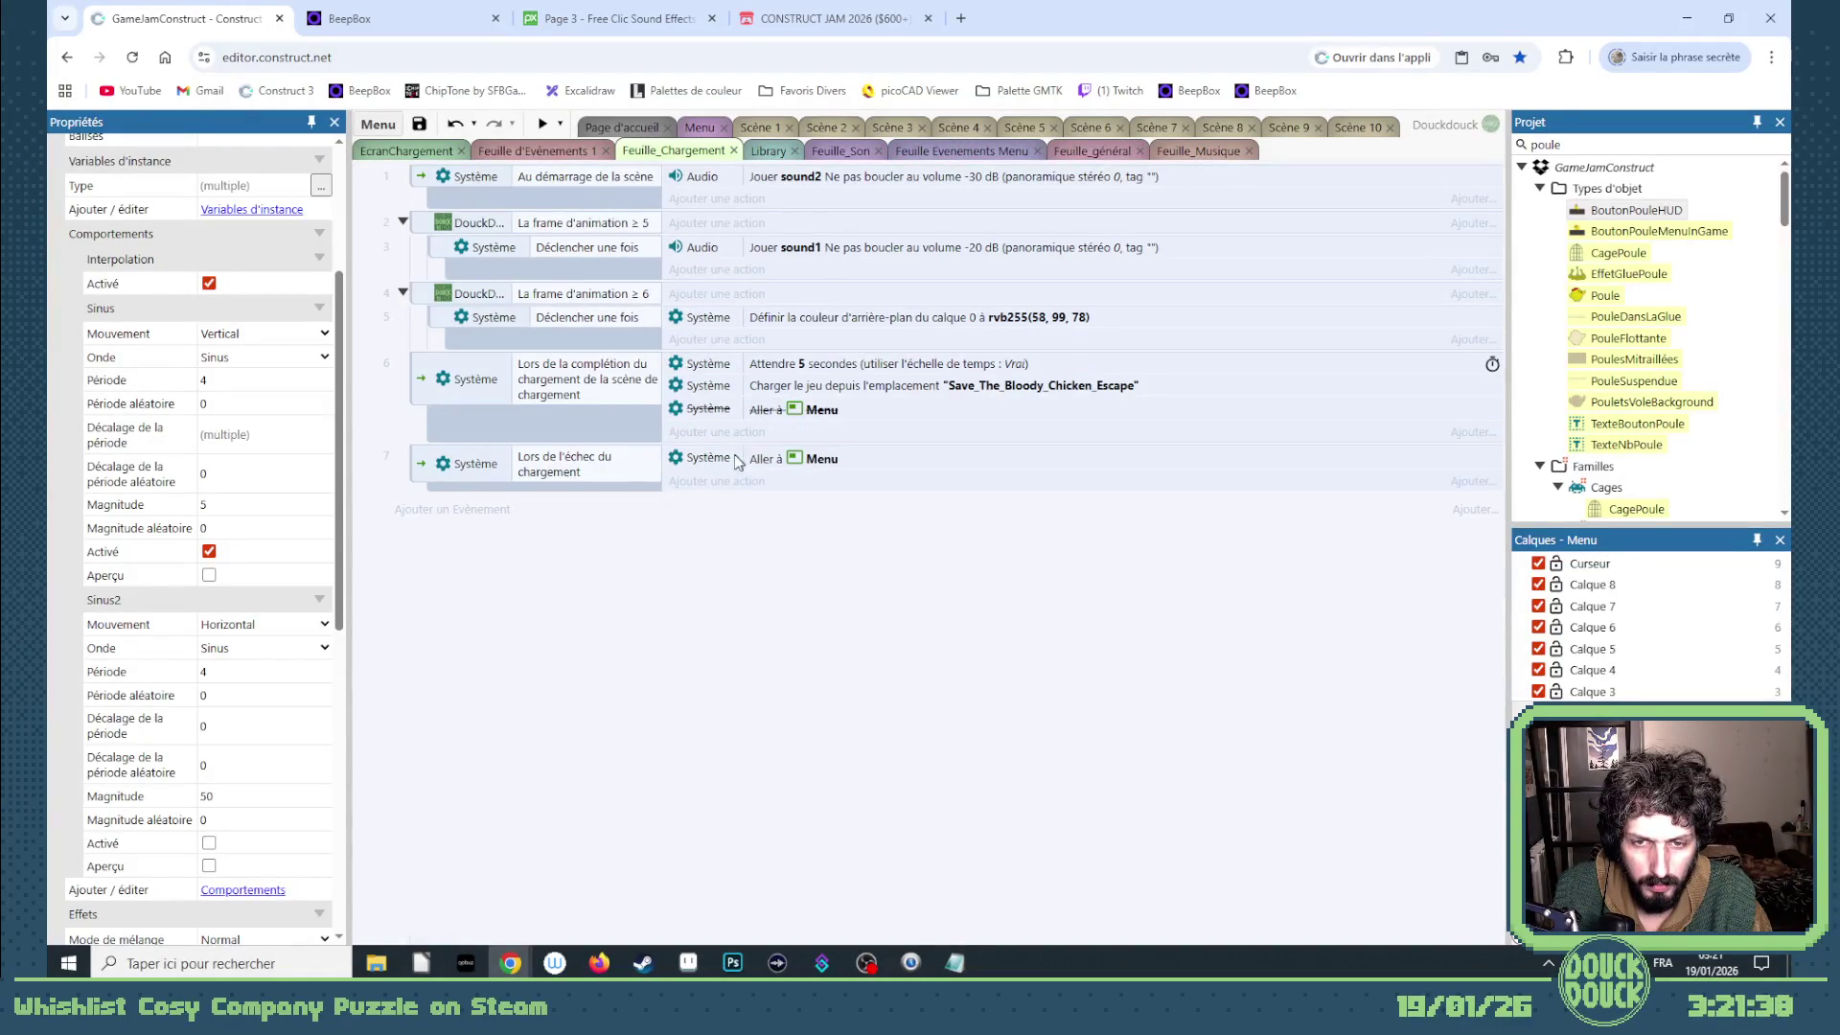
- Paste 'Set cursor to None' after the 'Attendre 5 secondes' action, then move to Feuille_Musique
click(788, 369)
key(ctrl+v)
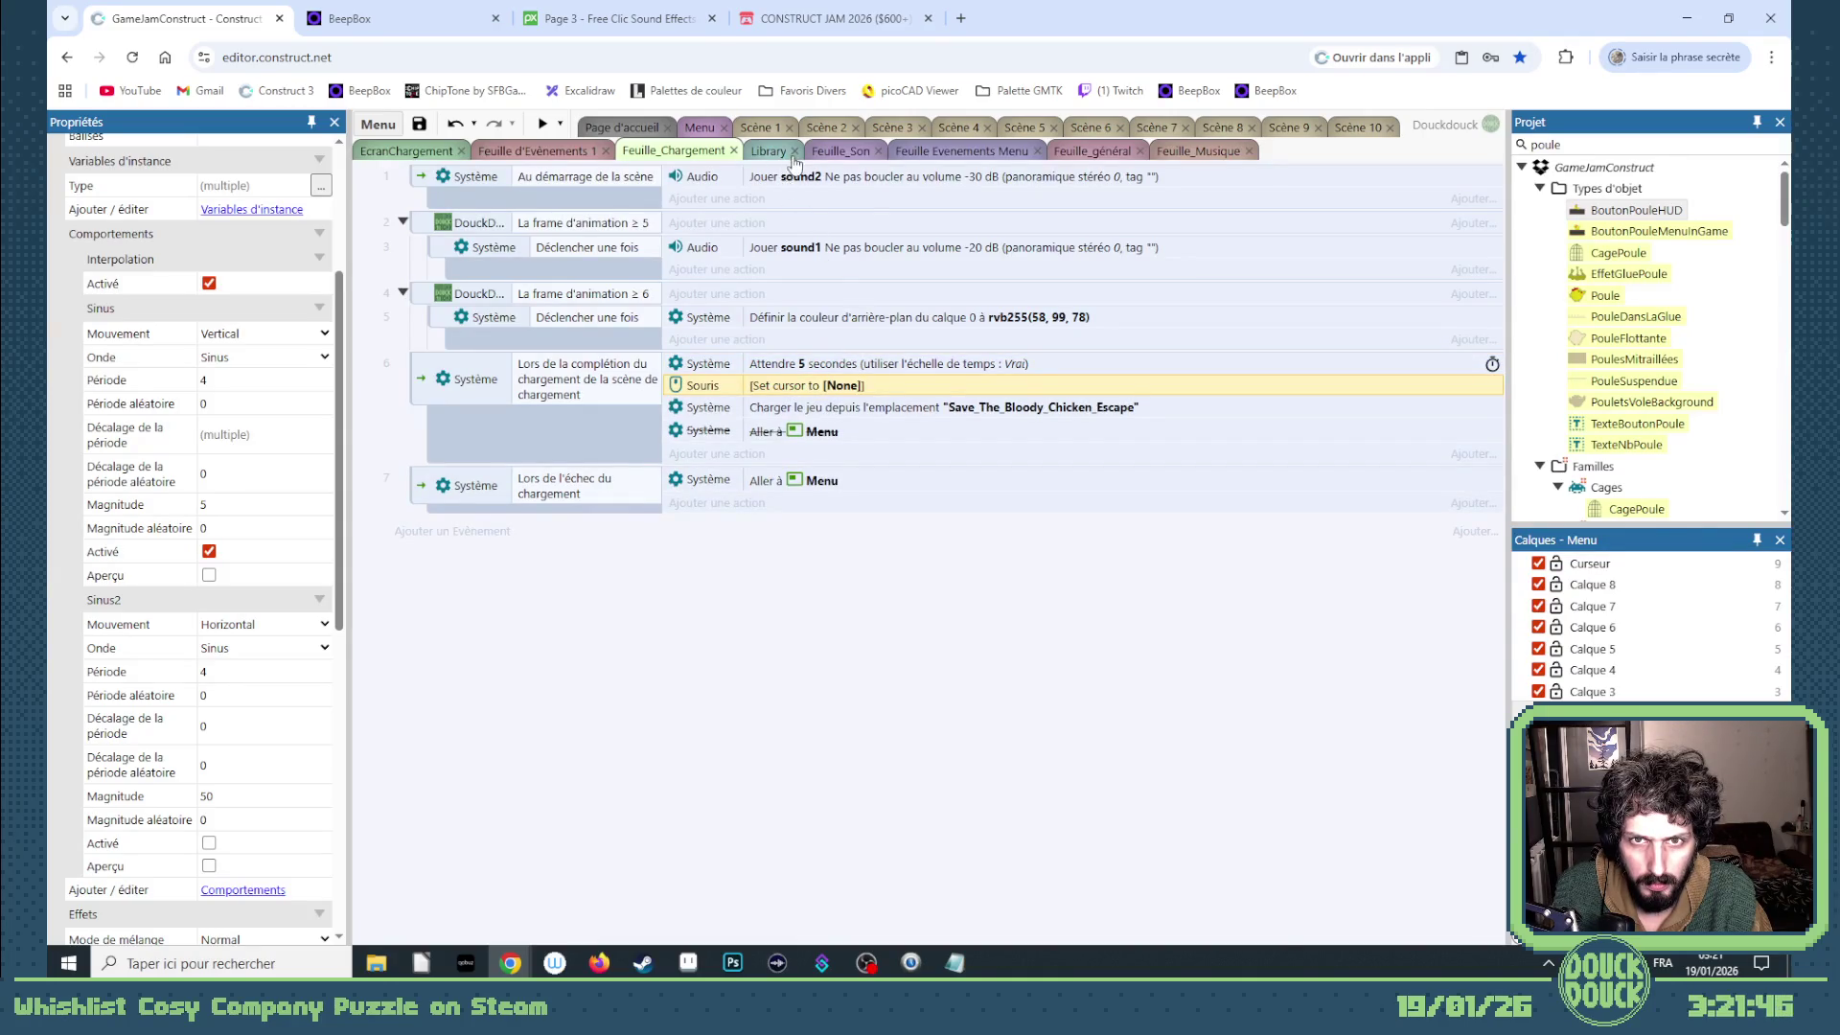
click(975, 152)
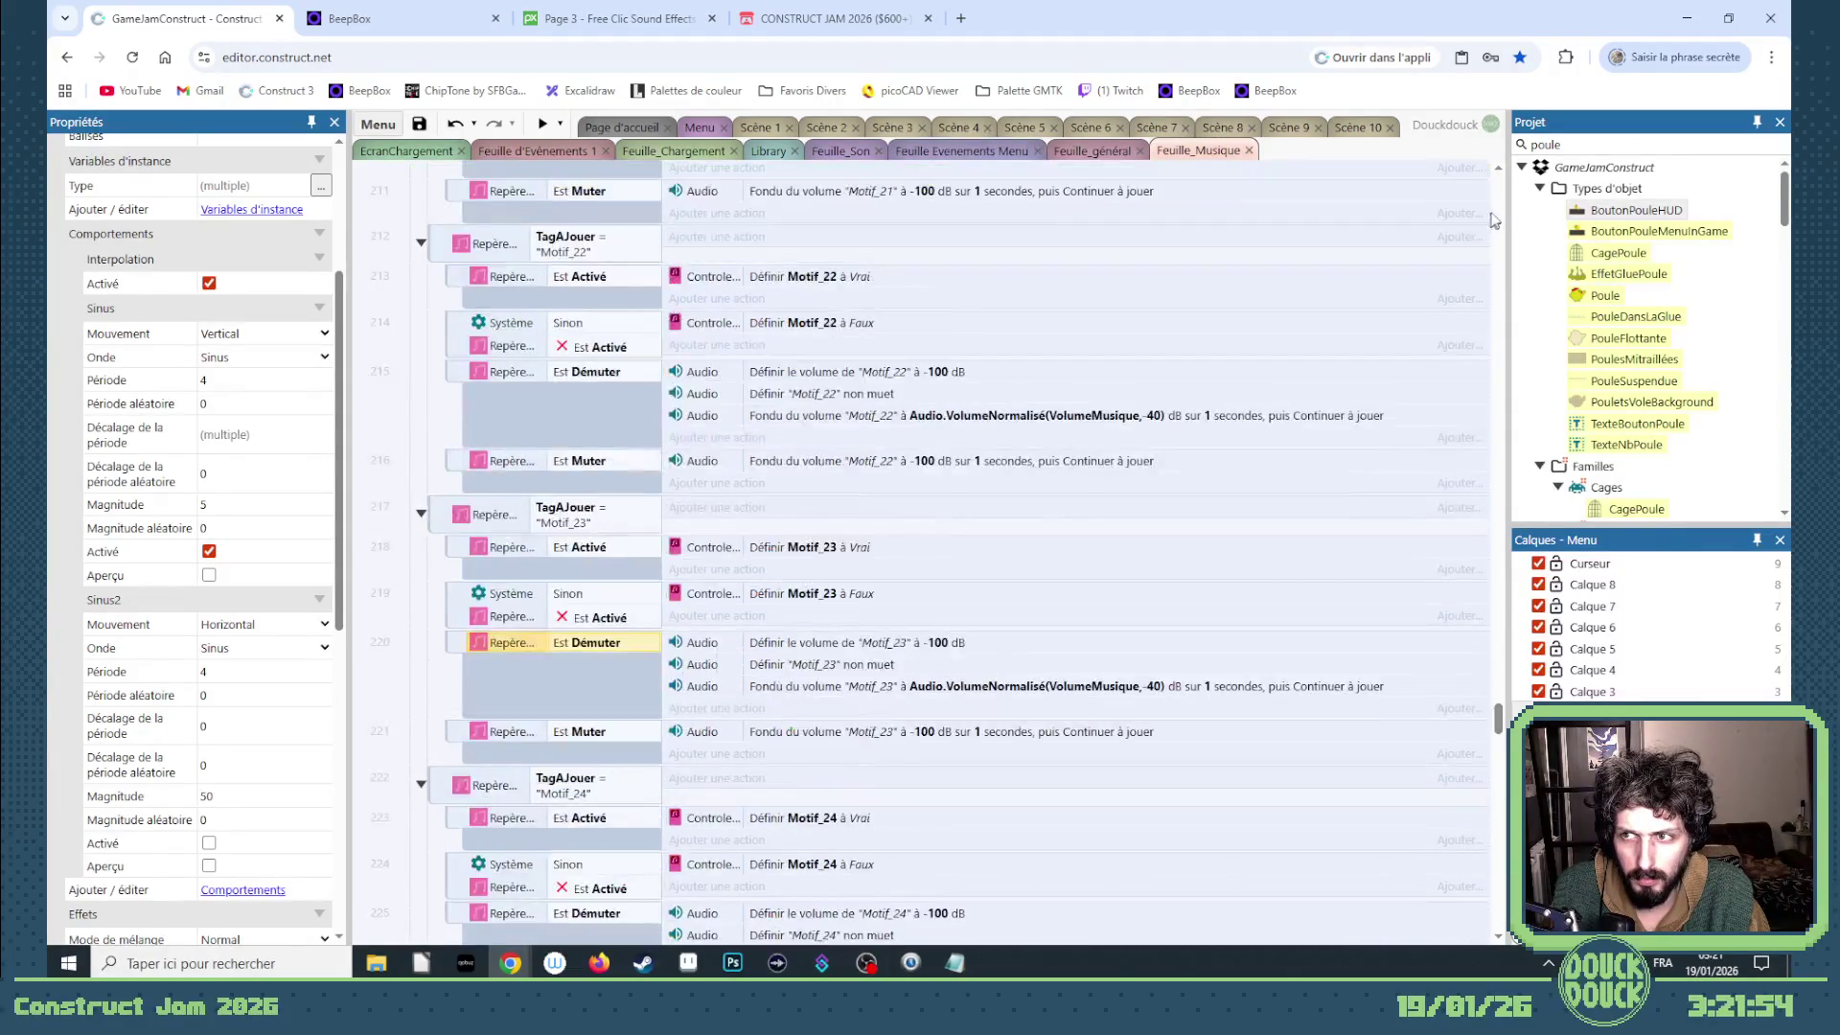
drag(1496, 225, 1495, 295)
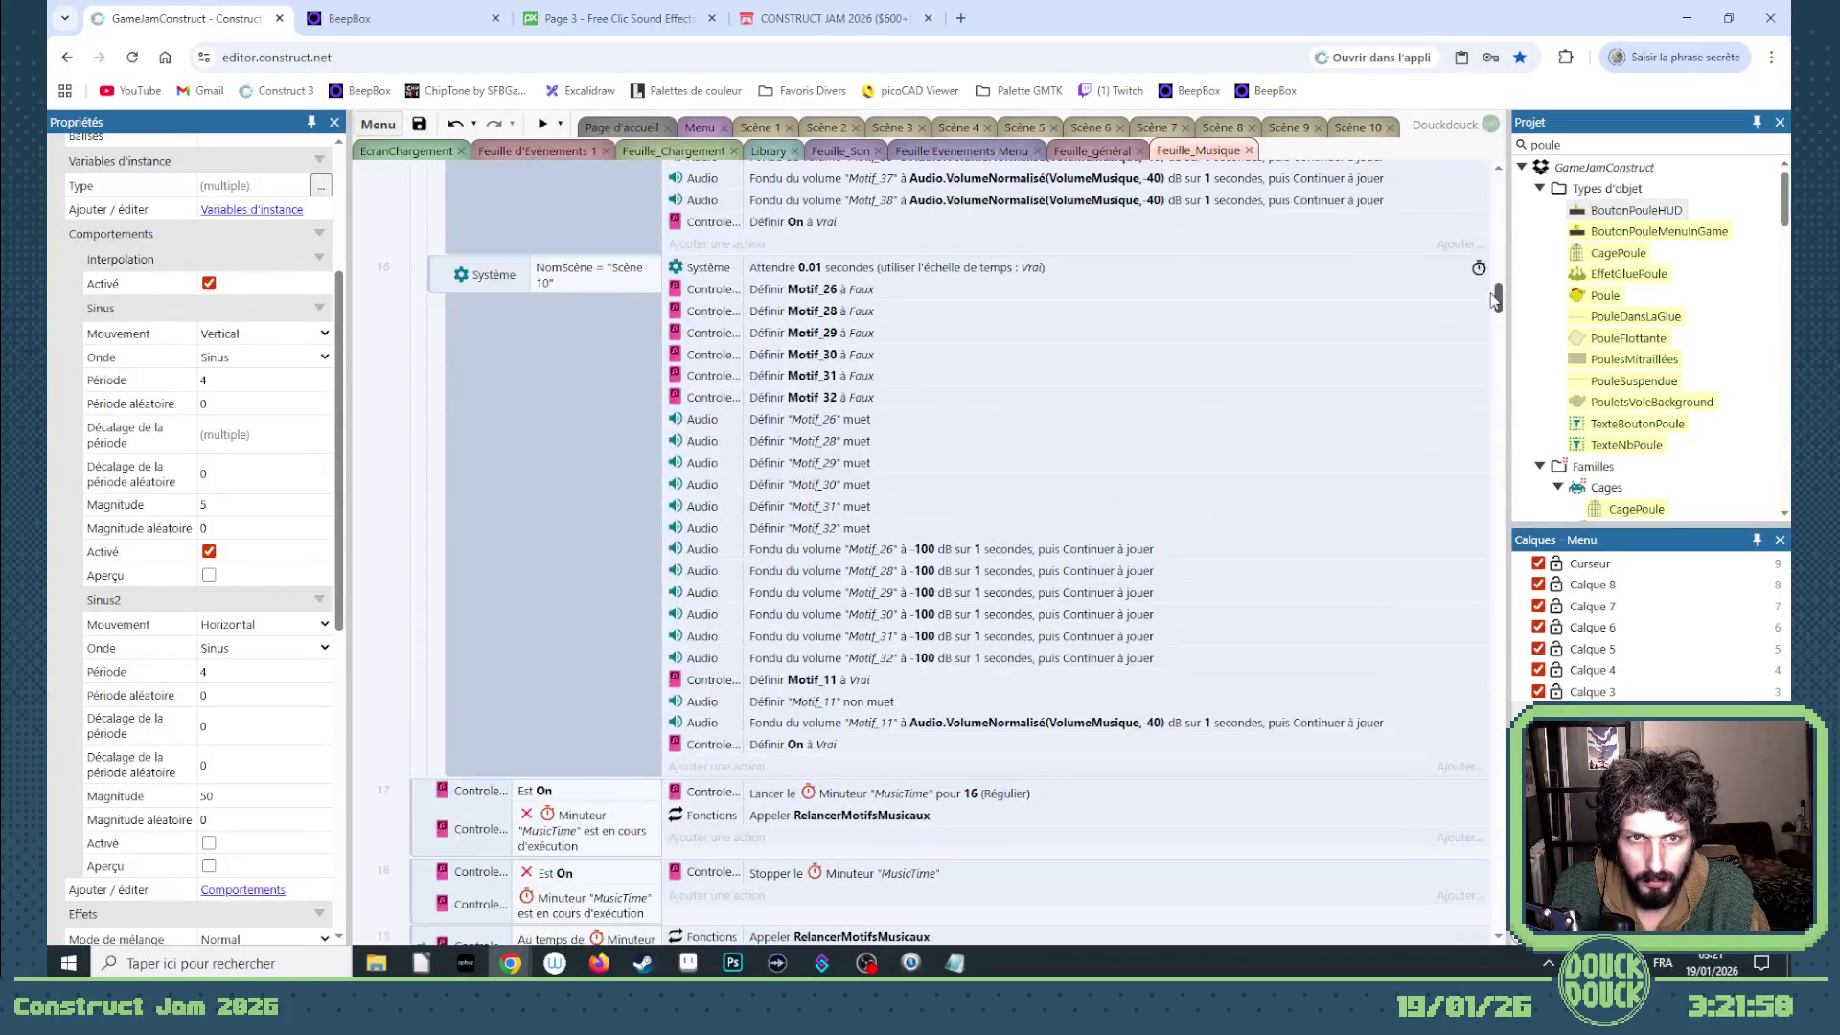
drag(1496, 295, 1489, 189)
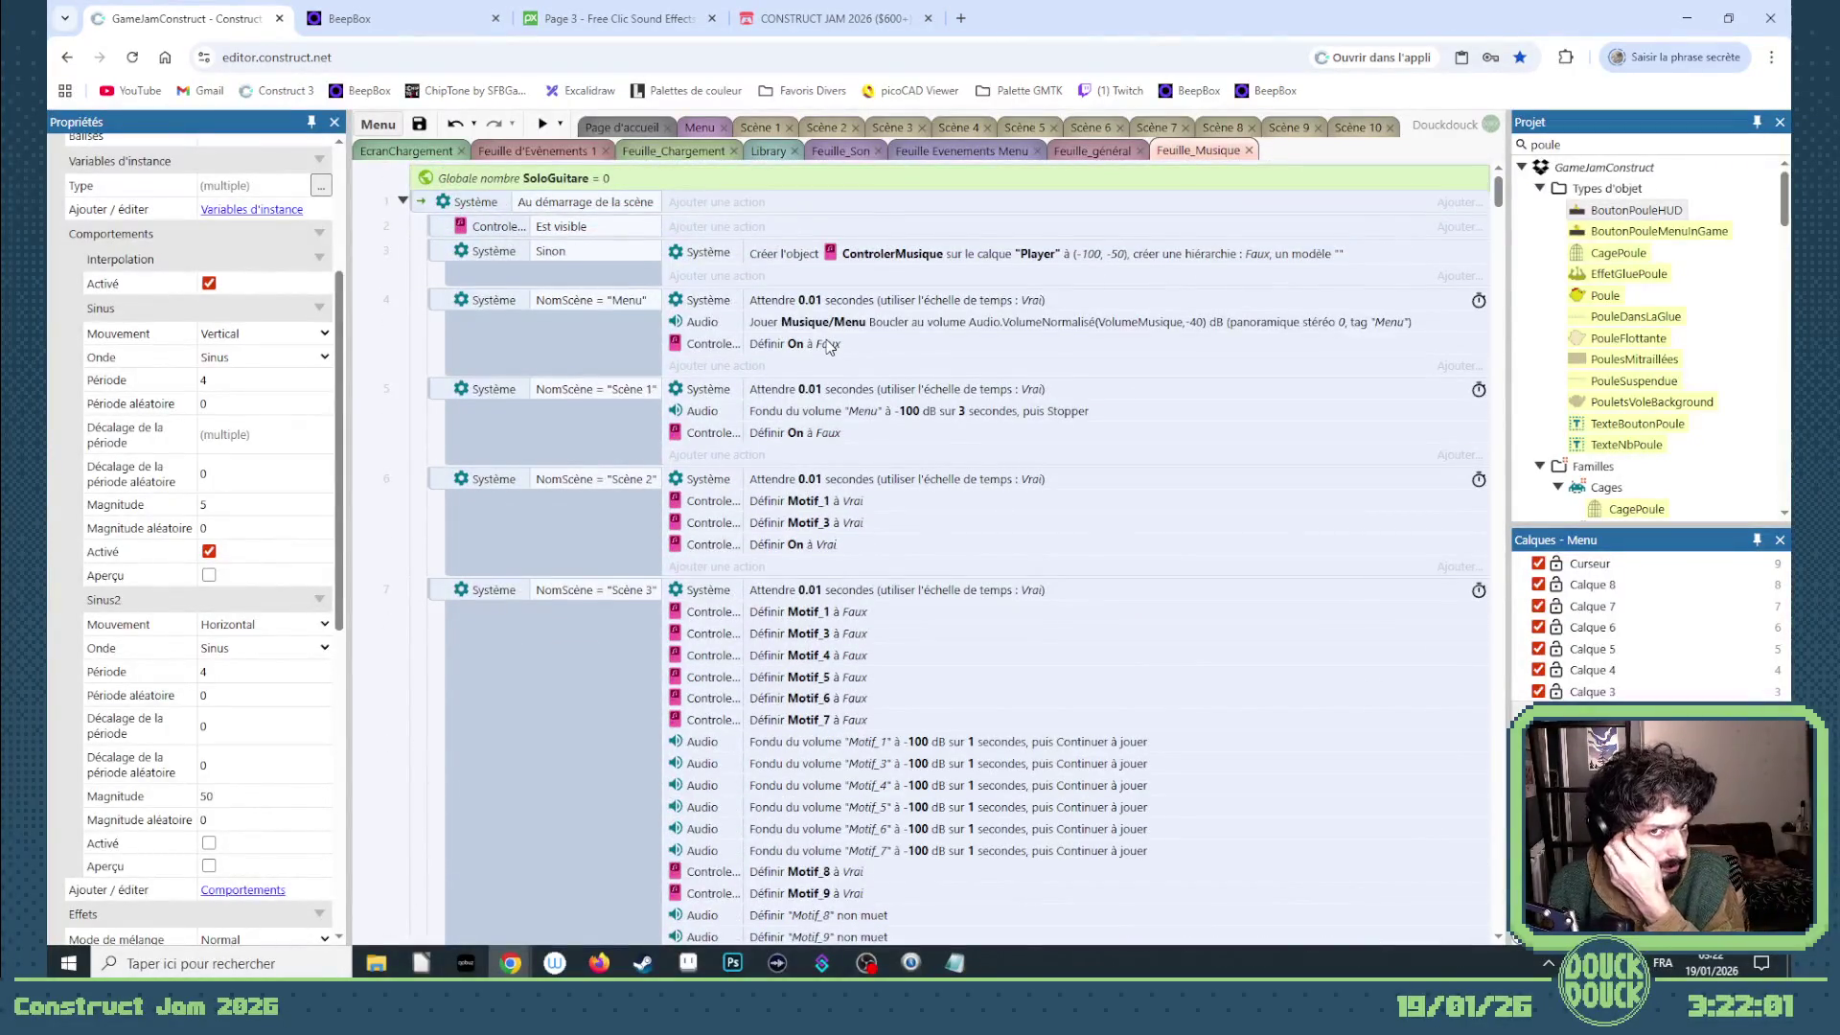
- Edit the 'Jouer Musique/Menu' action so its tag reads "Menu MusiqueMenu"
double_click(859, 323)
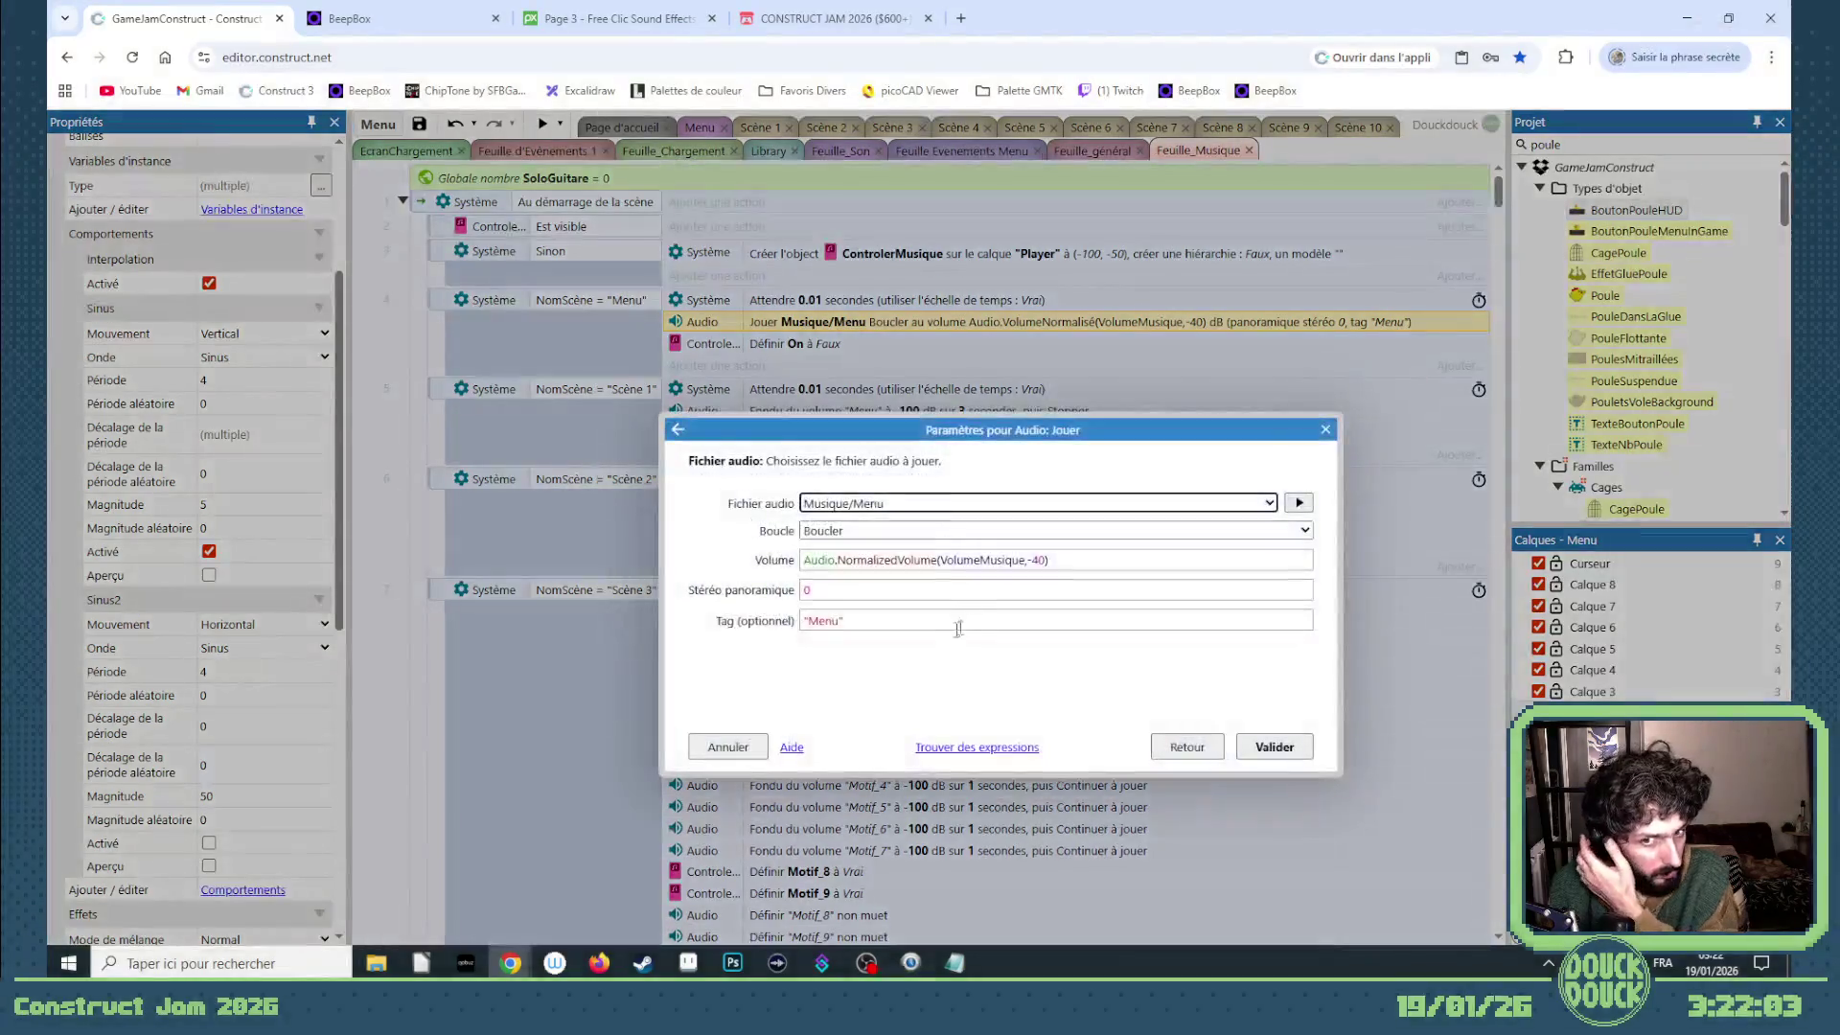
text(MusiqueMenu)
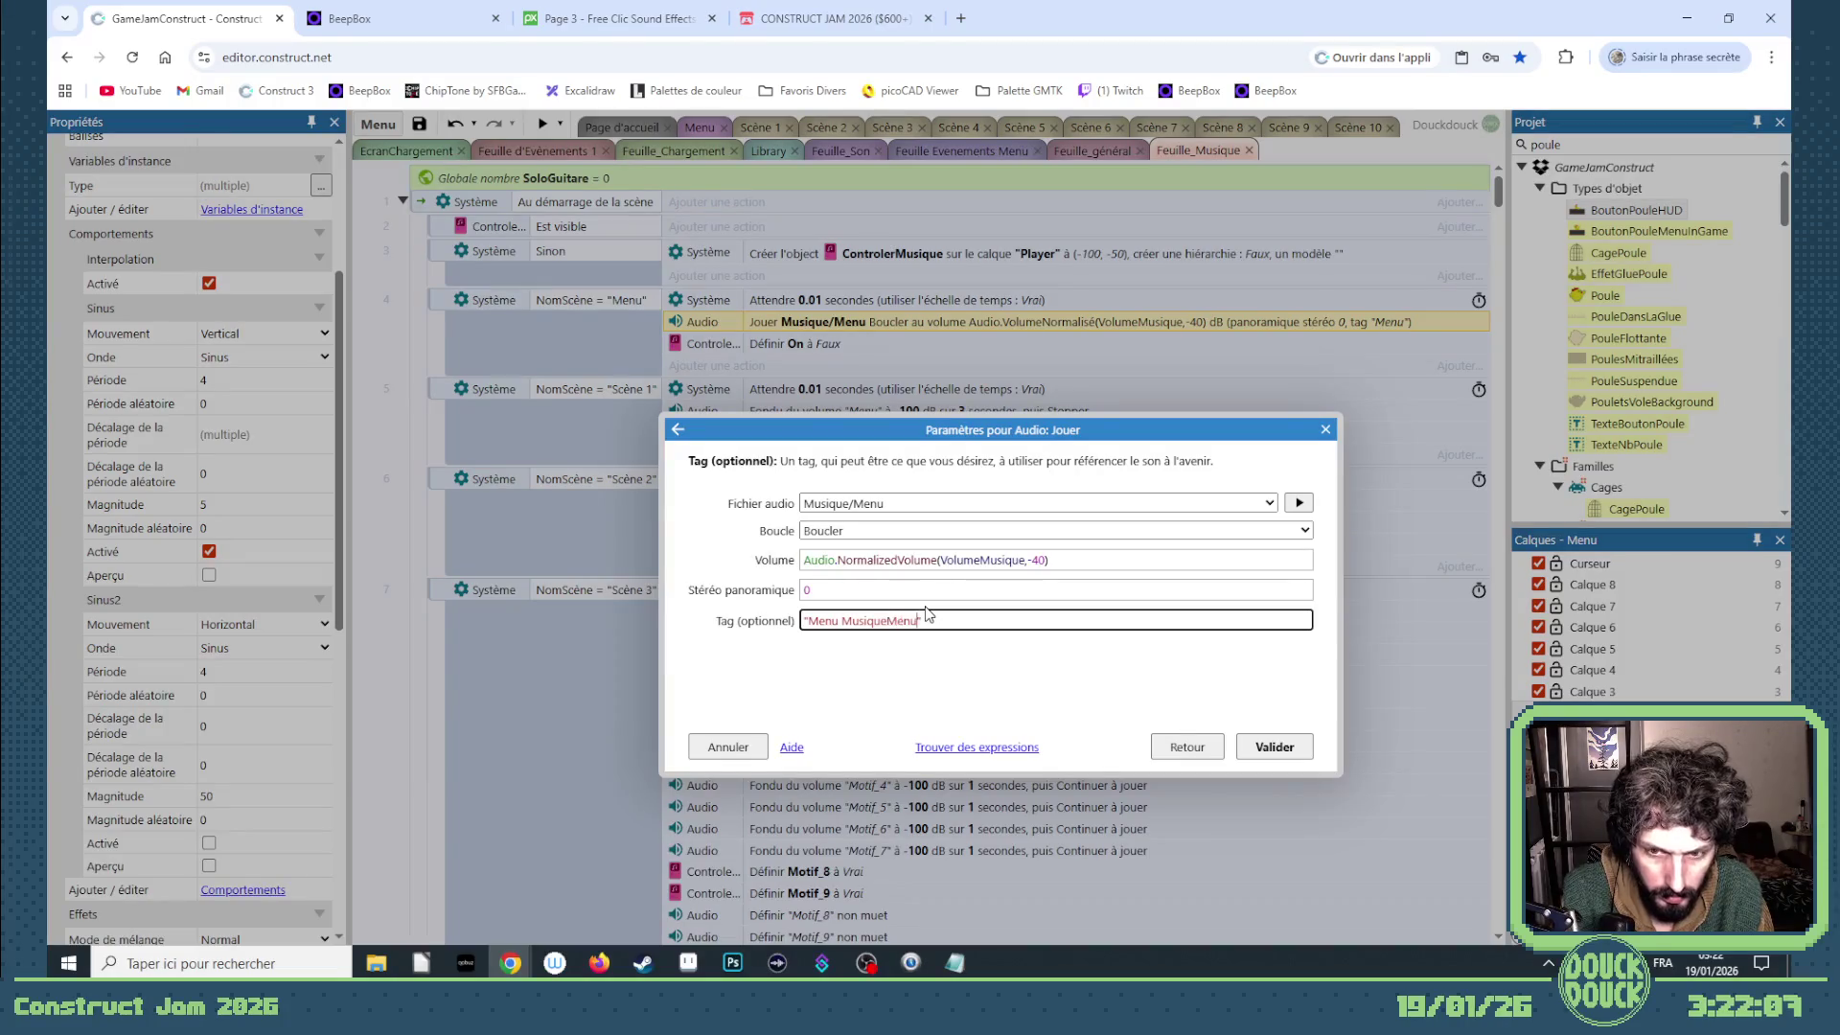
click(1275, 748)
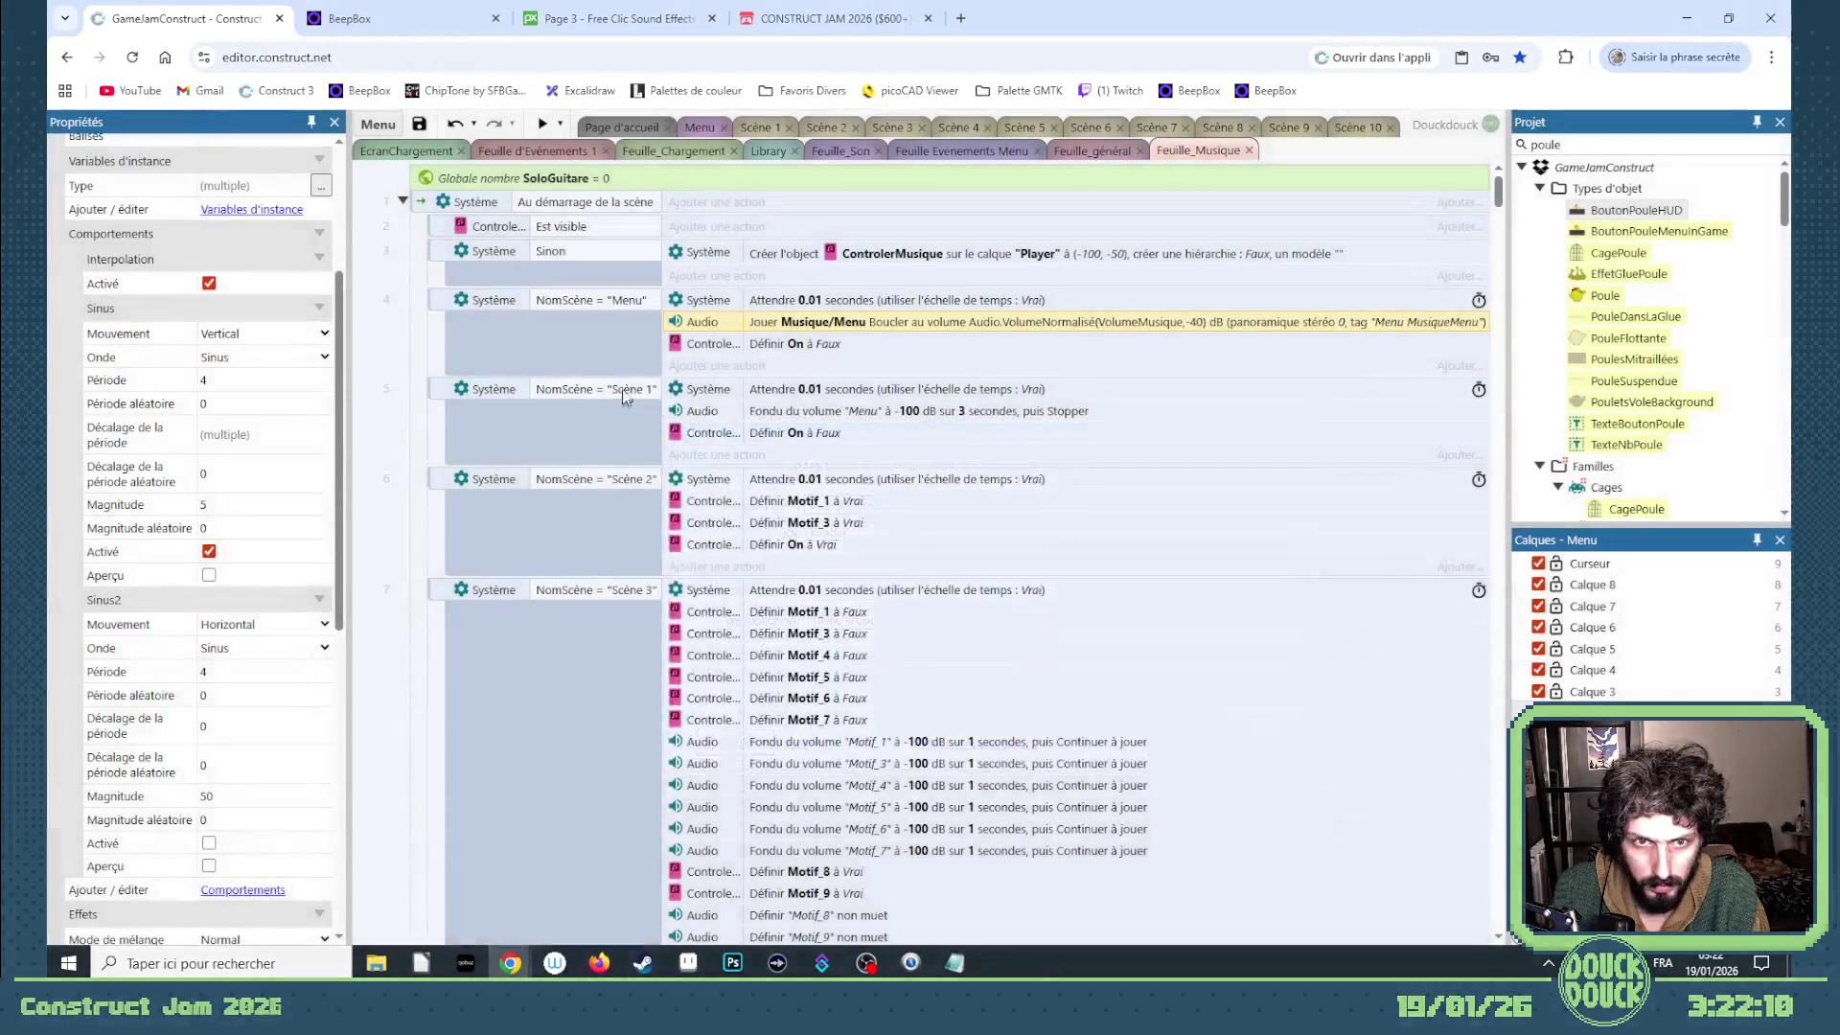
- On event 4, choose Ajouter une condition, bringing up the object list
click(434, 300)
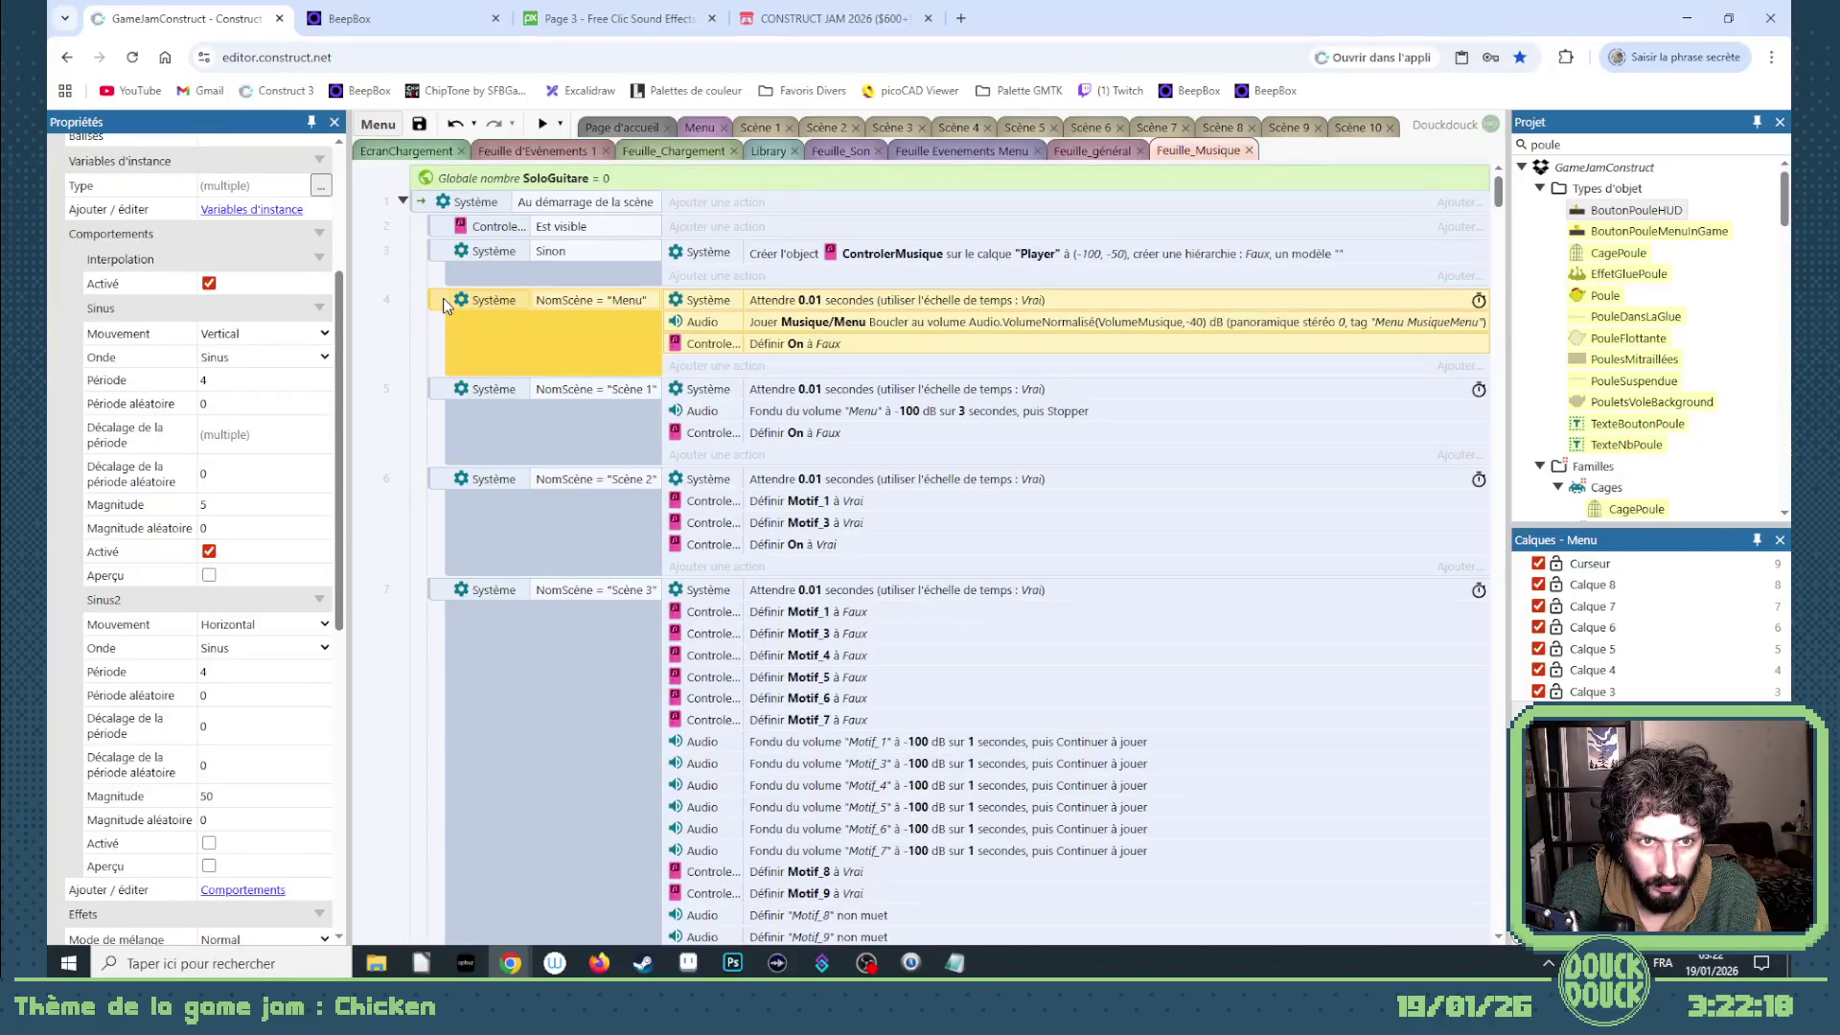
scroll(458, 314, down, 5)
scroll(457, 315, up, 5)
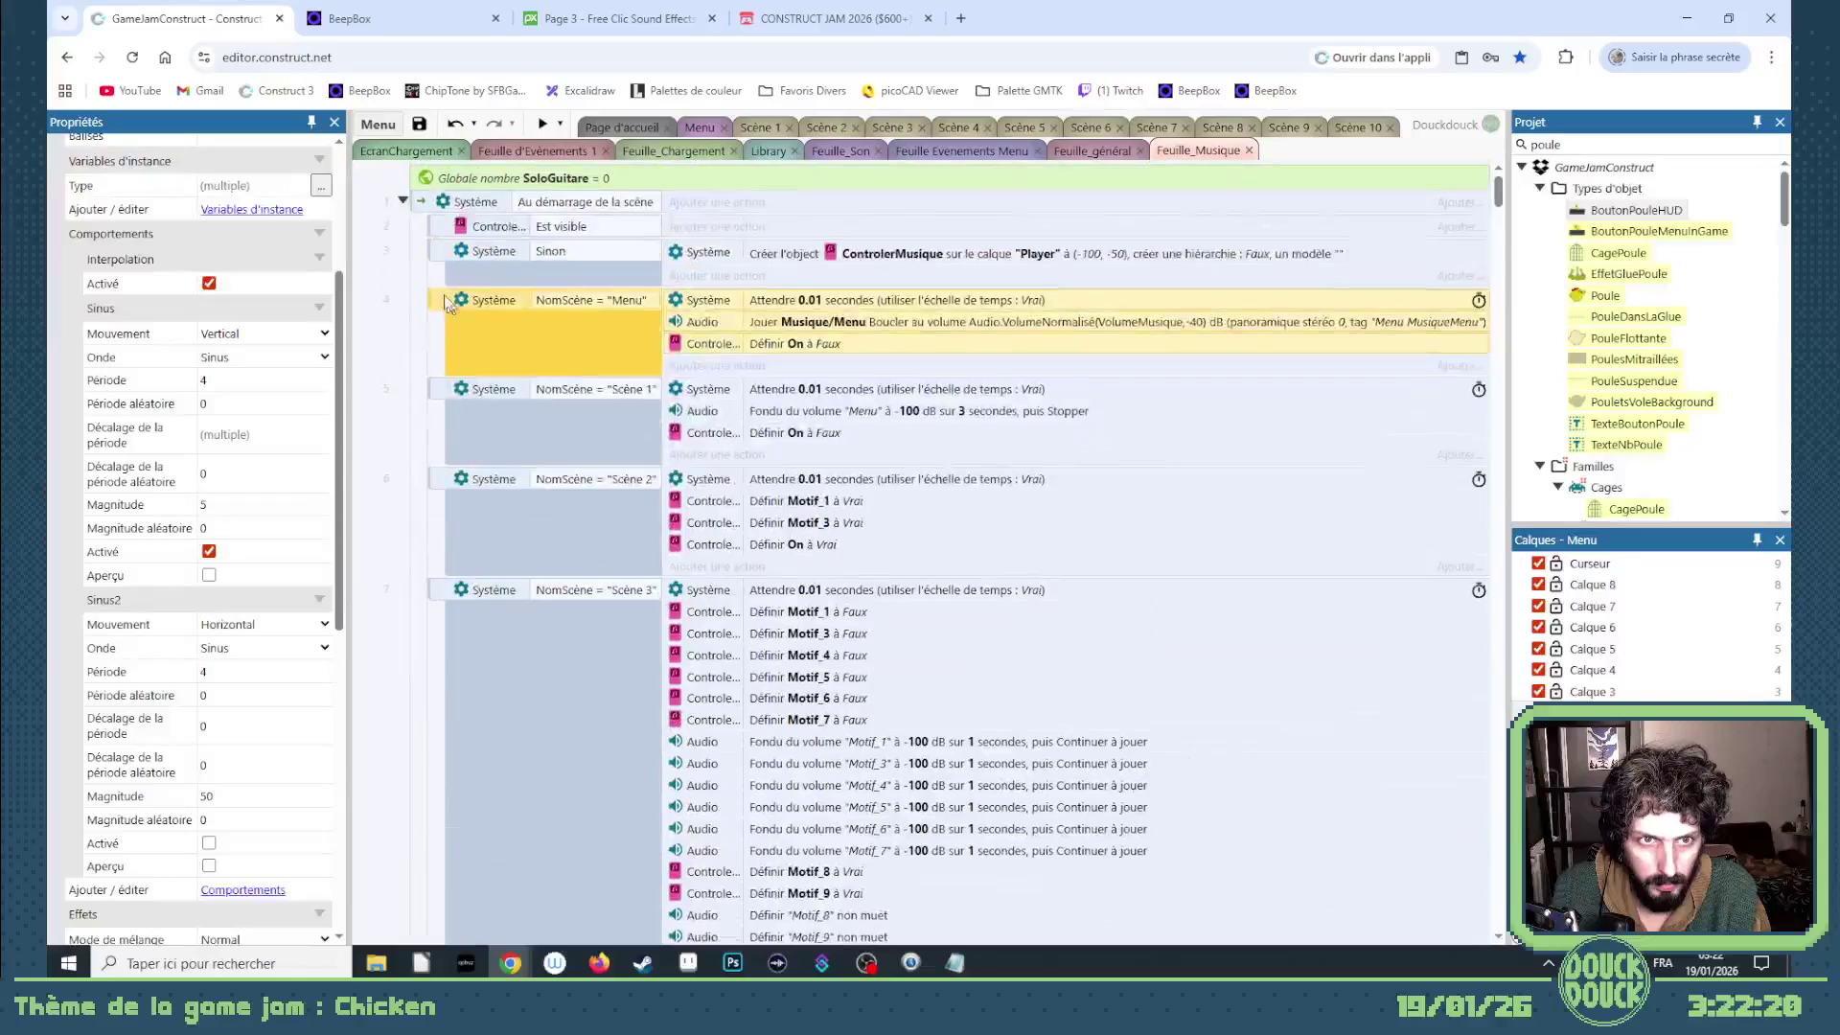
right_click(424, 211)
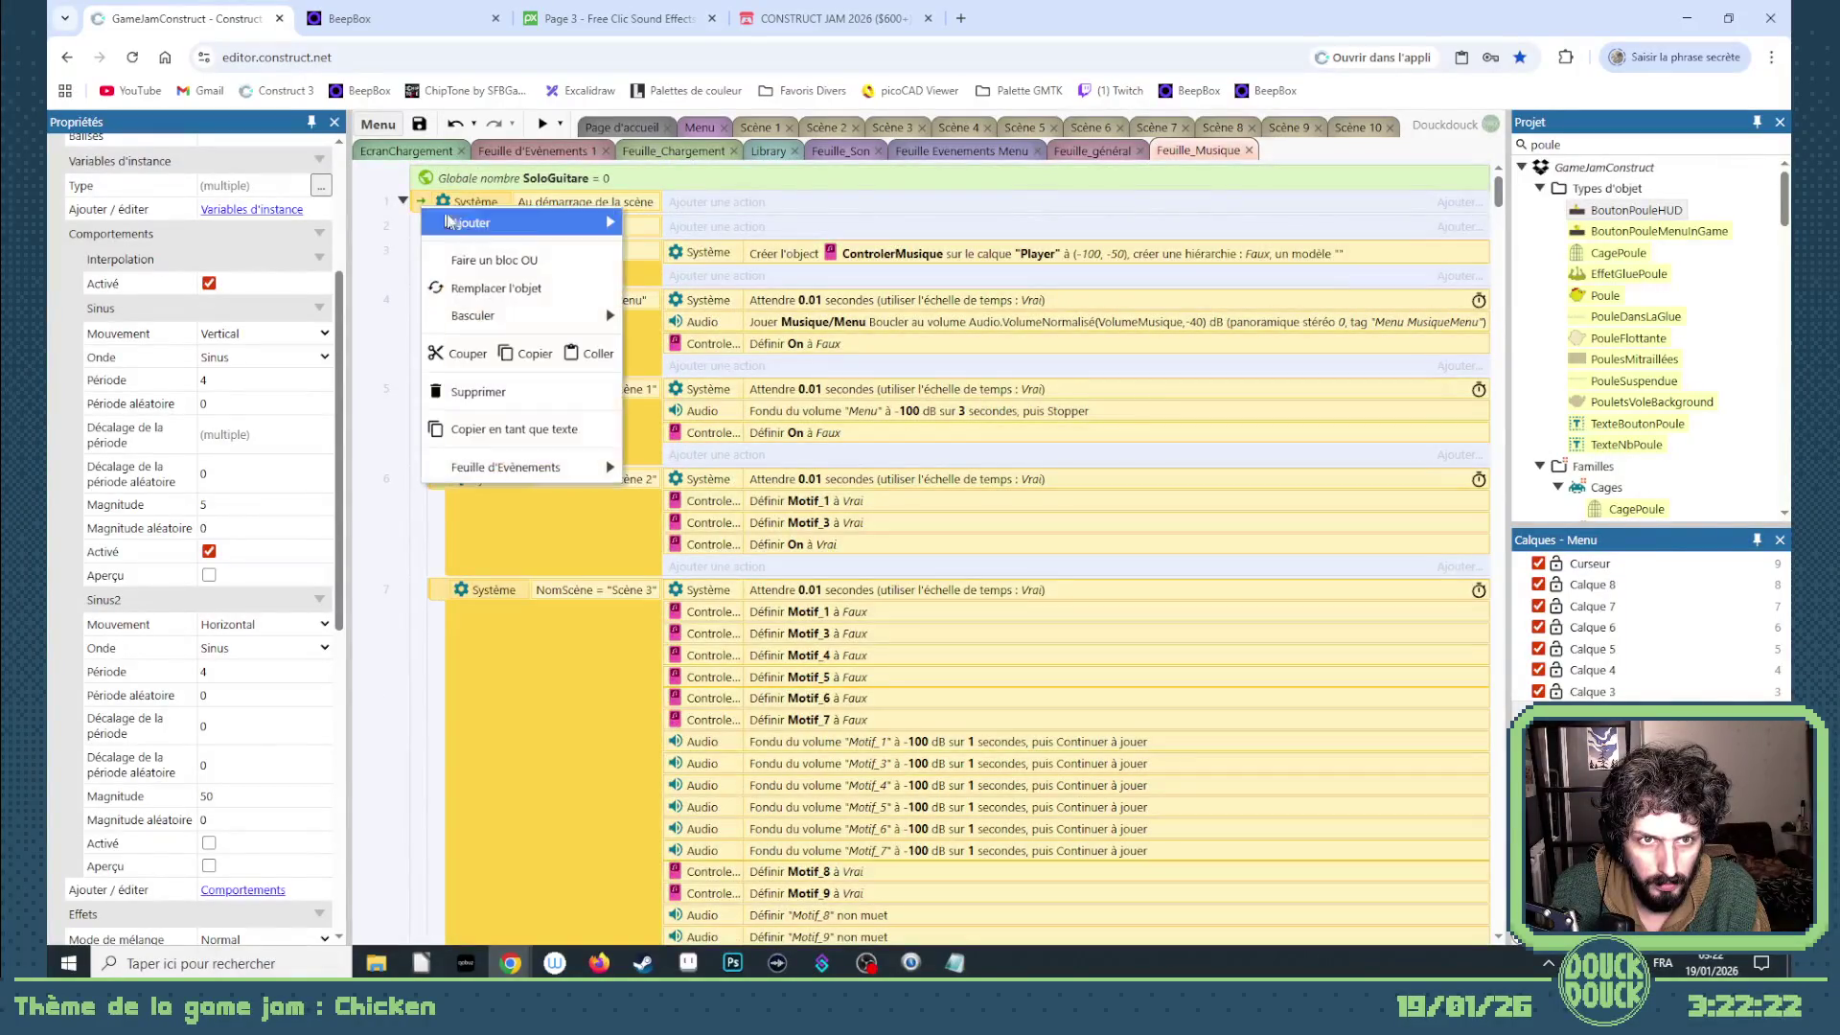
click(763, 236)
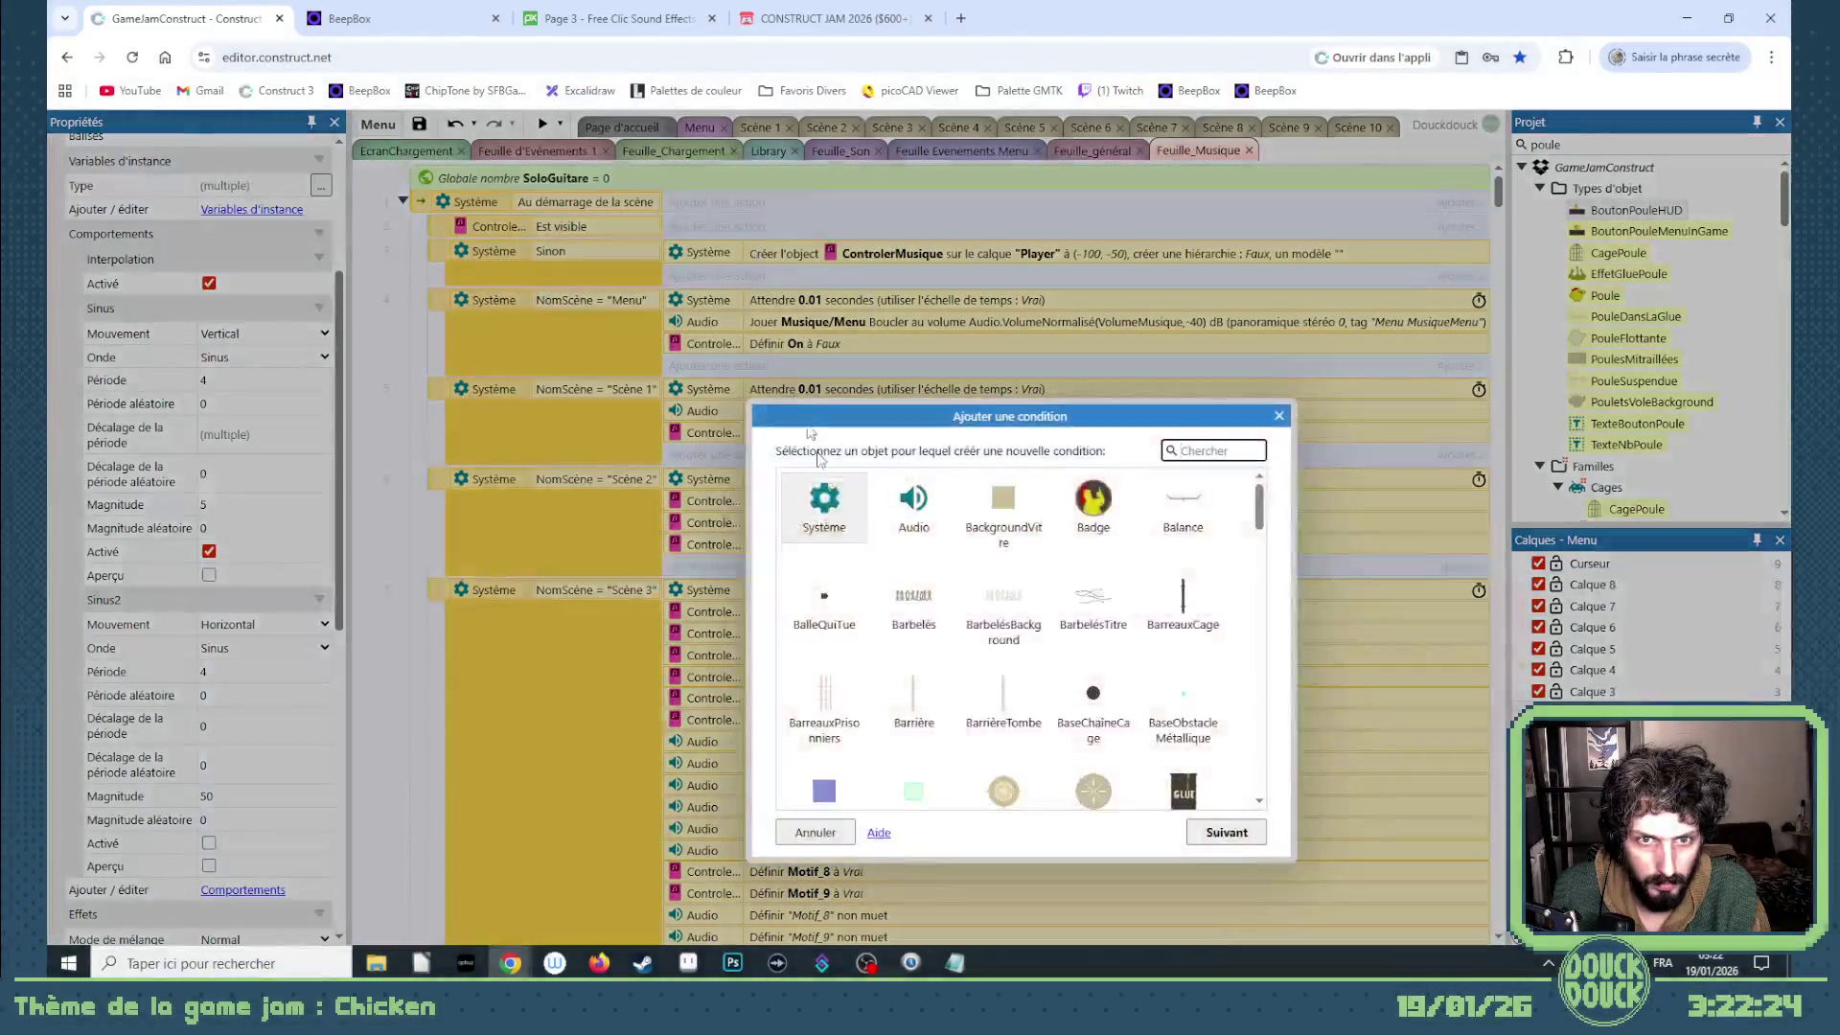
- Add a System 'Comparer deux valeurs' condition: LayoutName = "Menu"
double_click(822, 504)
scroll(1020, 697, down, 5)
scroll(1021, 698, up, 3)
double_click(1042, 541)
text(No)
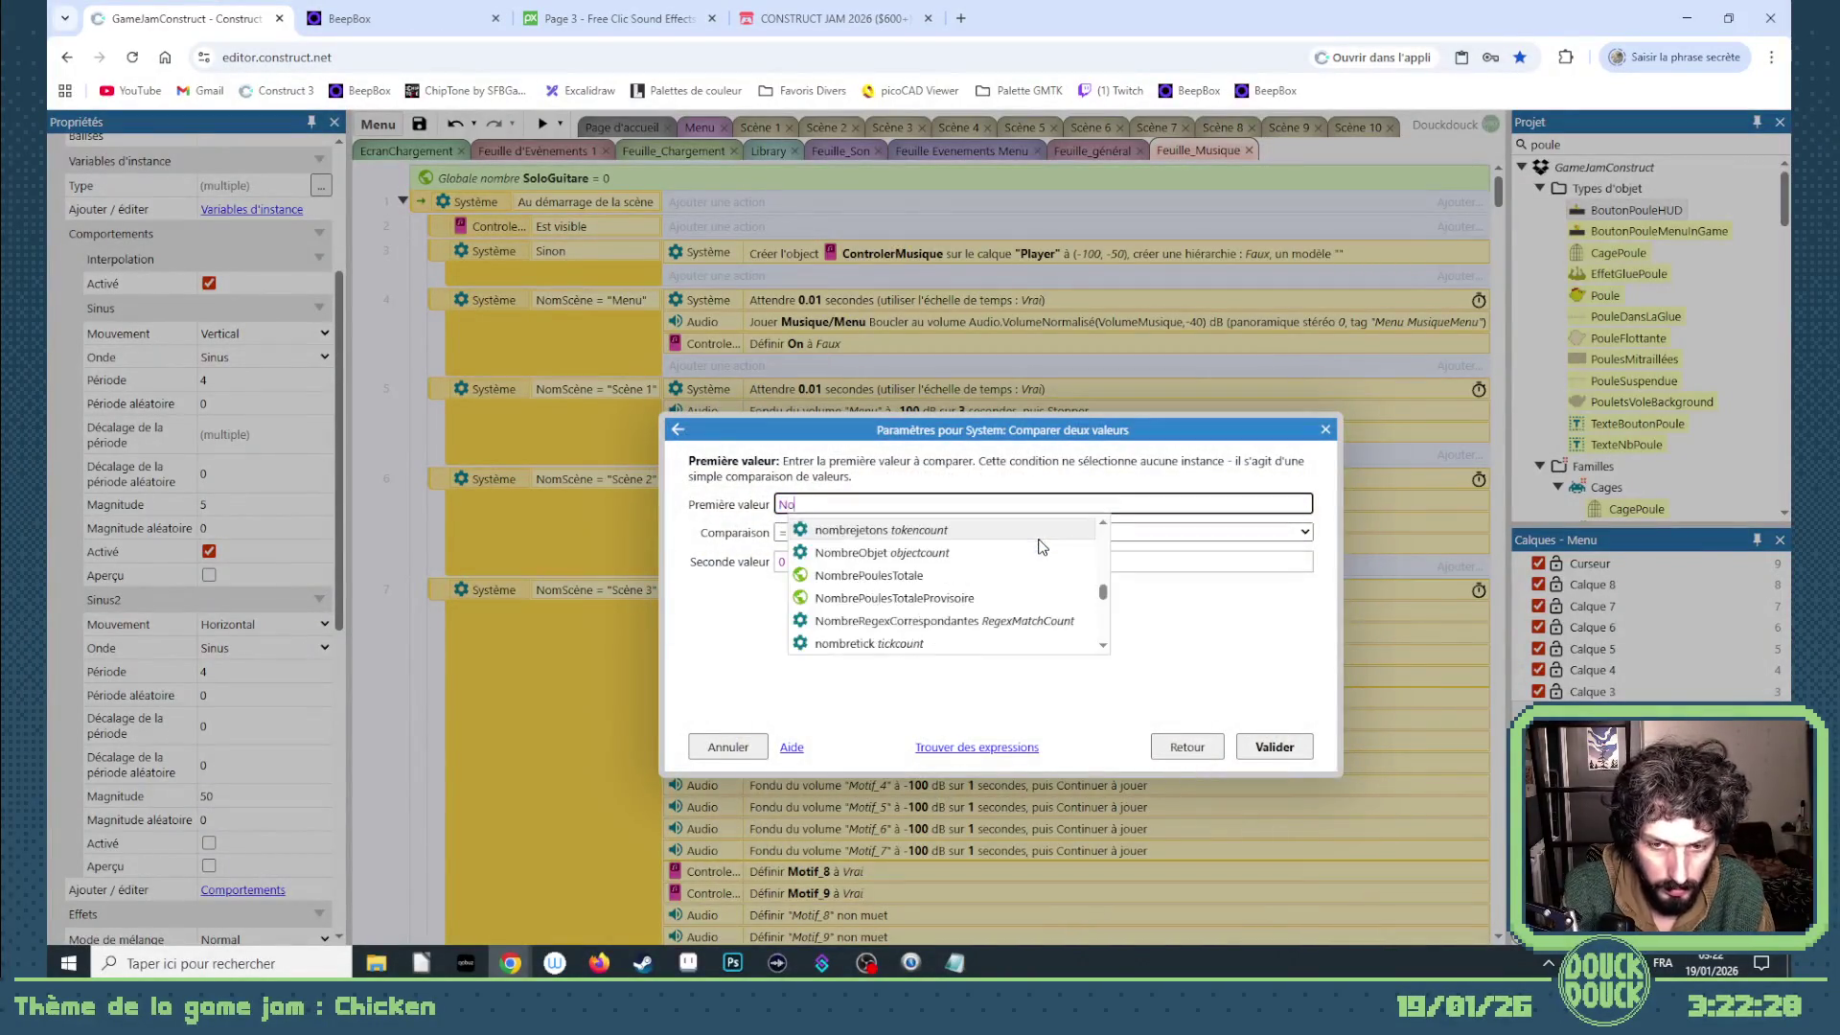
text(ms)
key(Tab)
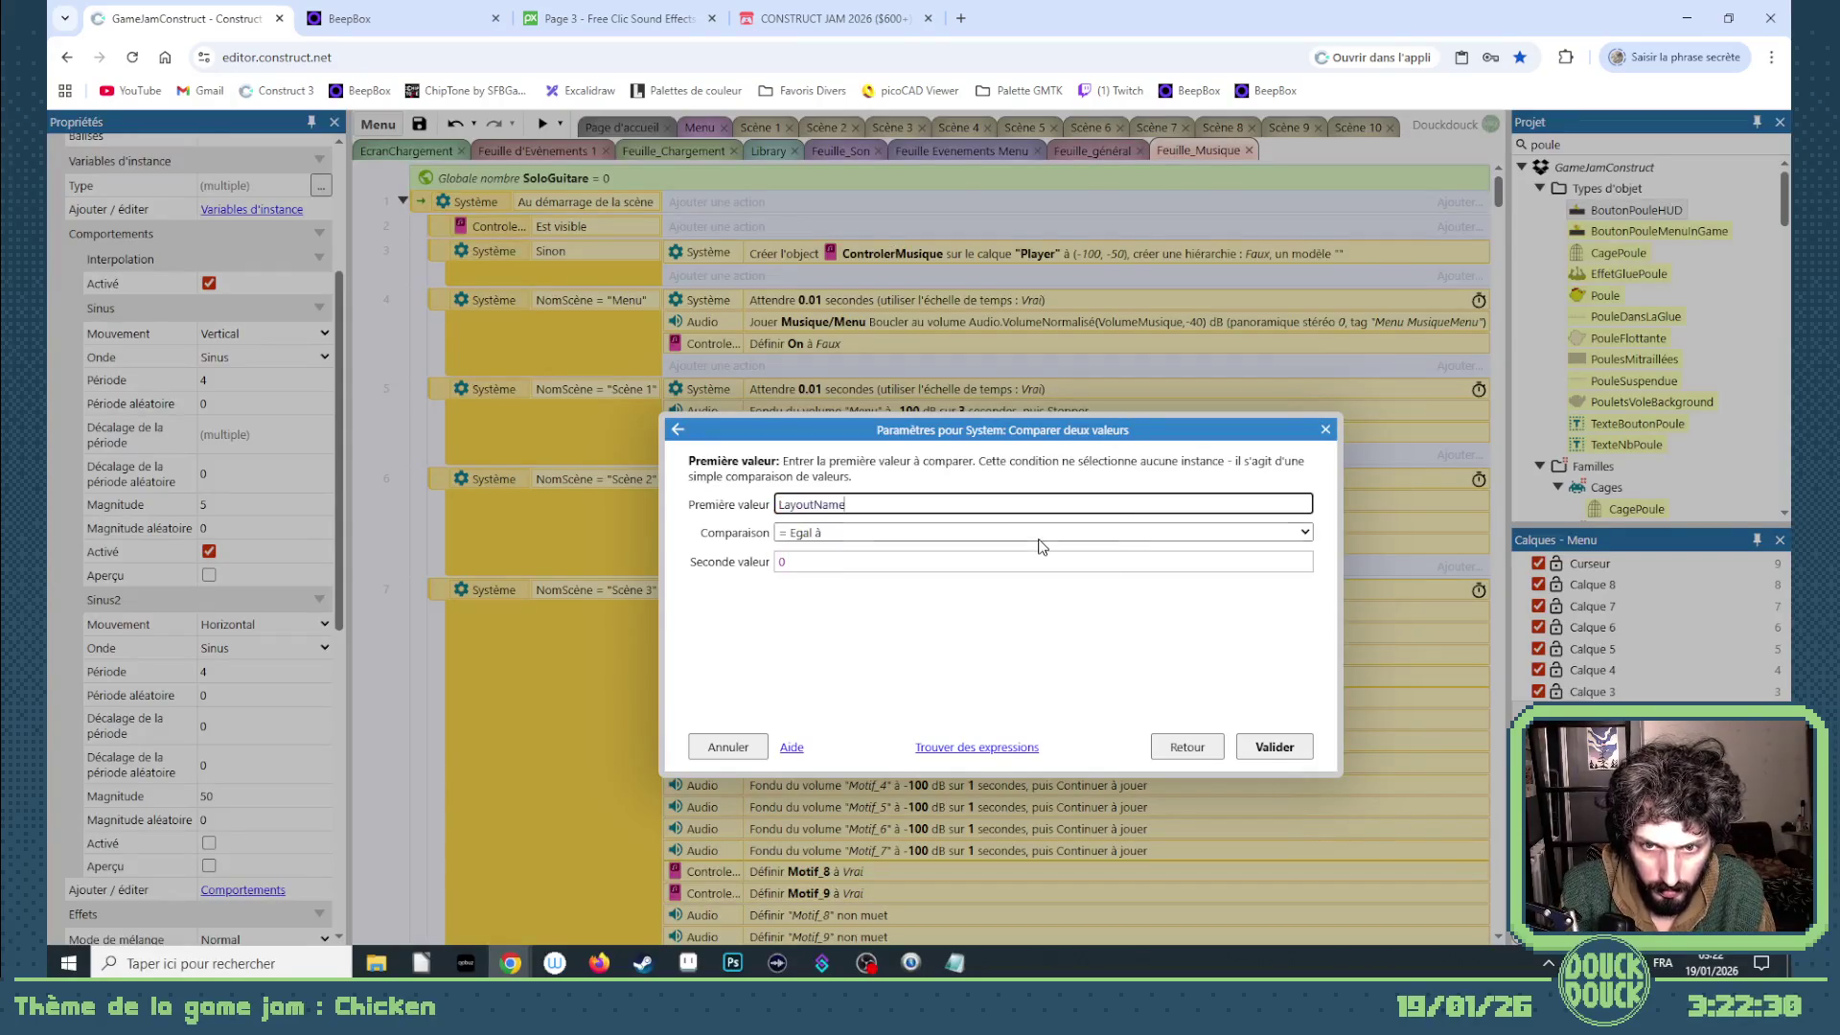
key(Tab)
key(Tab)
text("Menu)
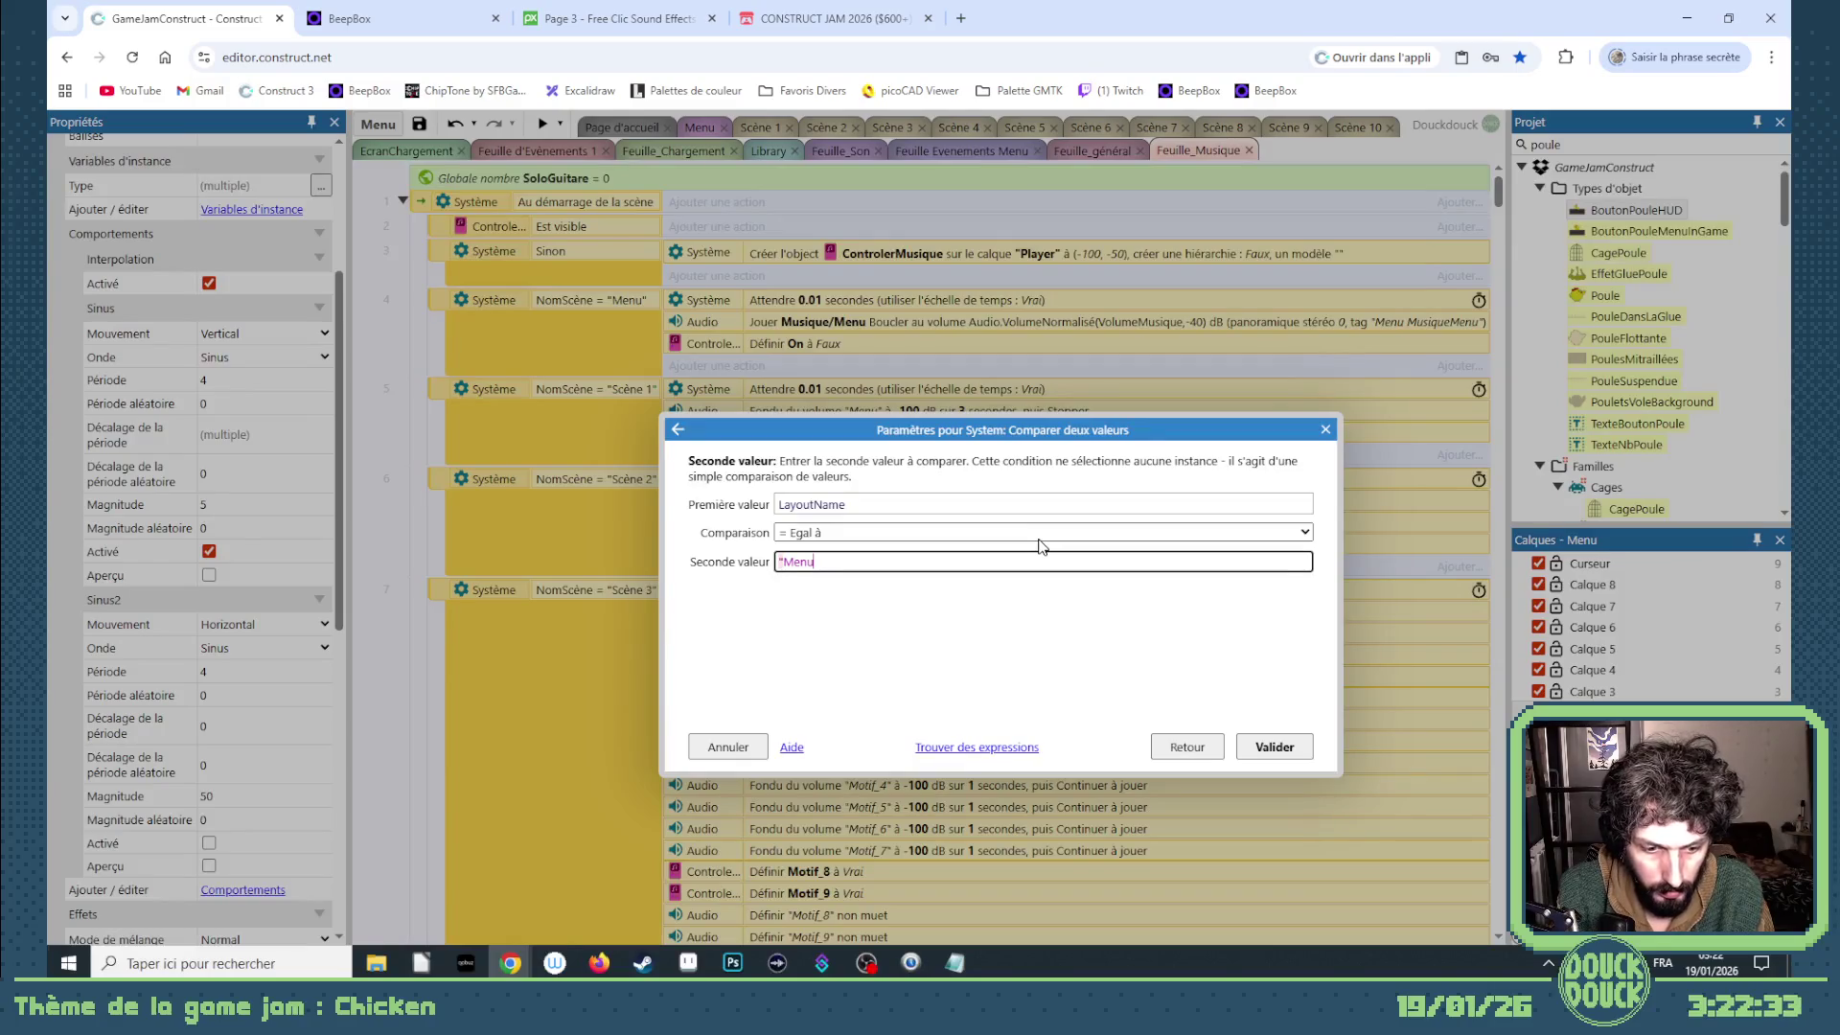
text(")
key(Return)
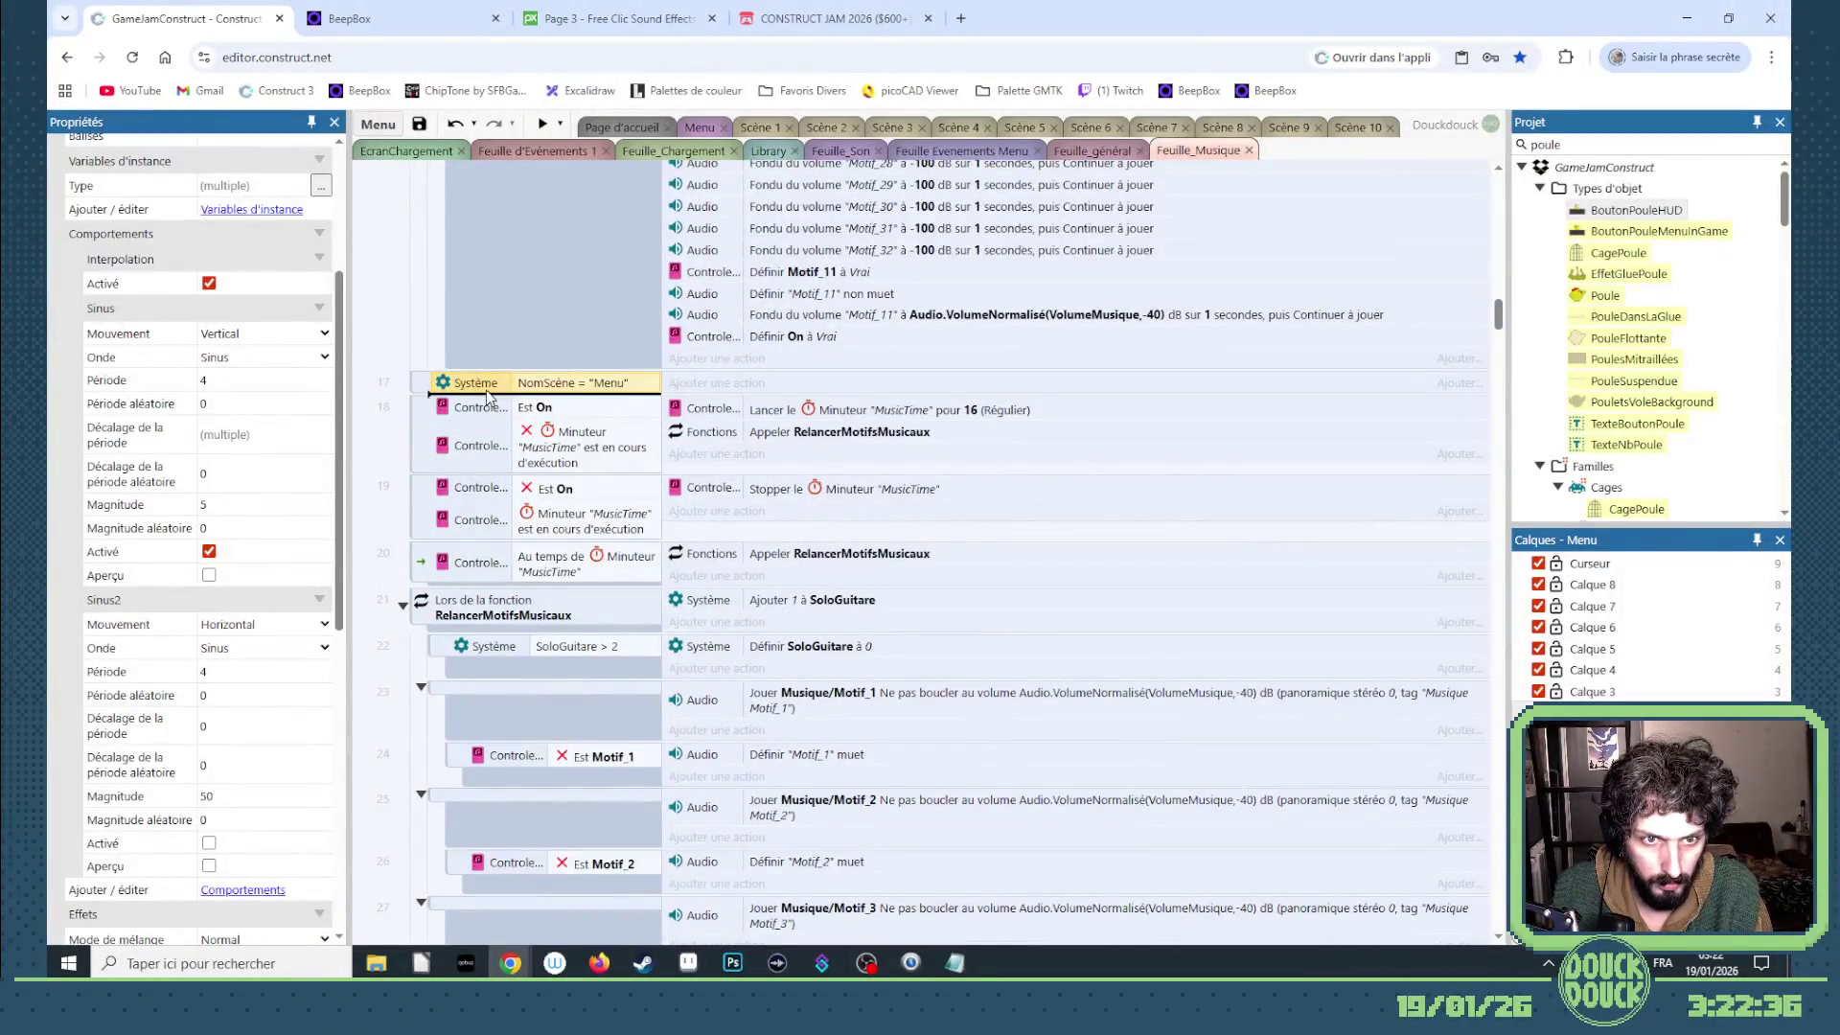
- Duplicate it into an inverted Audio 'Le son taggé est joué' condition for tag "MusiqueMenu"
drag(489, 395, 510, 406)
double_click(497, 407)
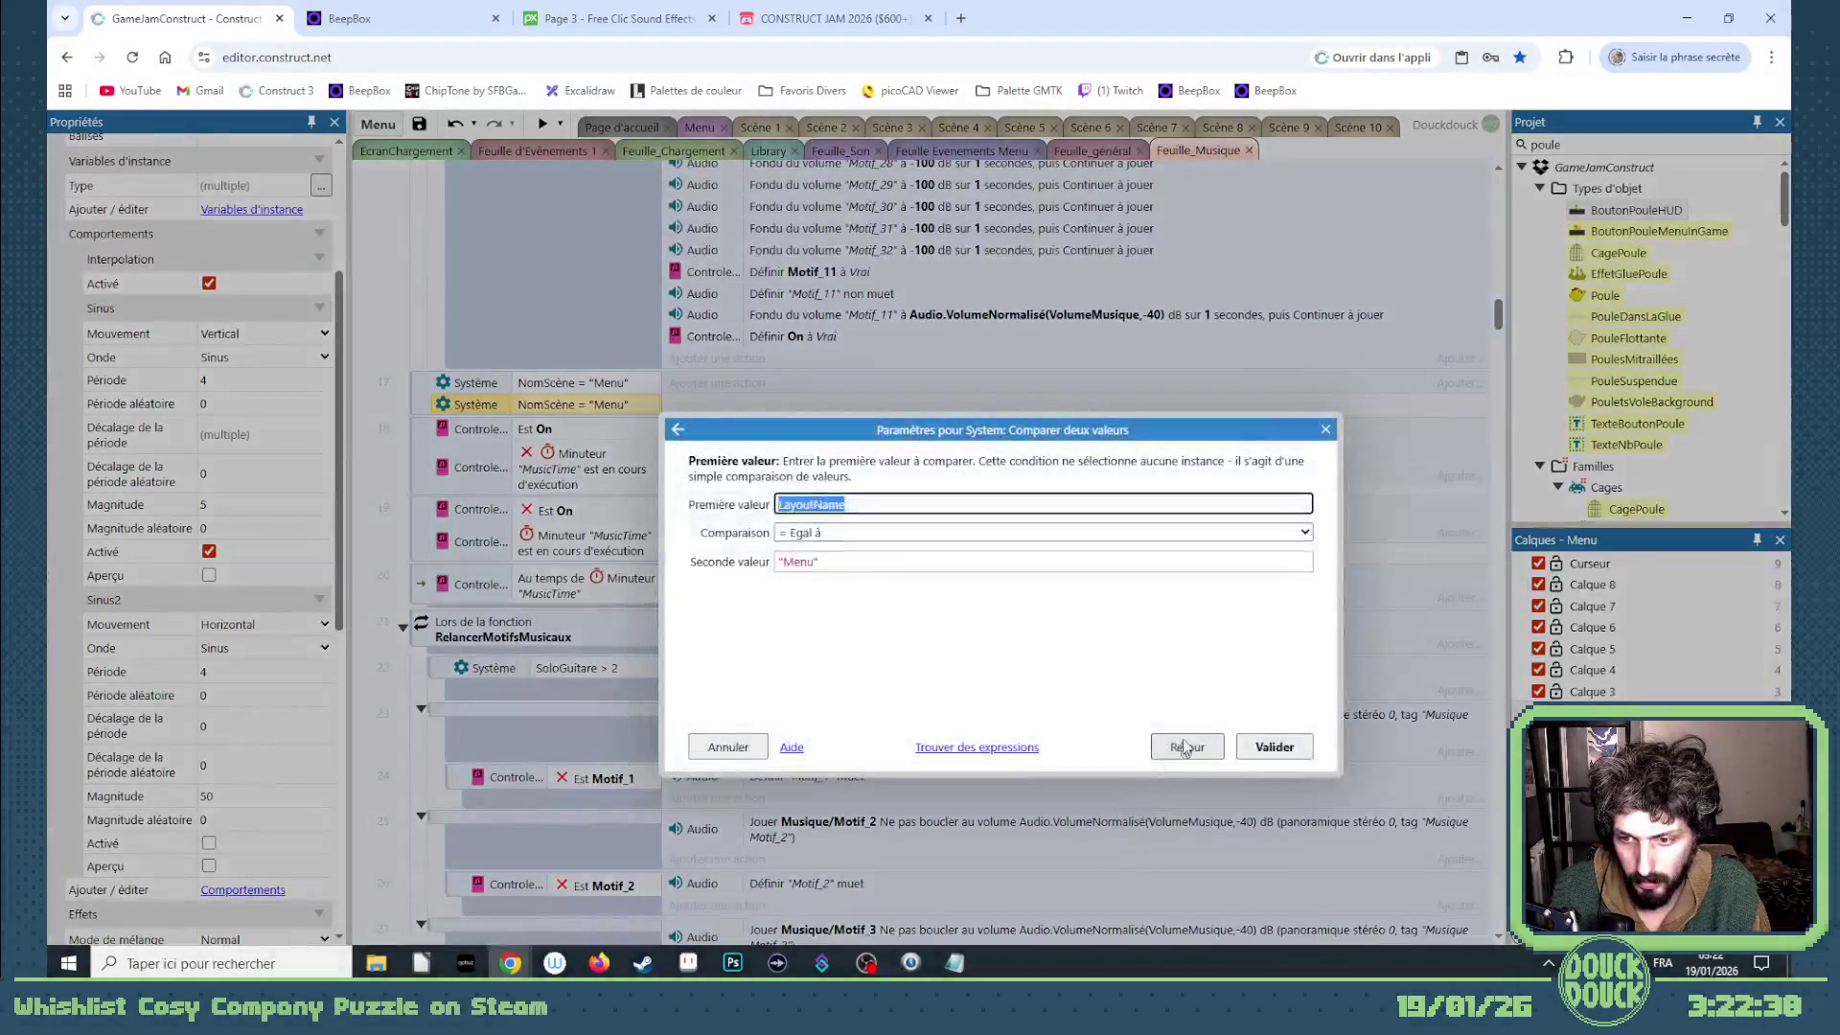
click(1180, 743)
click(1137, 833)
double_click(908, 525)
double_click(846, 541)
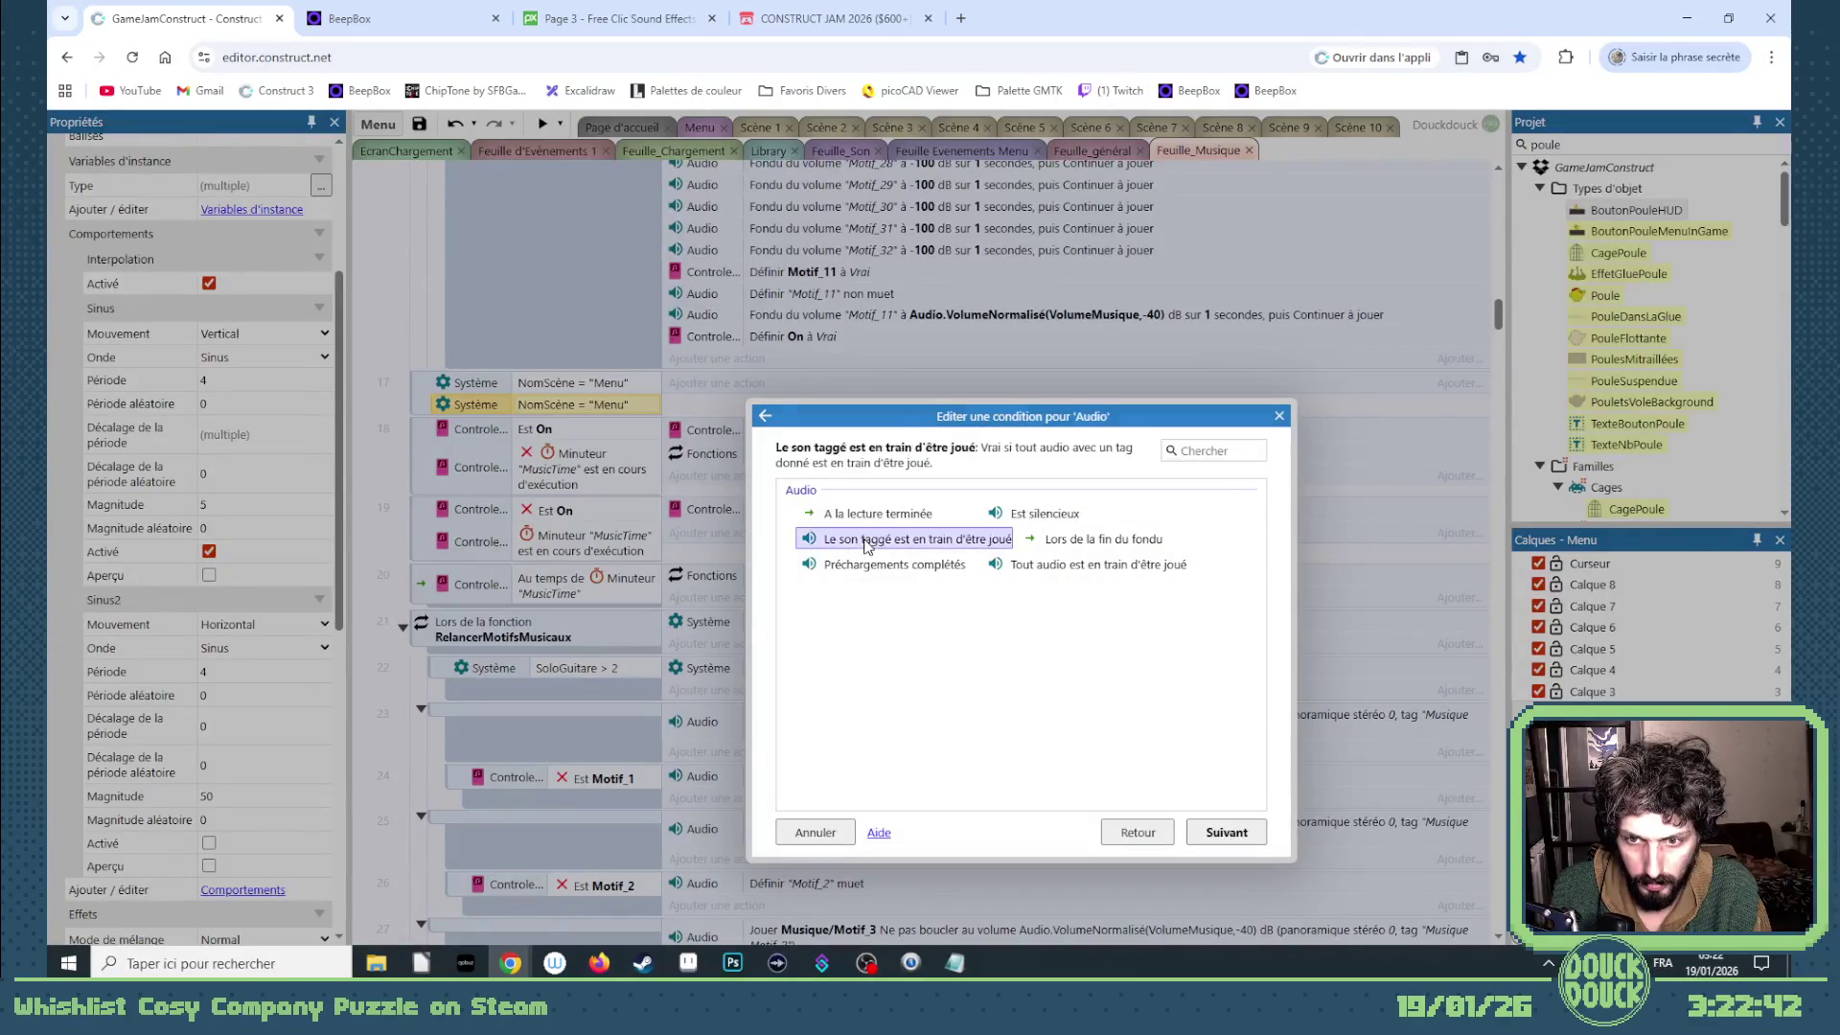
text("MusiqueM)
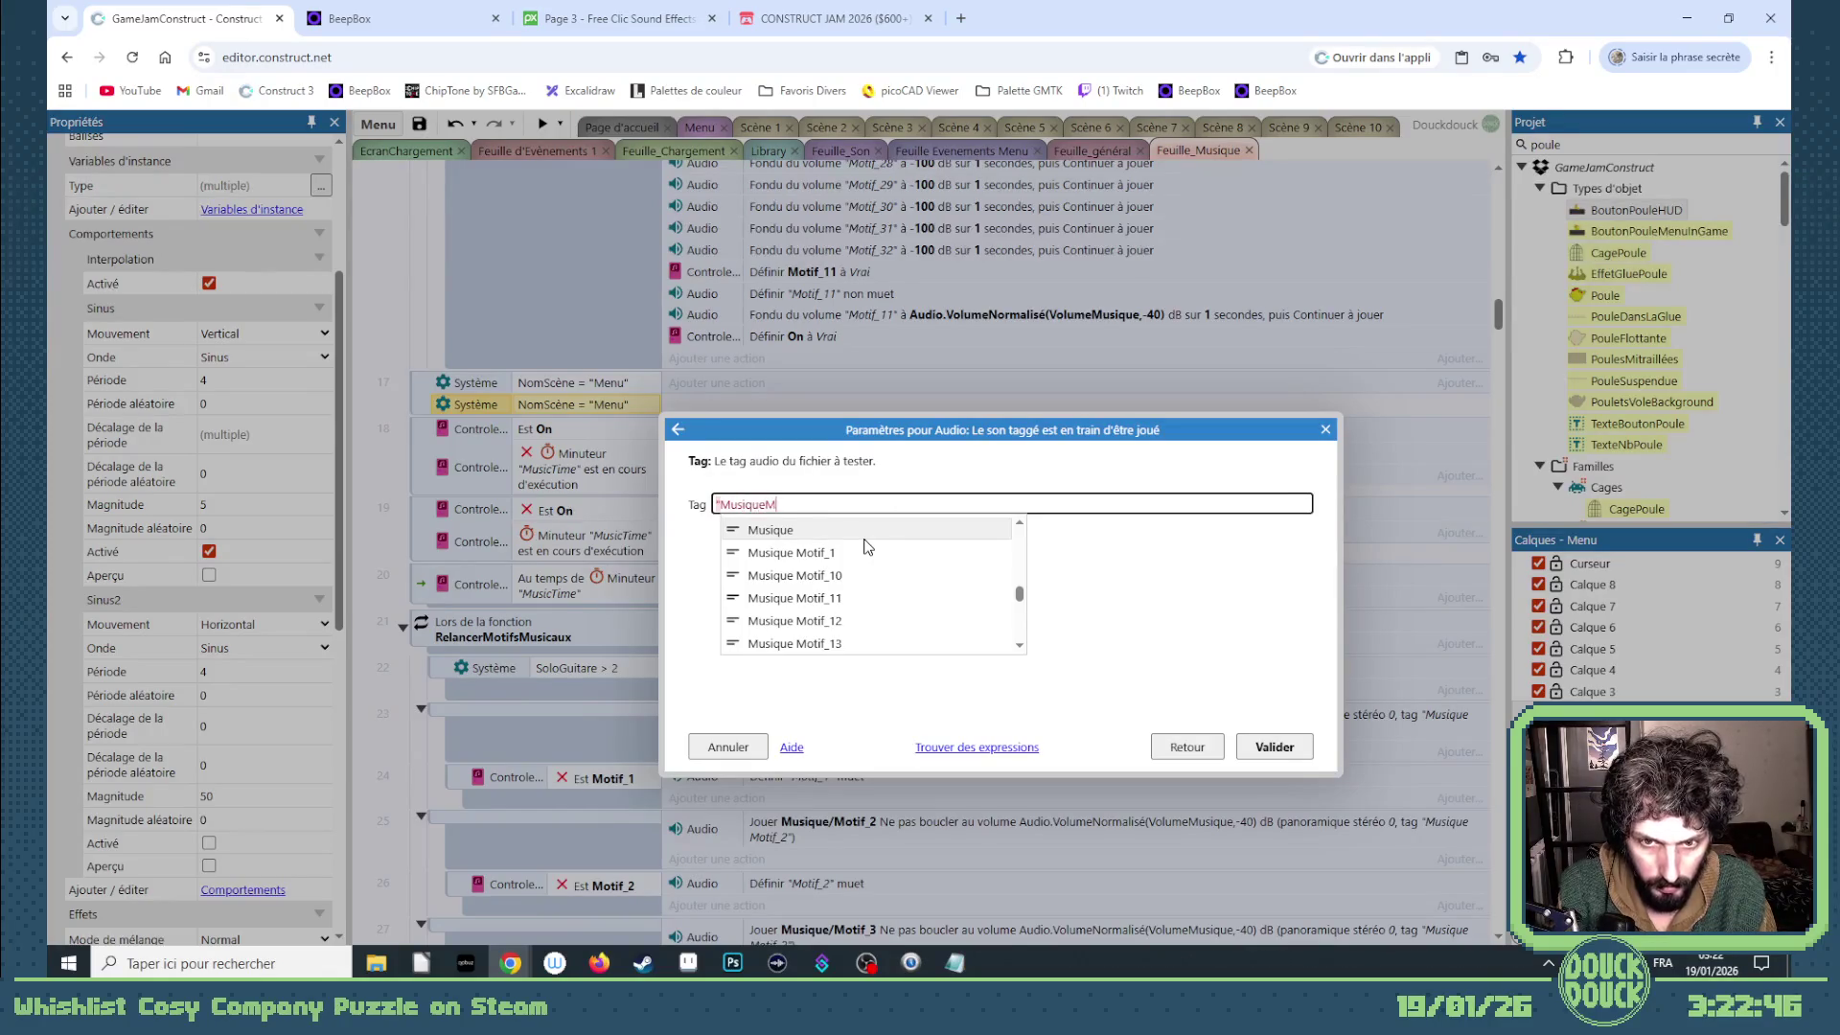
text(")
key(Return)
right_click(631, 413)
click(676, 480)
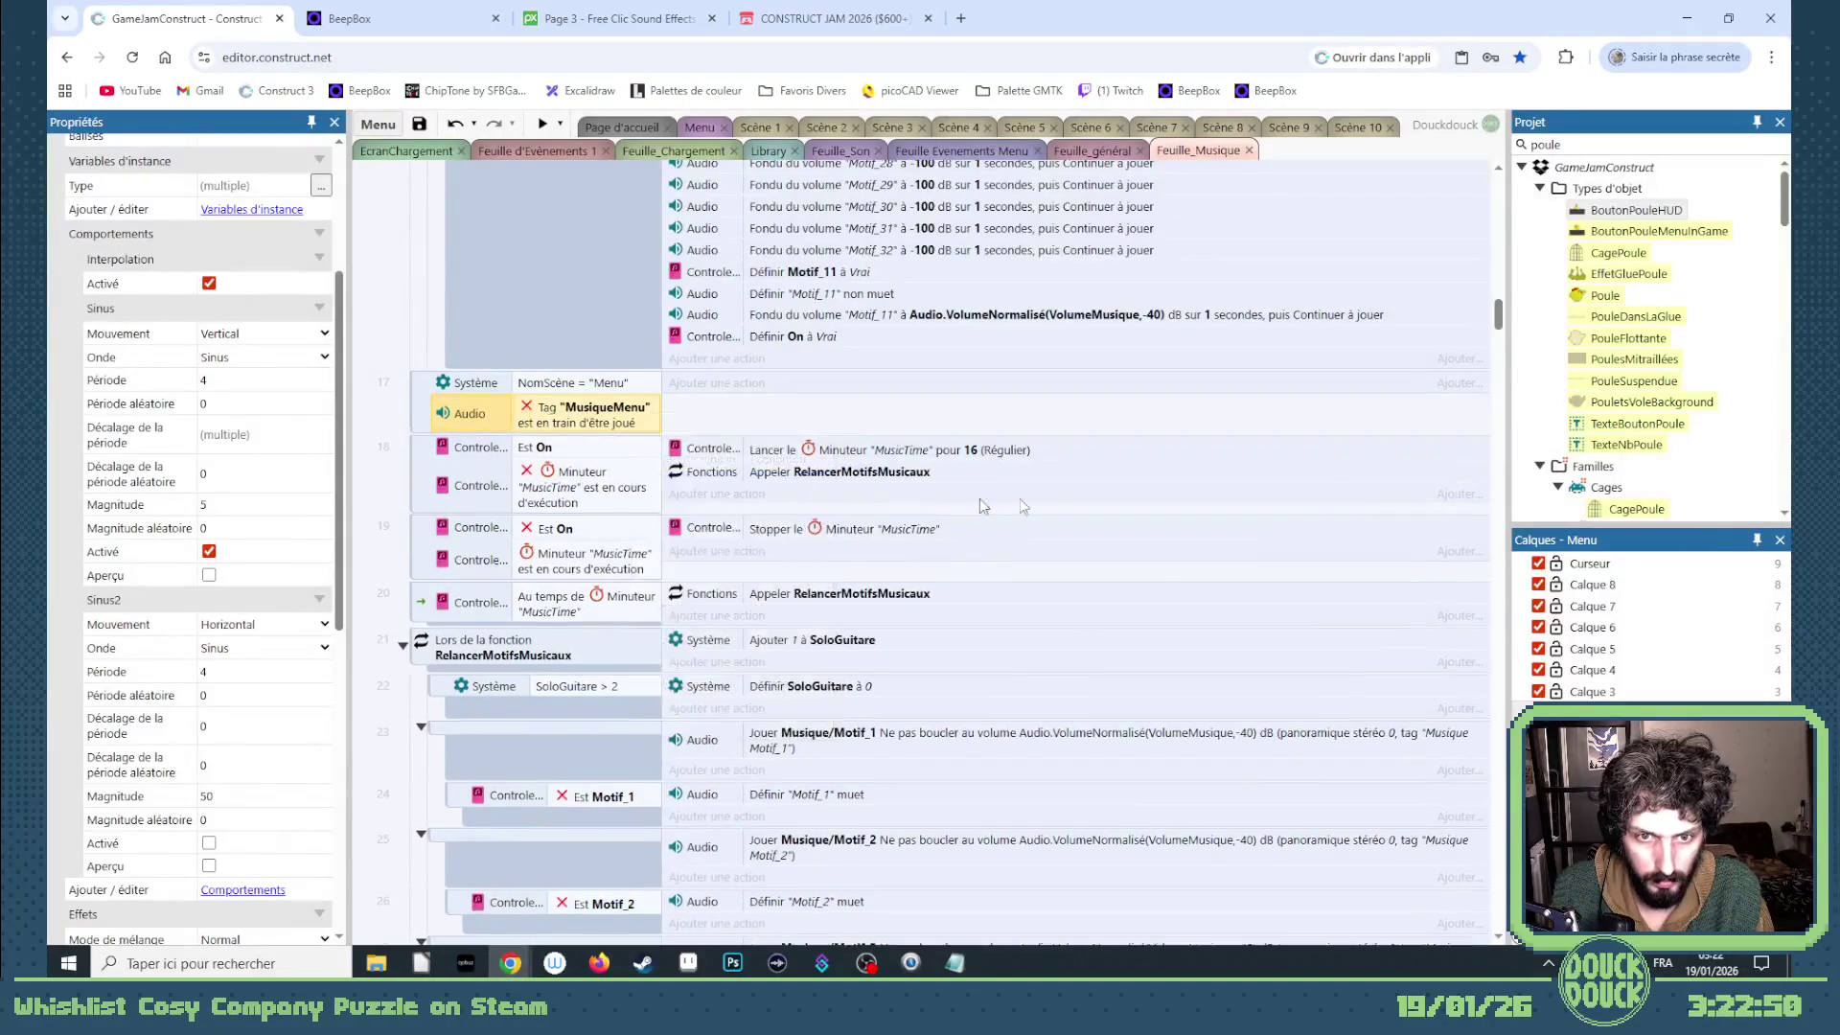
scroll(1146, 283, up, 5)
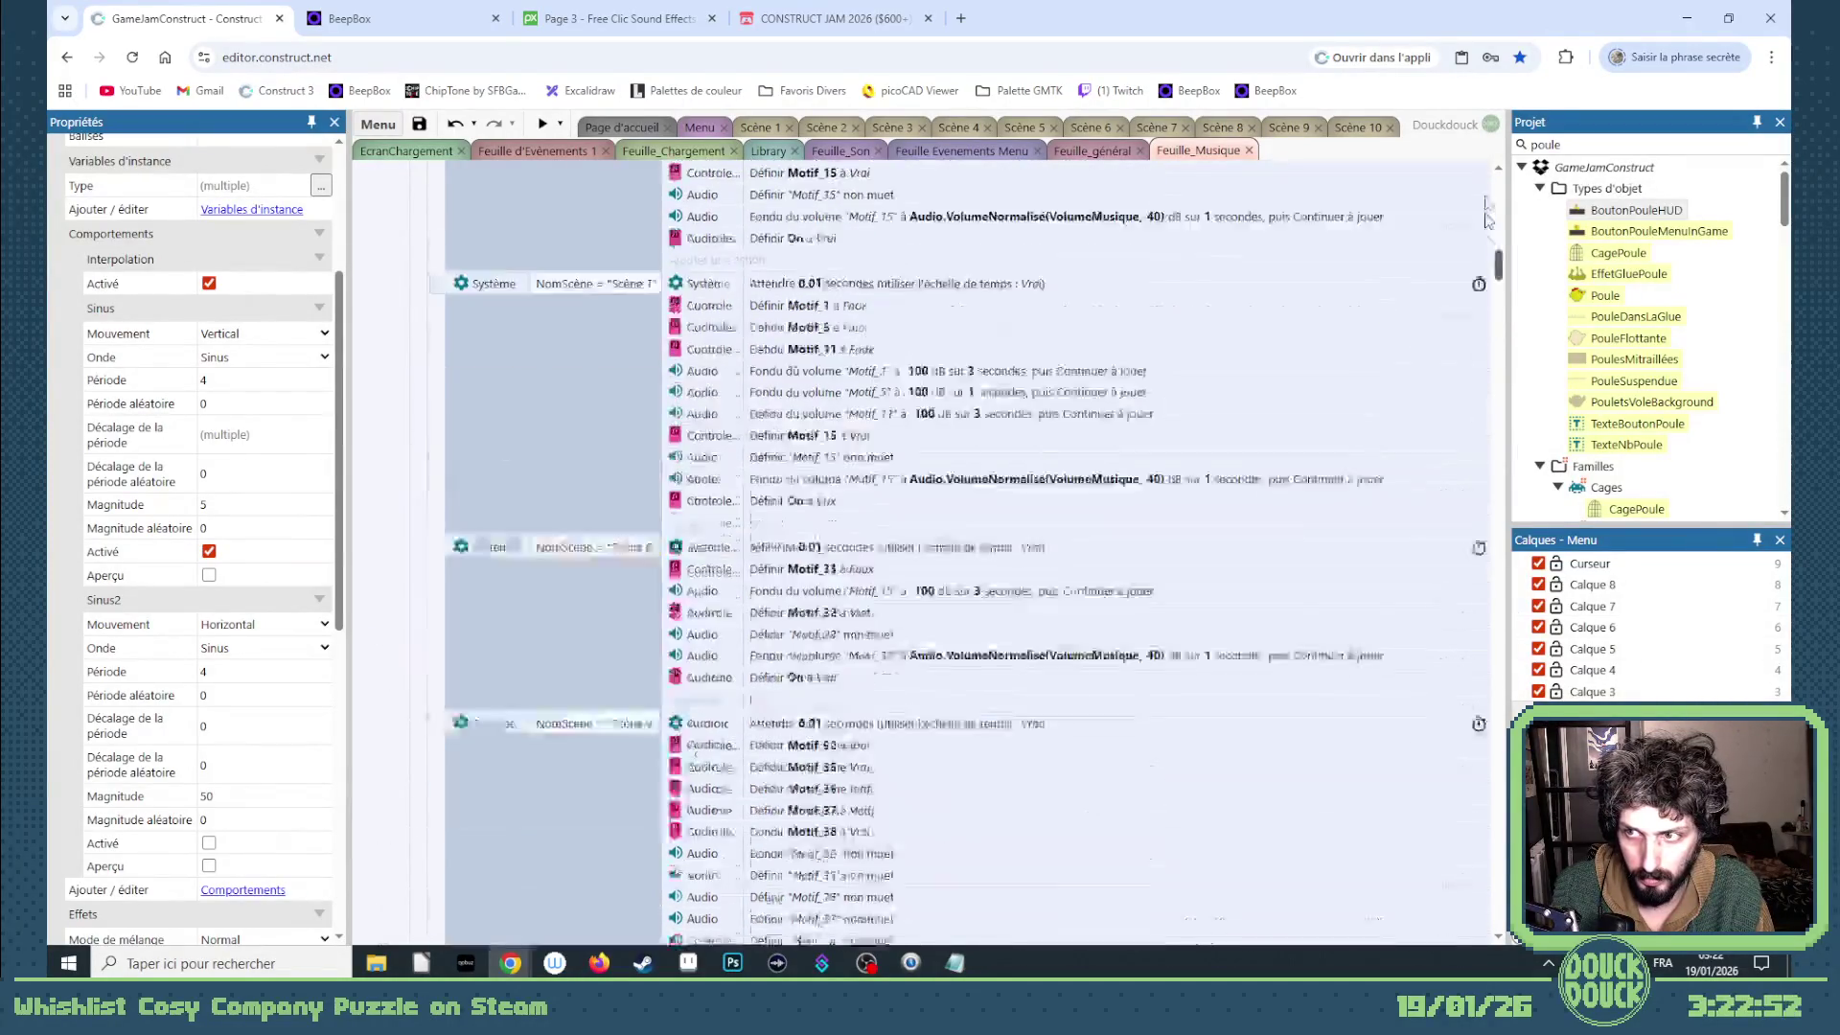
scroll(1145, 281, up, 5)
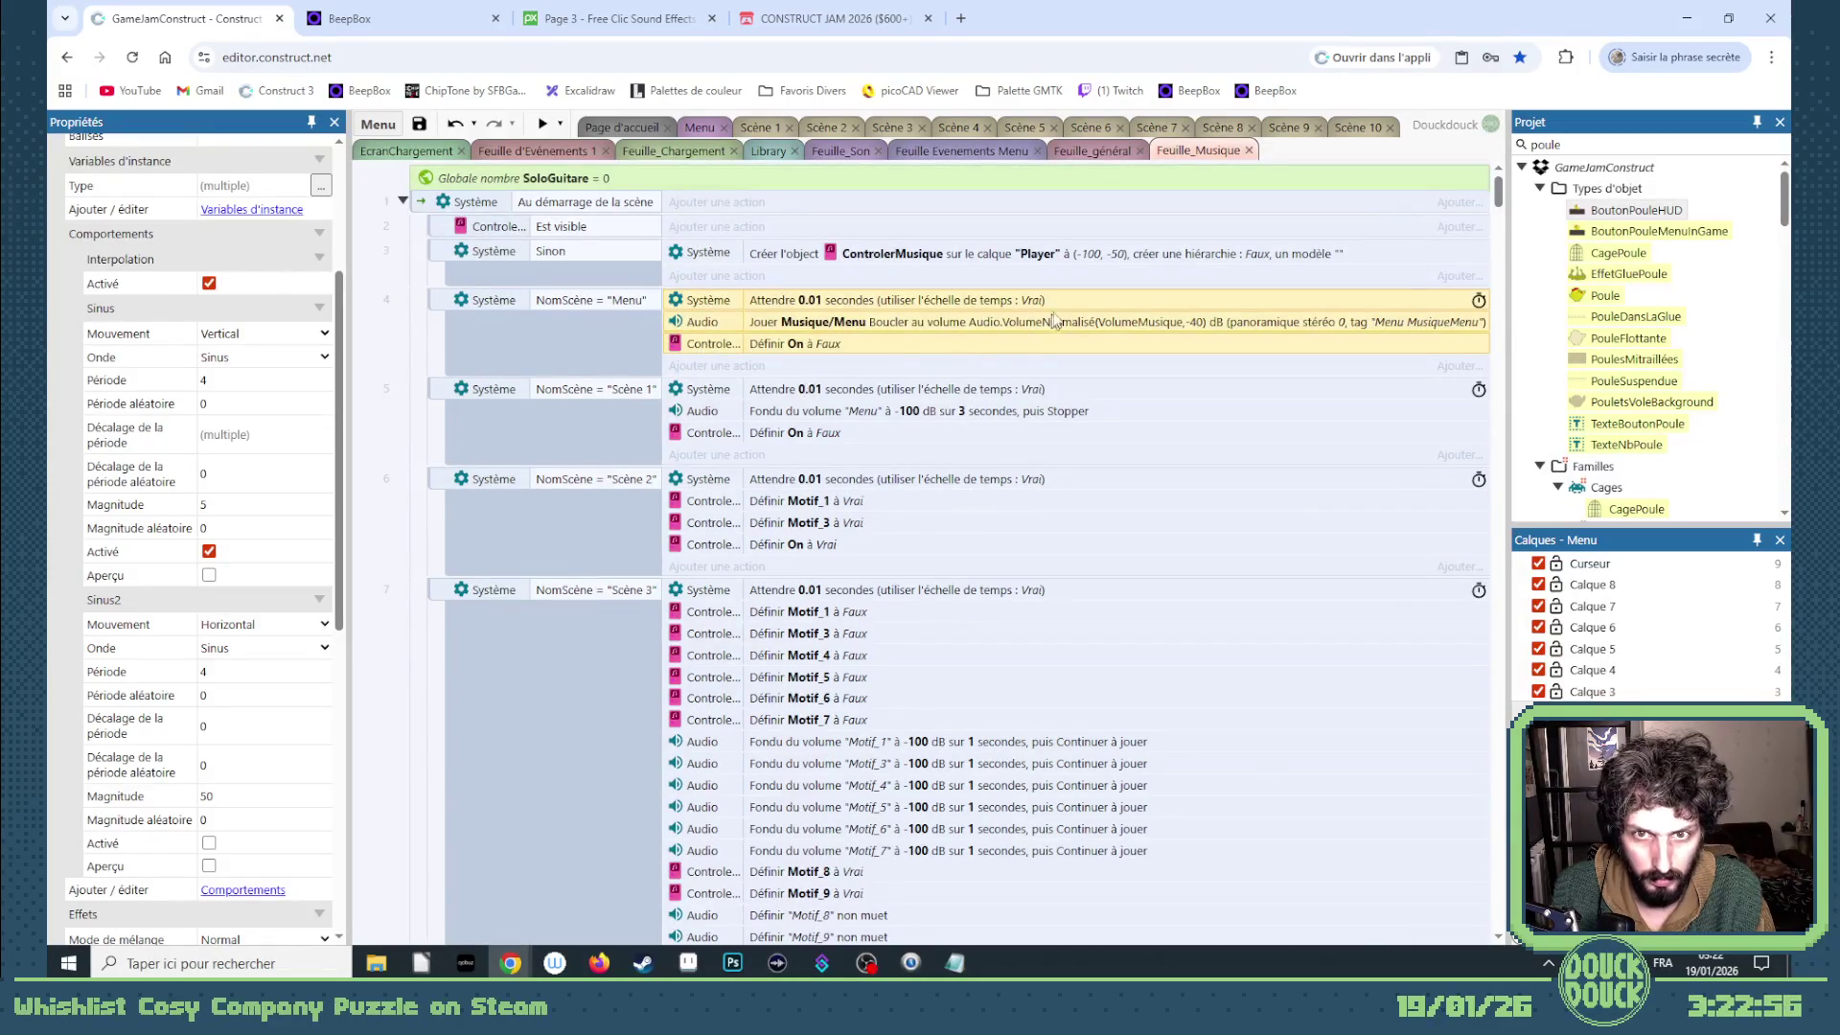
scroll(1496, 231, down, 1)
scroll(1503, 194, up, 1)
drag(1499, 189, 1503, 320)
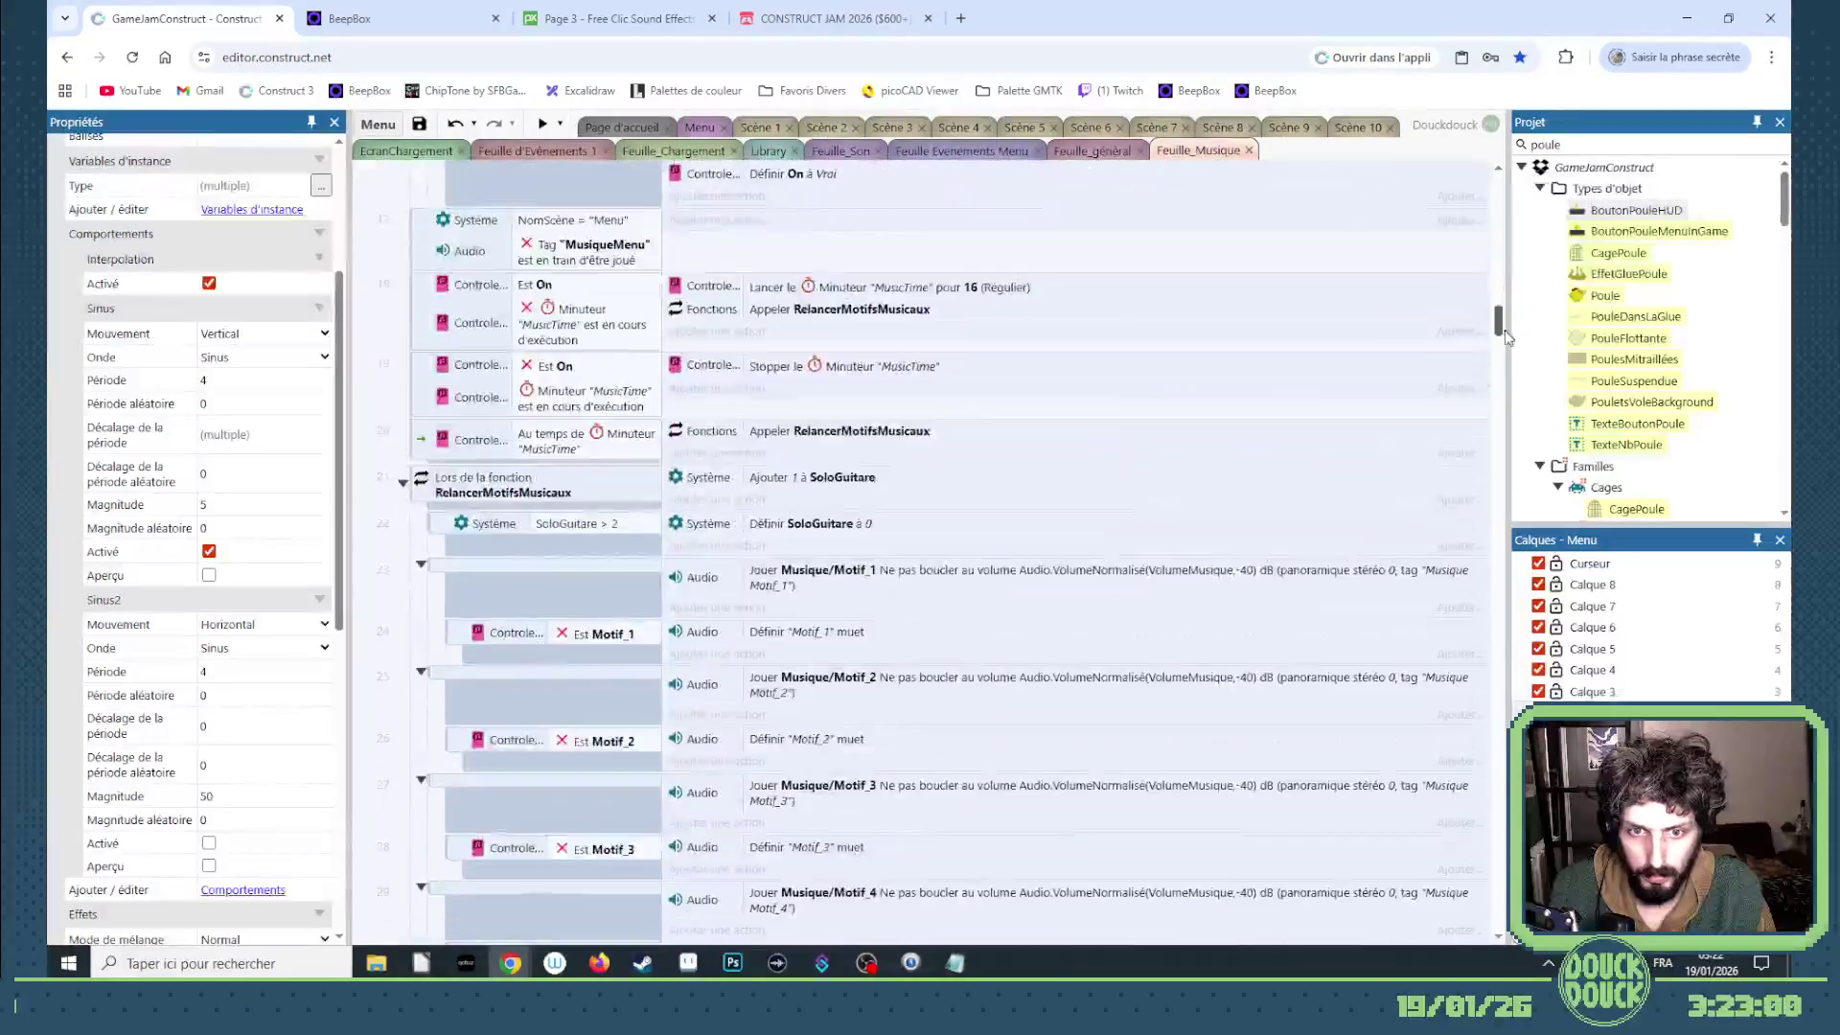
- Paste the copied wait, music and On-to-false actions into event 17, then duplicate event 4's music action
key(ctrl+v)
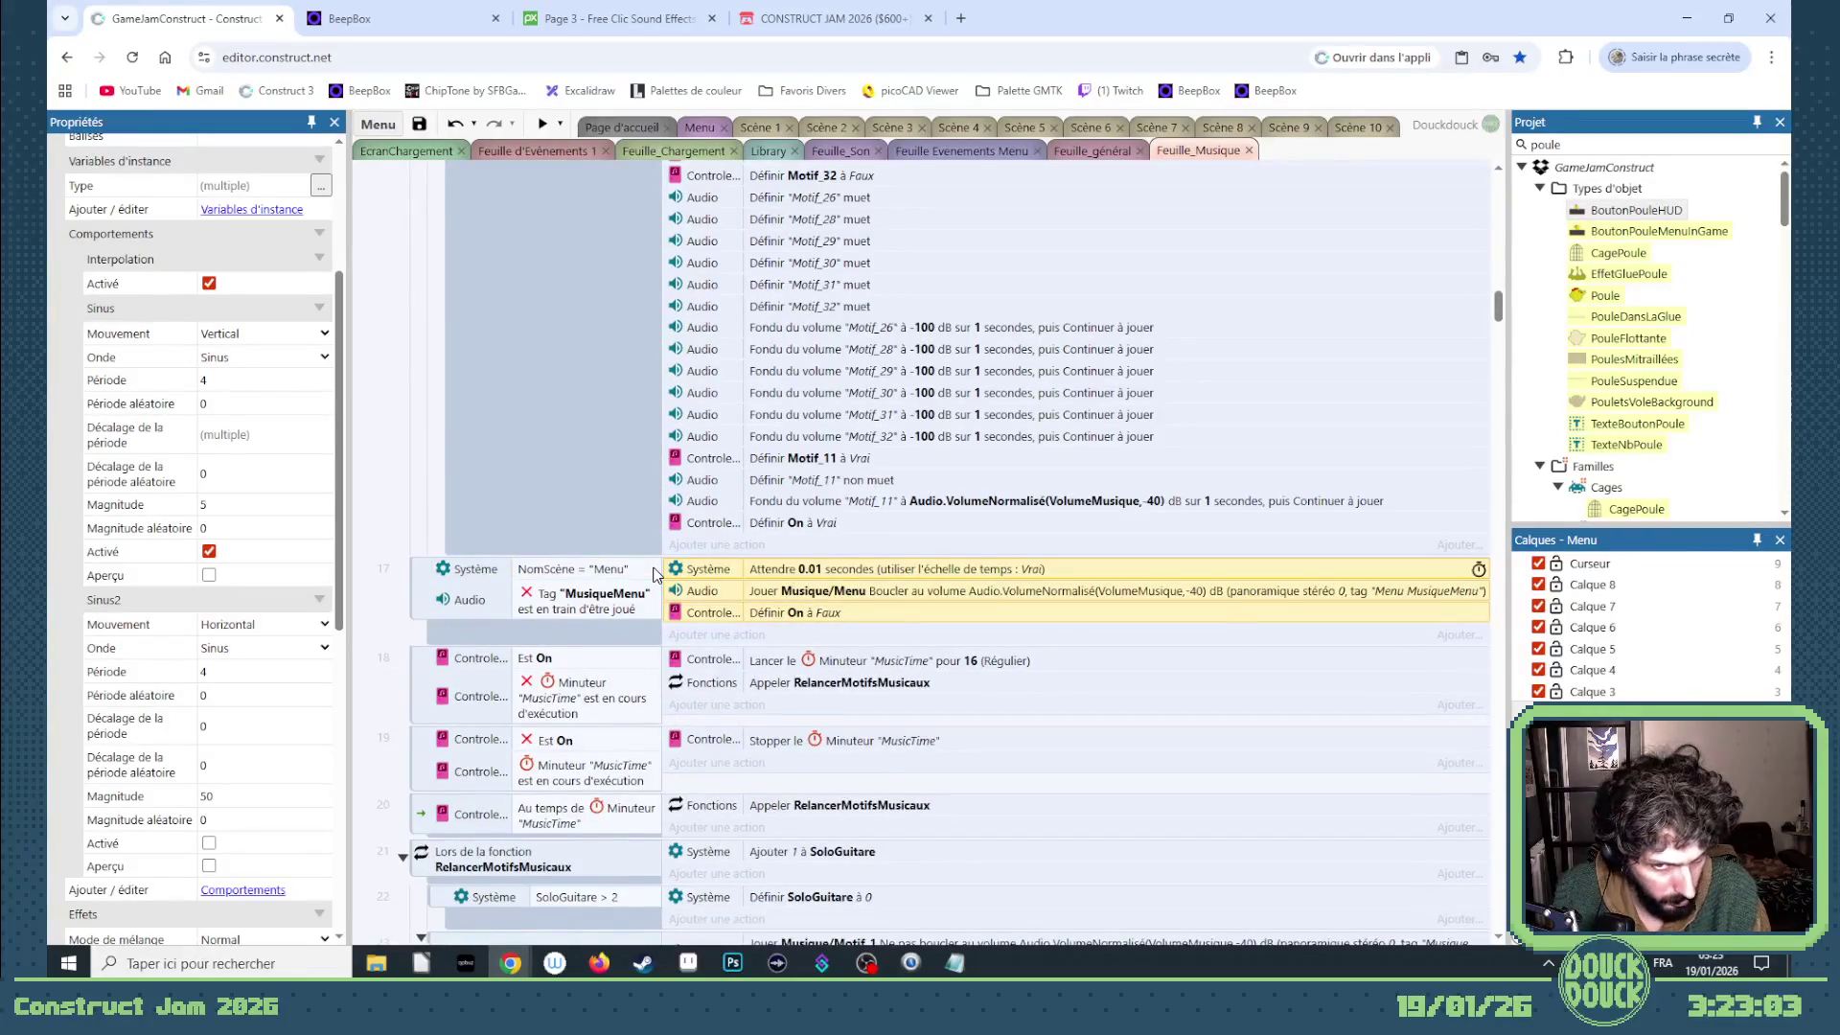
scroll(959, 572, up, 5)
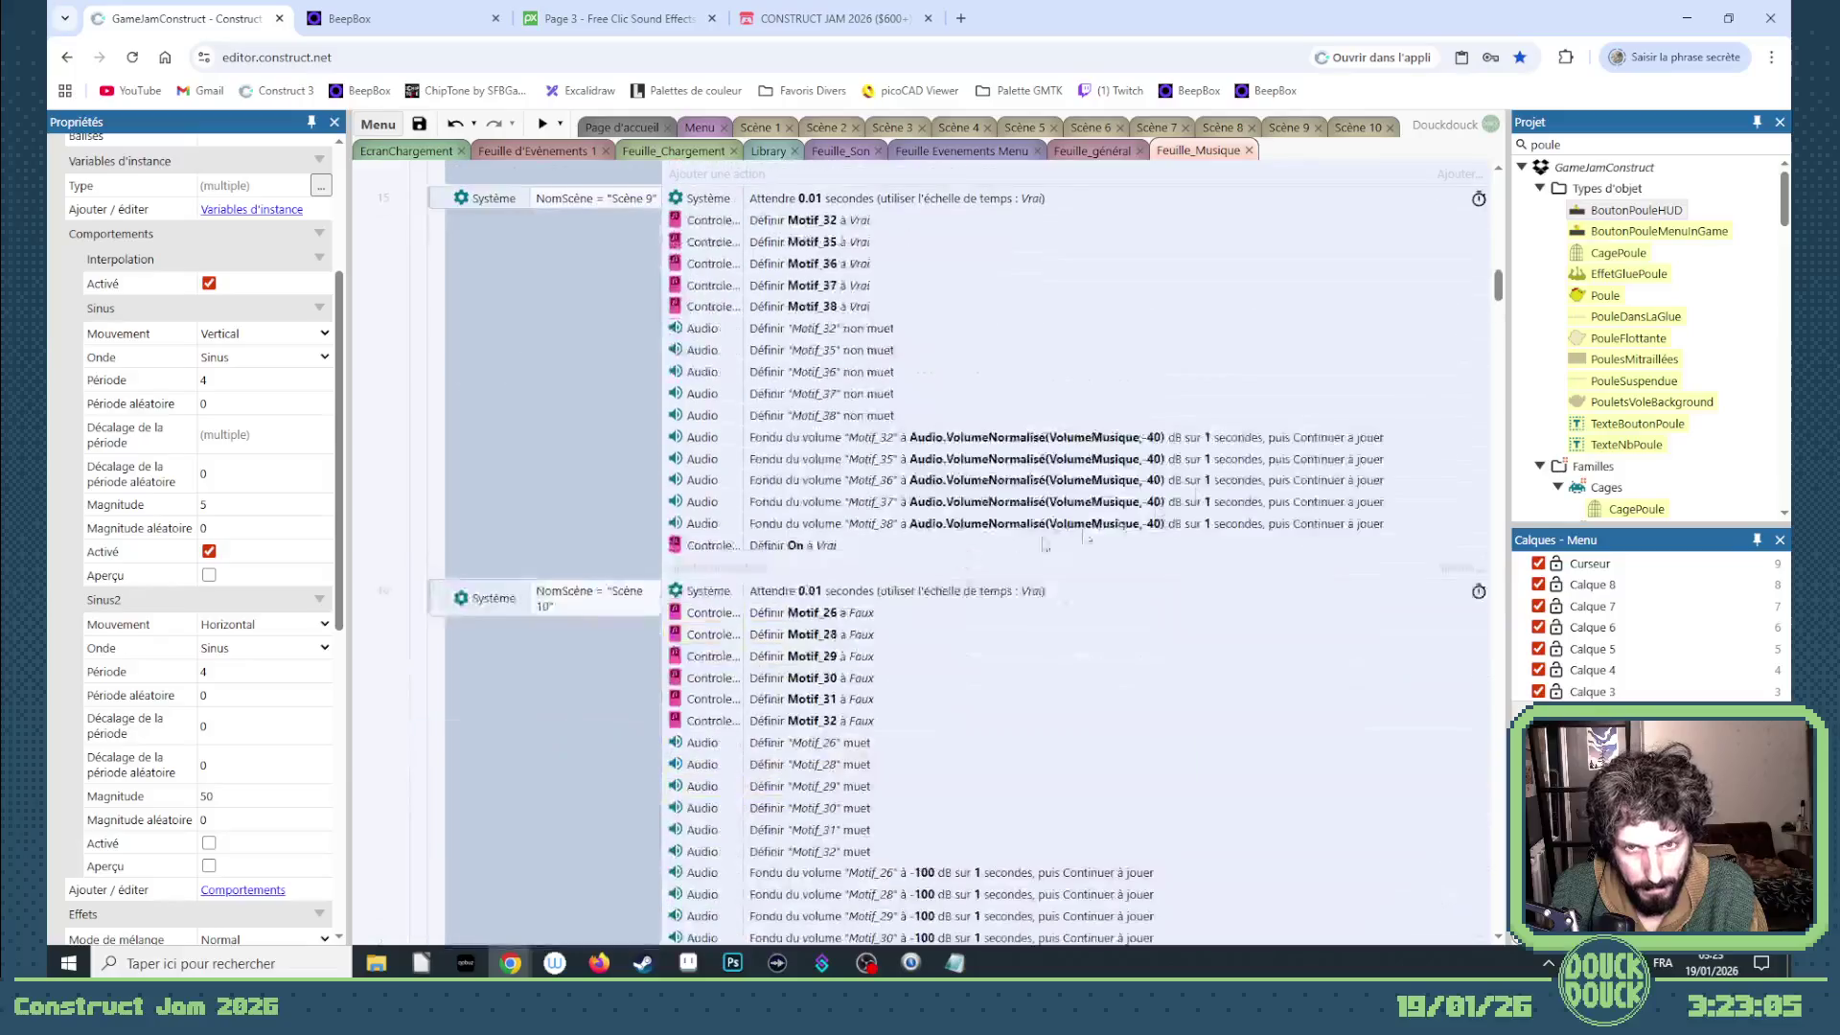
drag(1496, 294, 1504, 200)
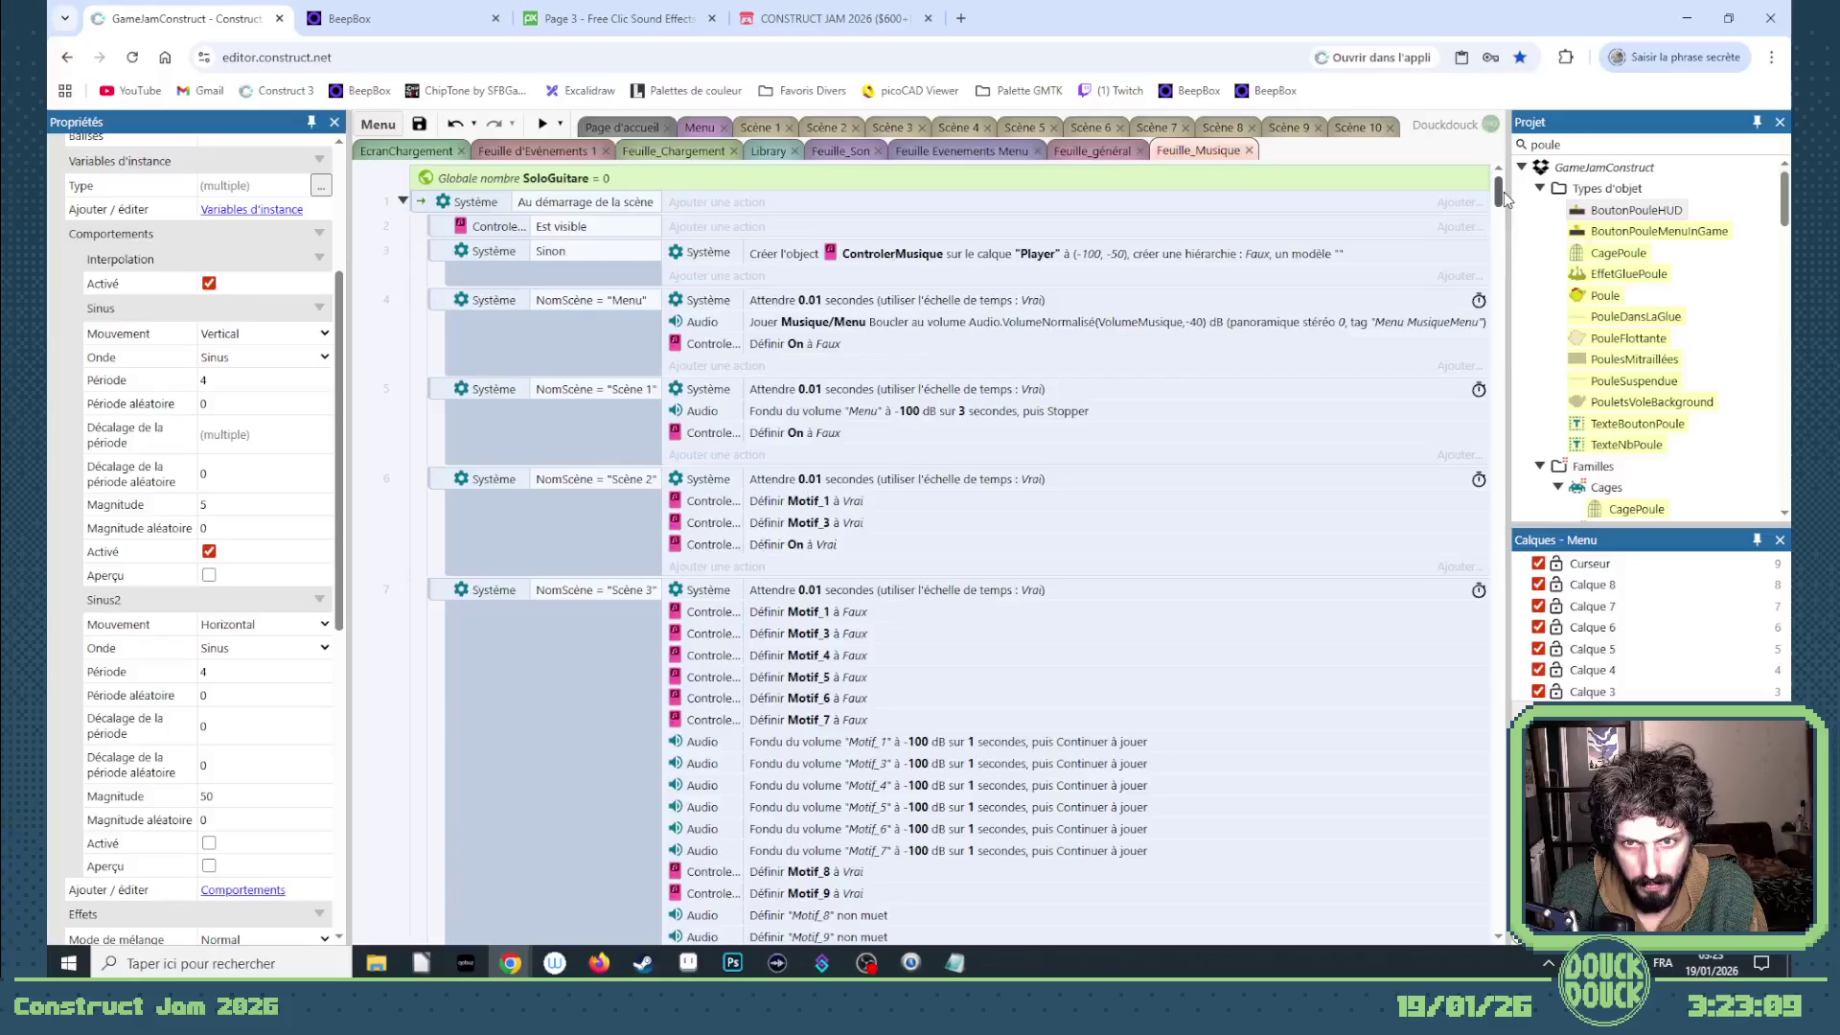
scroll(1504, 191, down, 1)
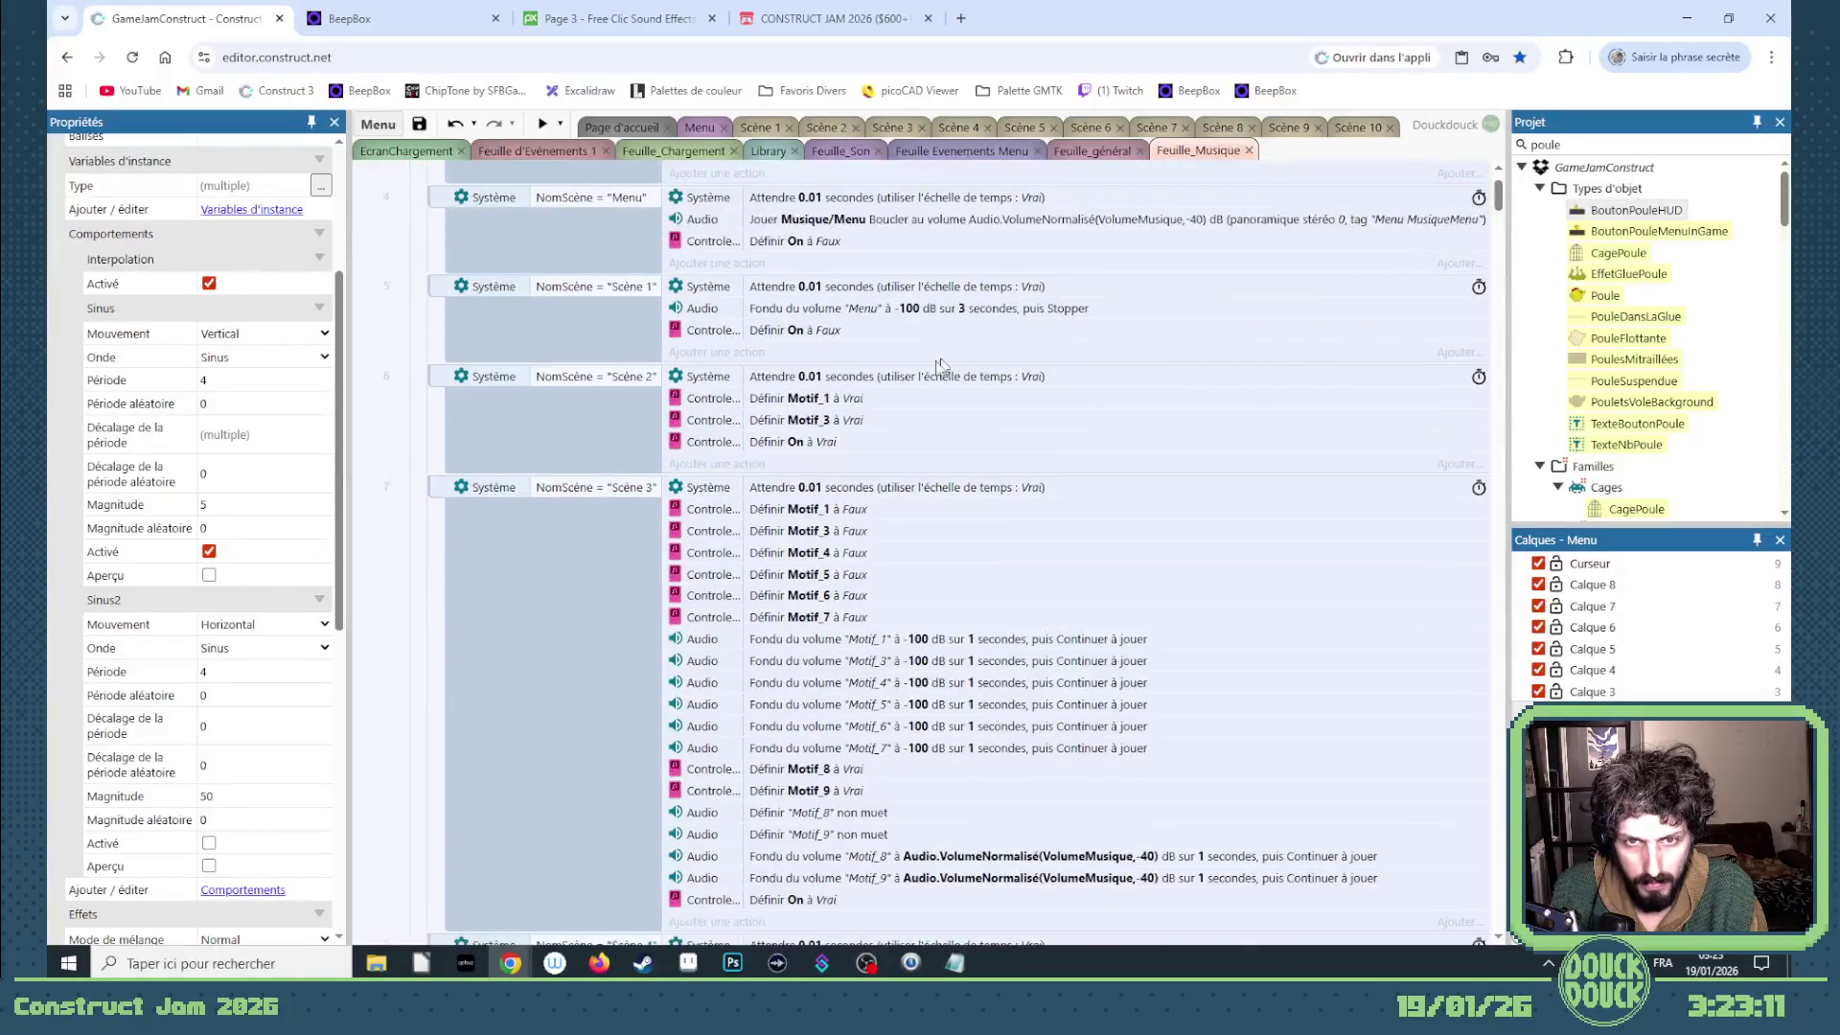
scroll(944, 367, up, 1)
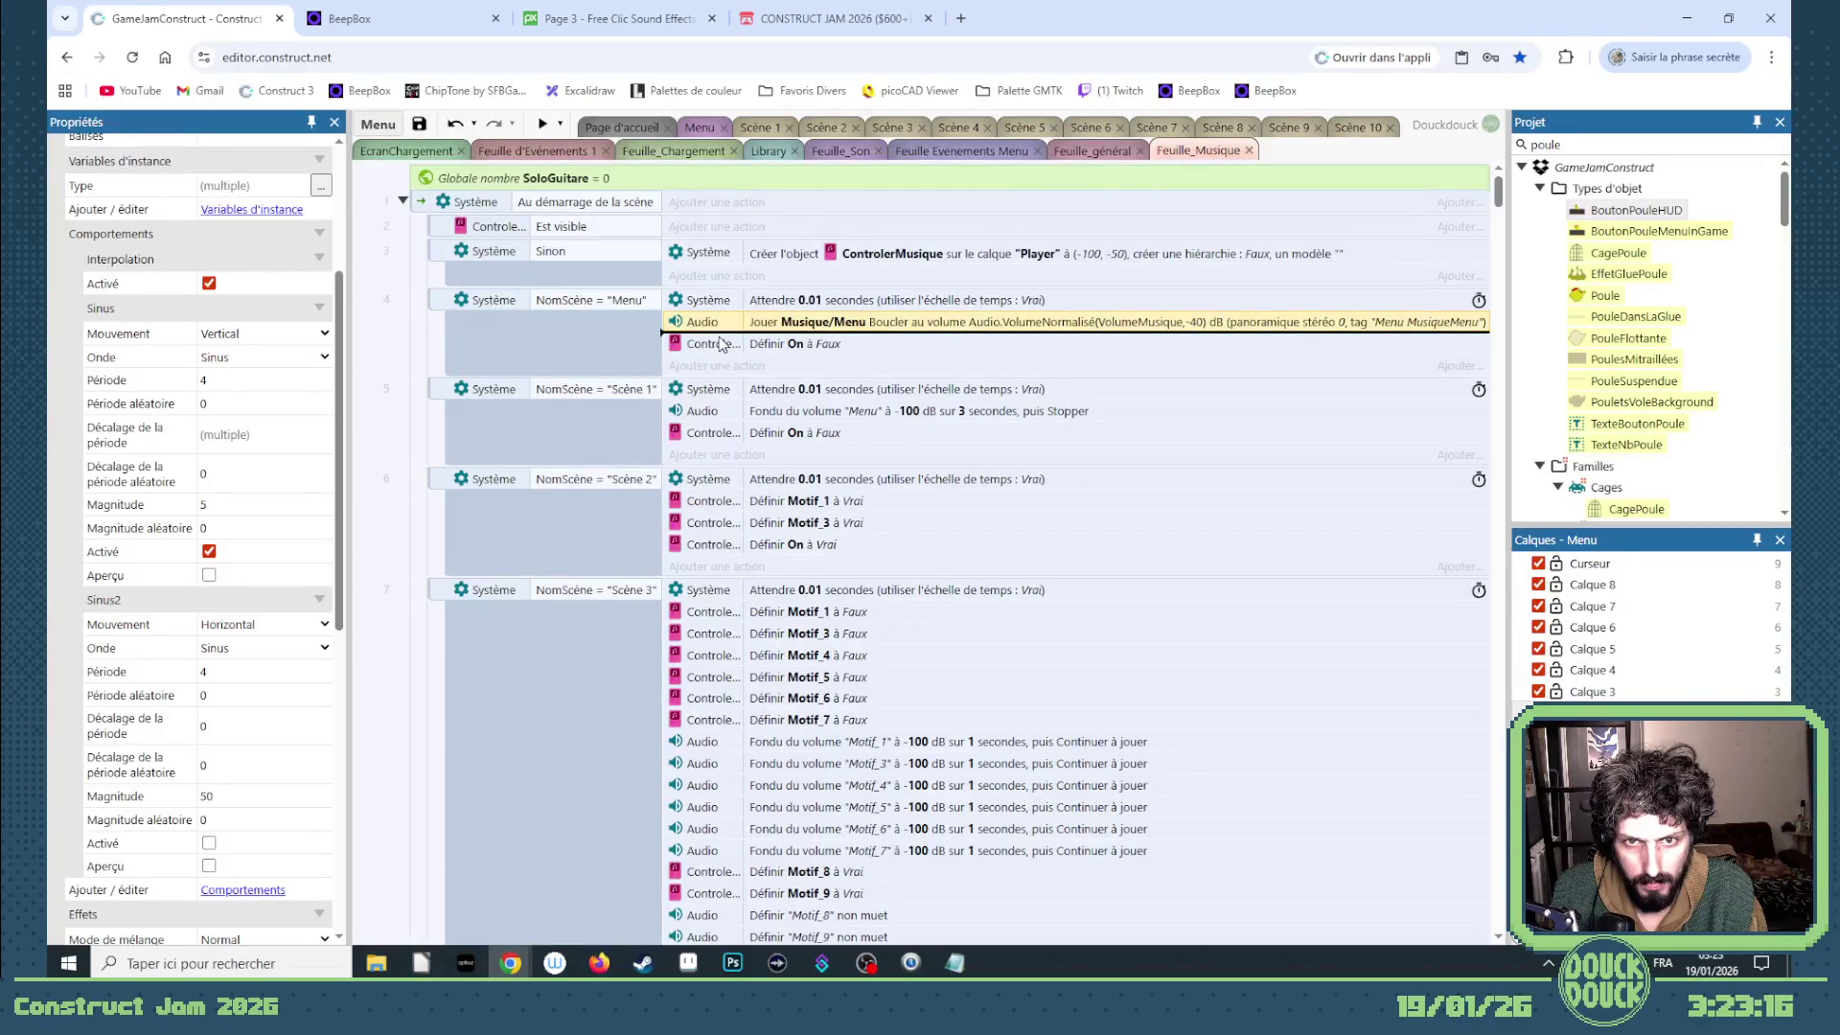
drag(722, 340, 737, 345)
- Change the duplicated action to Stopper the sound tagged "Musique" and confirm its tag
key(Return)
click(1179, 745)
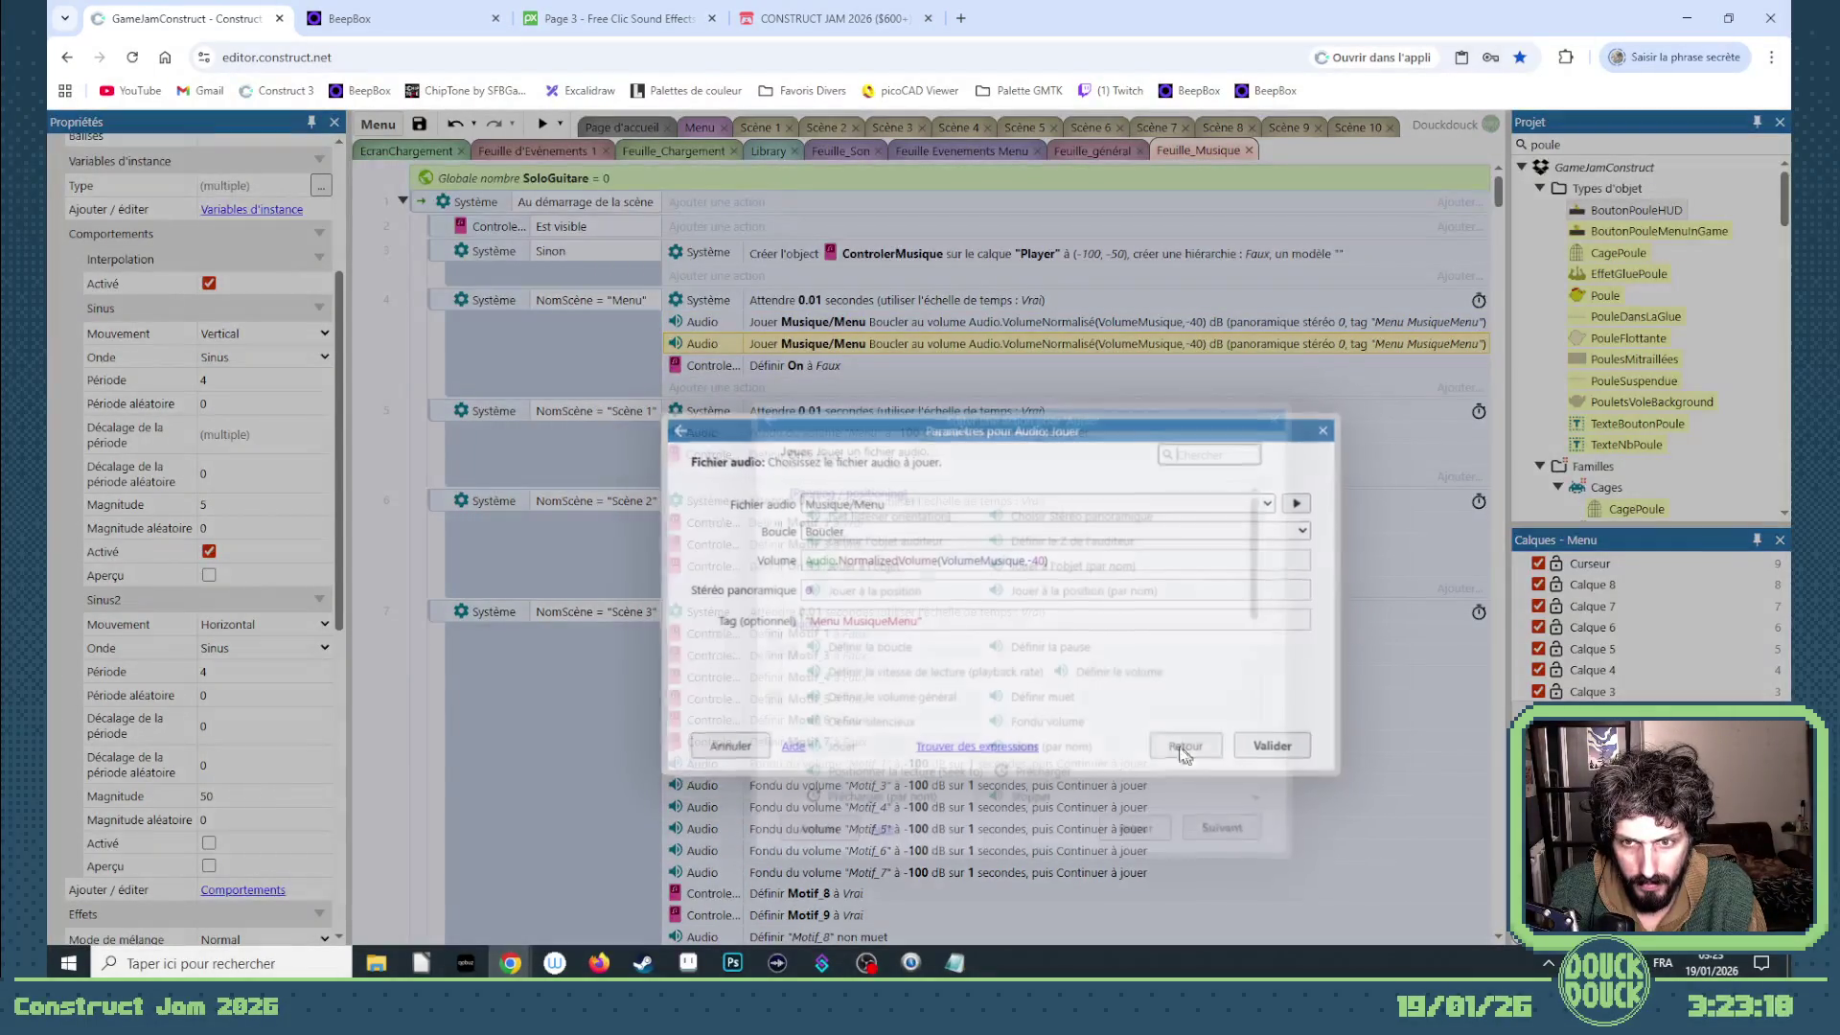
scroll(959, 729, down, 2)
double_click(1026, 702)
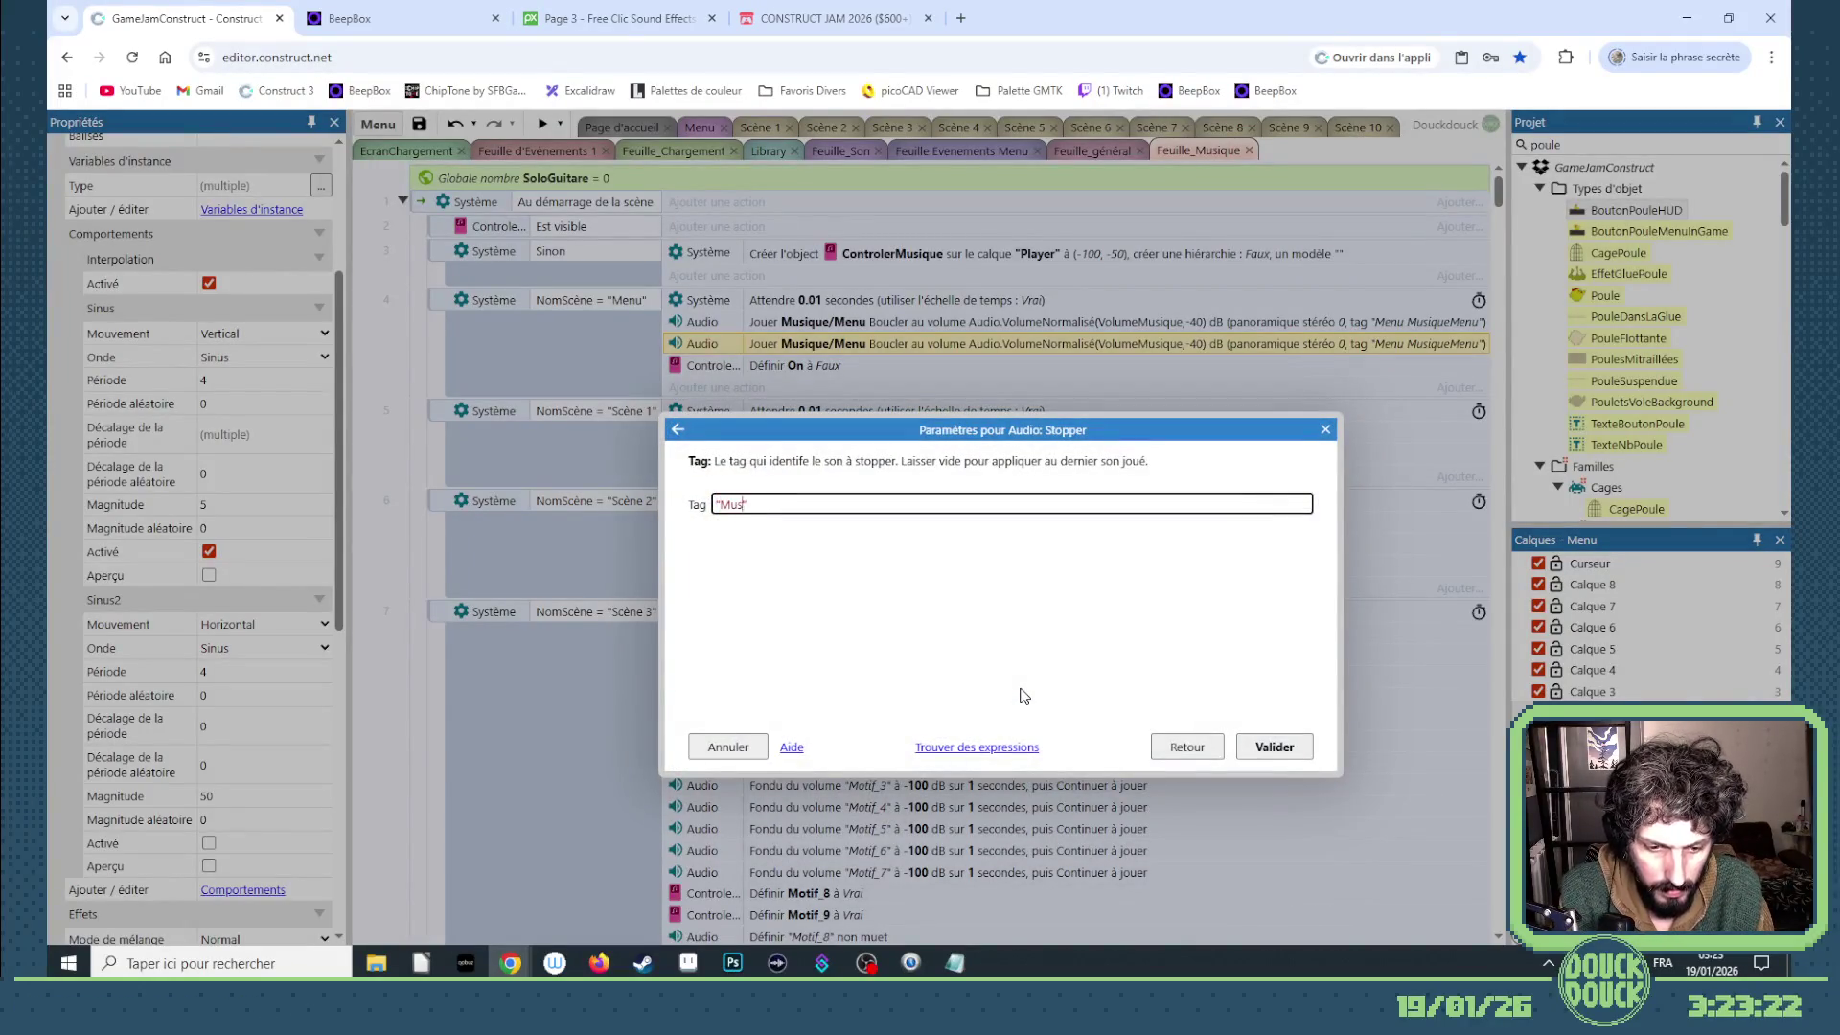
key(Return)
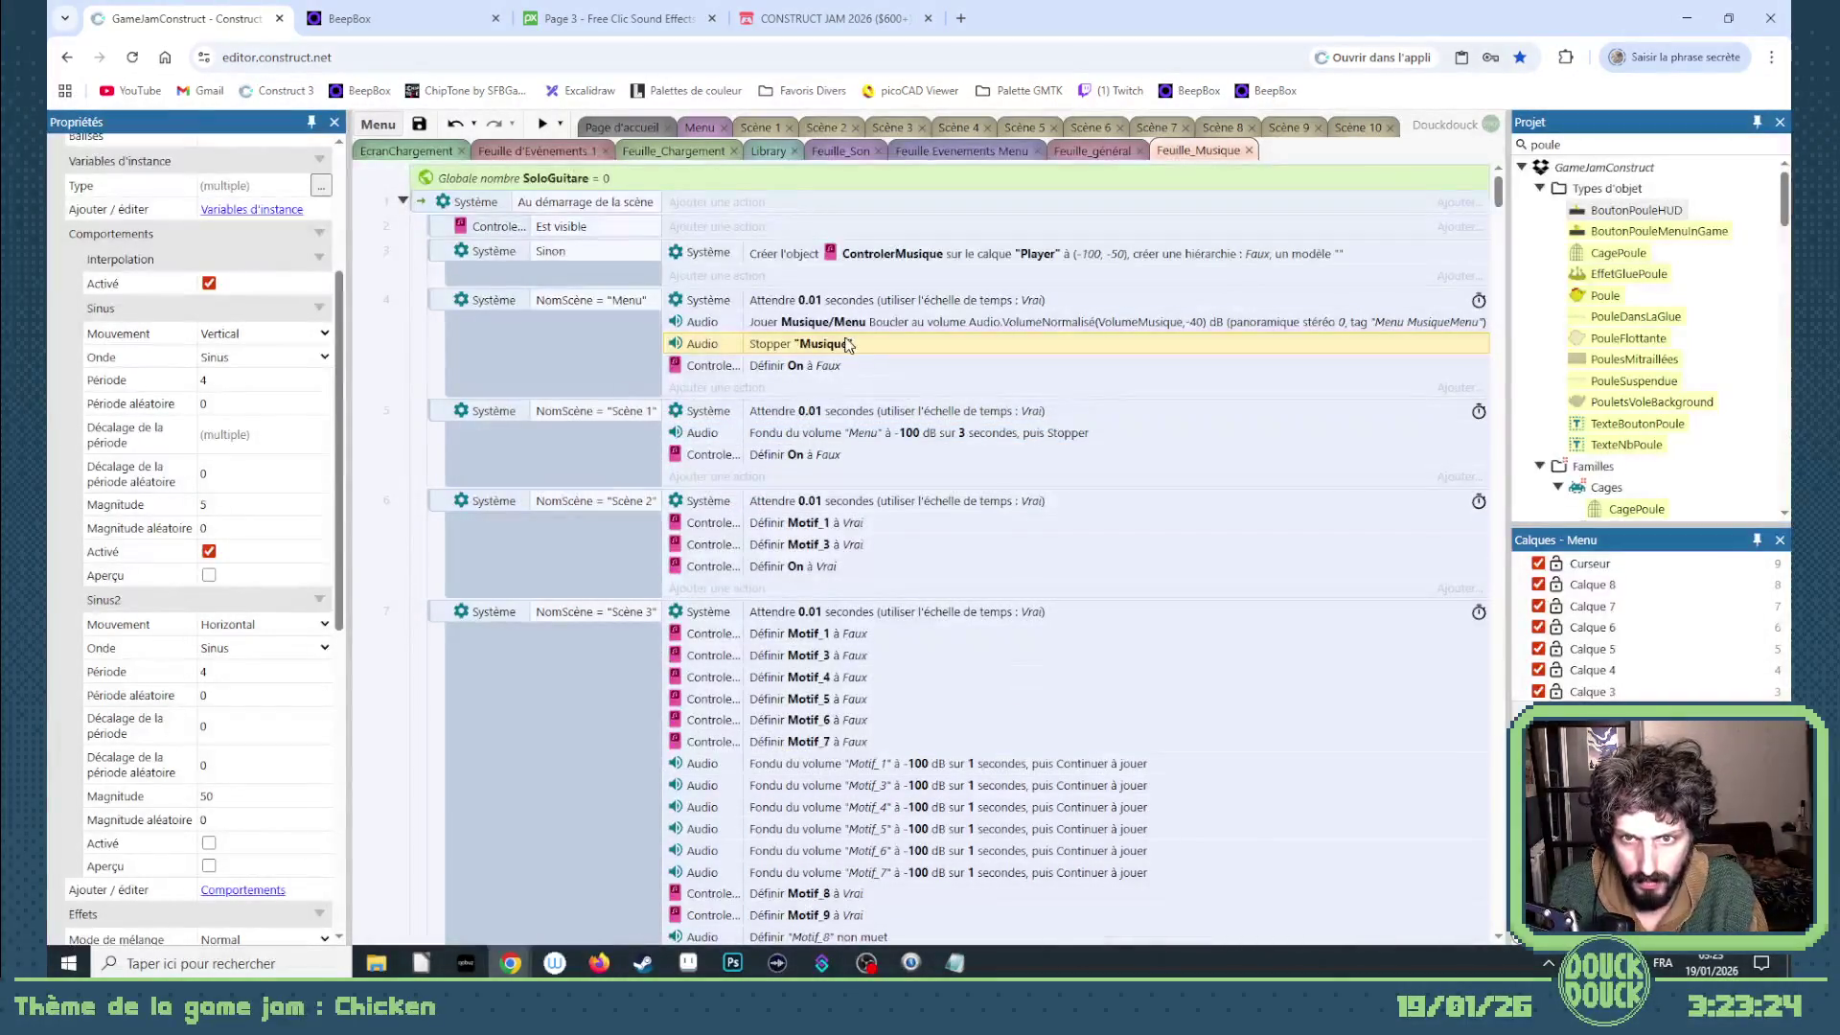
double_click(820, 348)
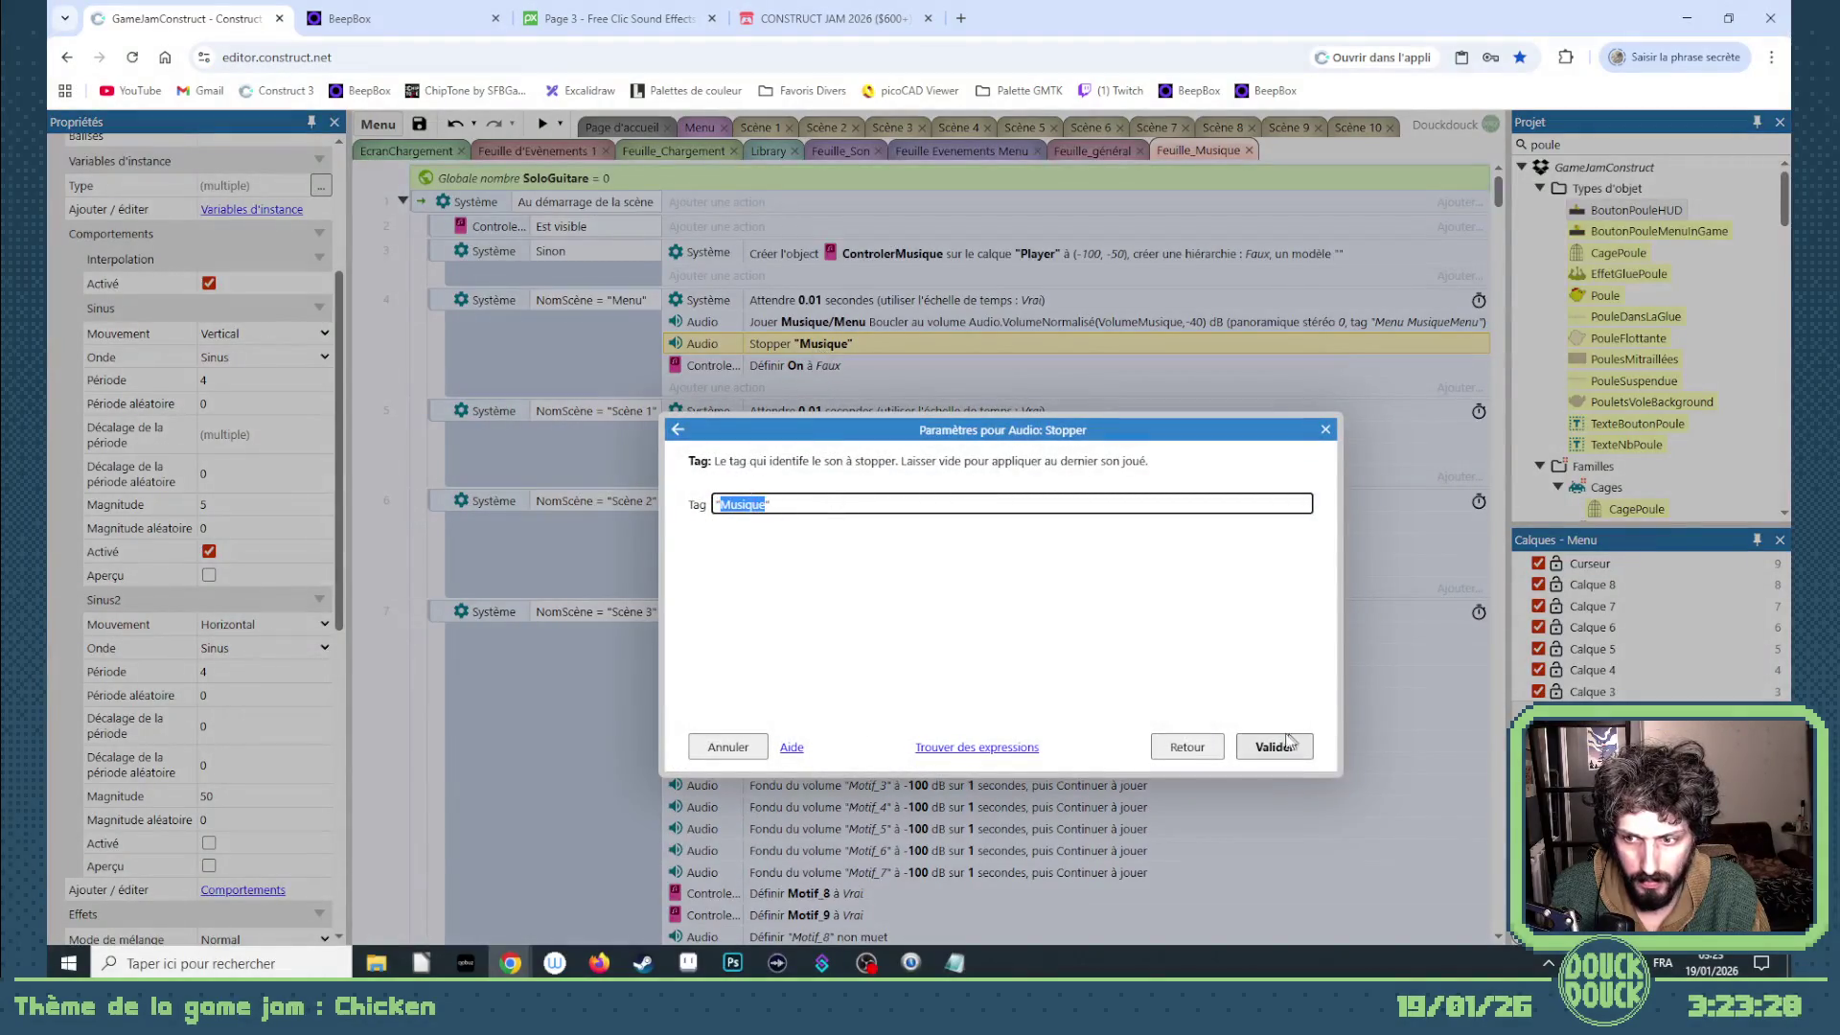
click(1275, 747)
scroll(1035, 650, down, 5)
scroll(1035, 652, down, 3)
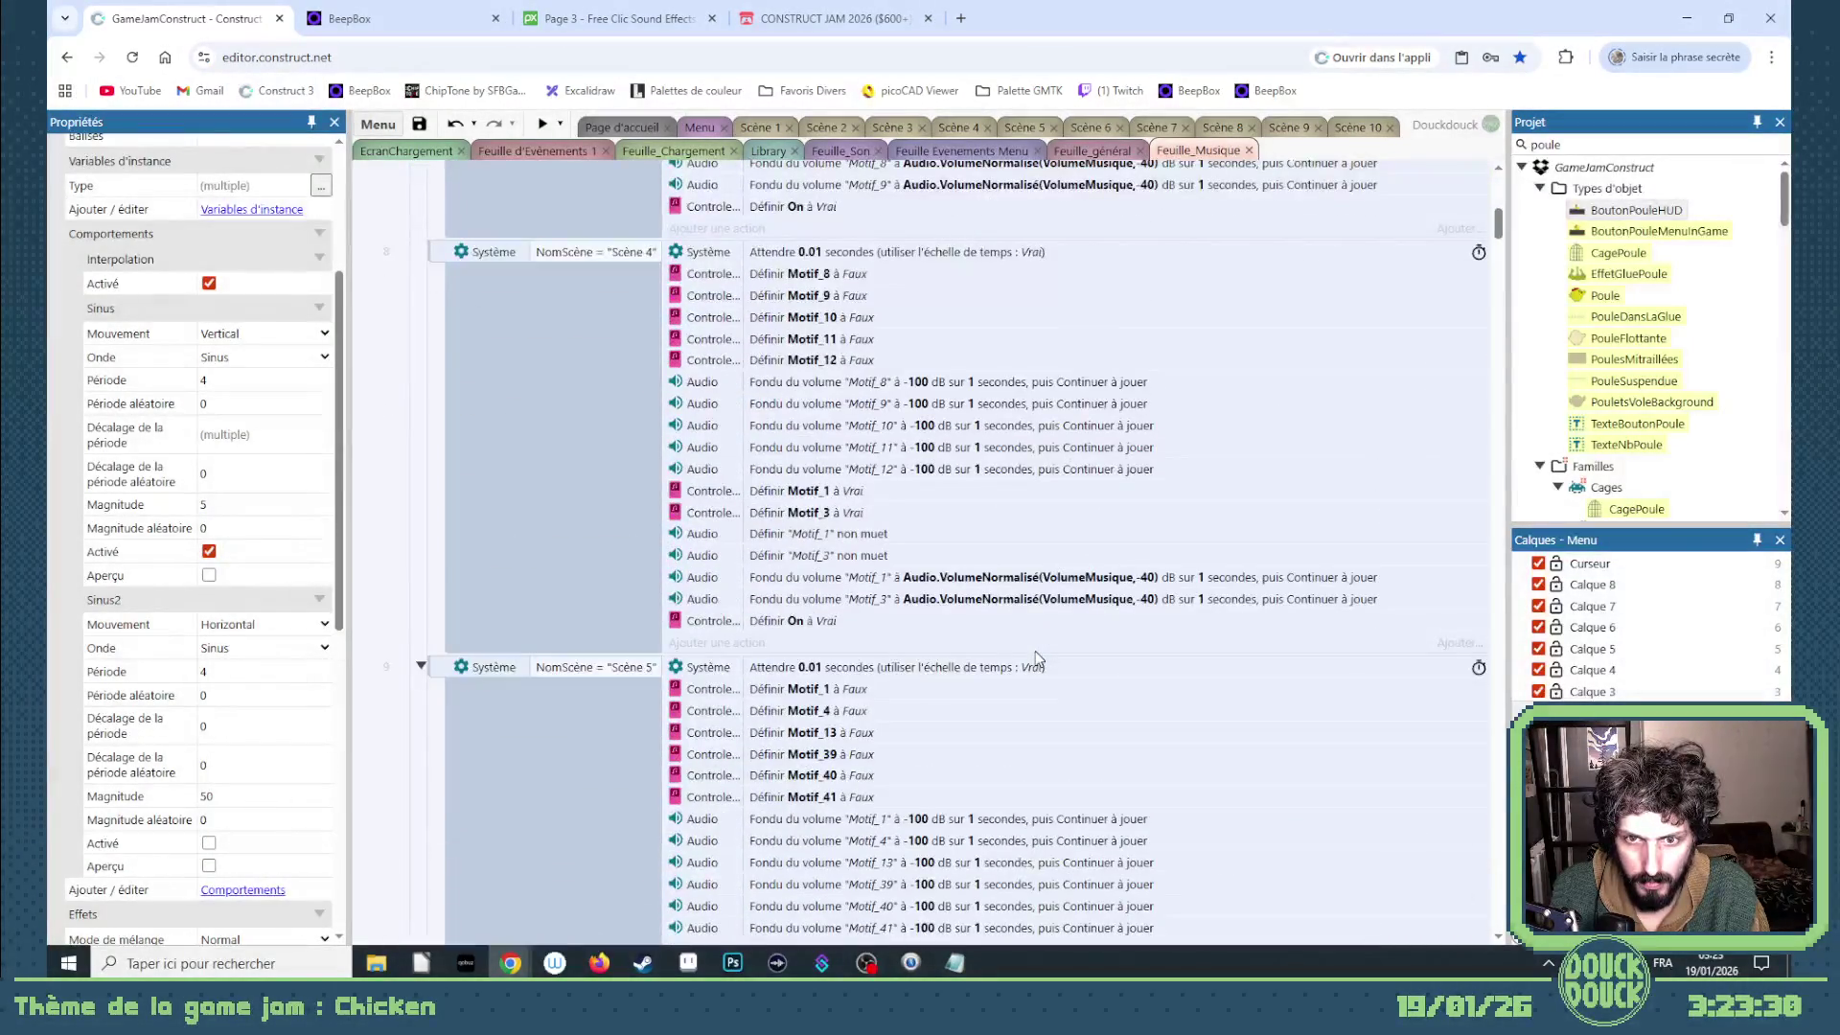
scroll(1034, 656, down, 5)
scroll(1034, 656, down, 5)
scroll(1034, 657, down, 5)
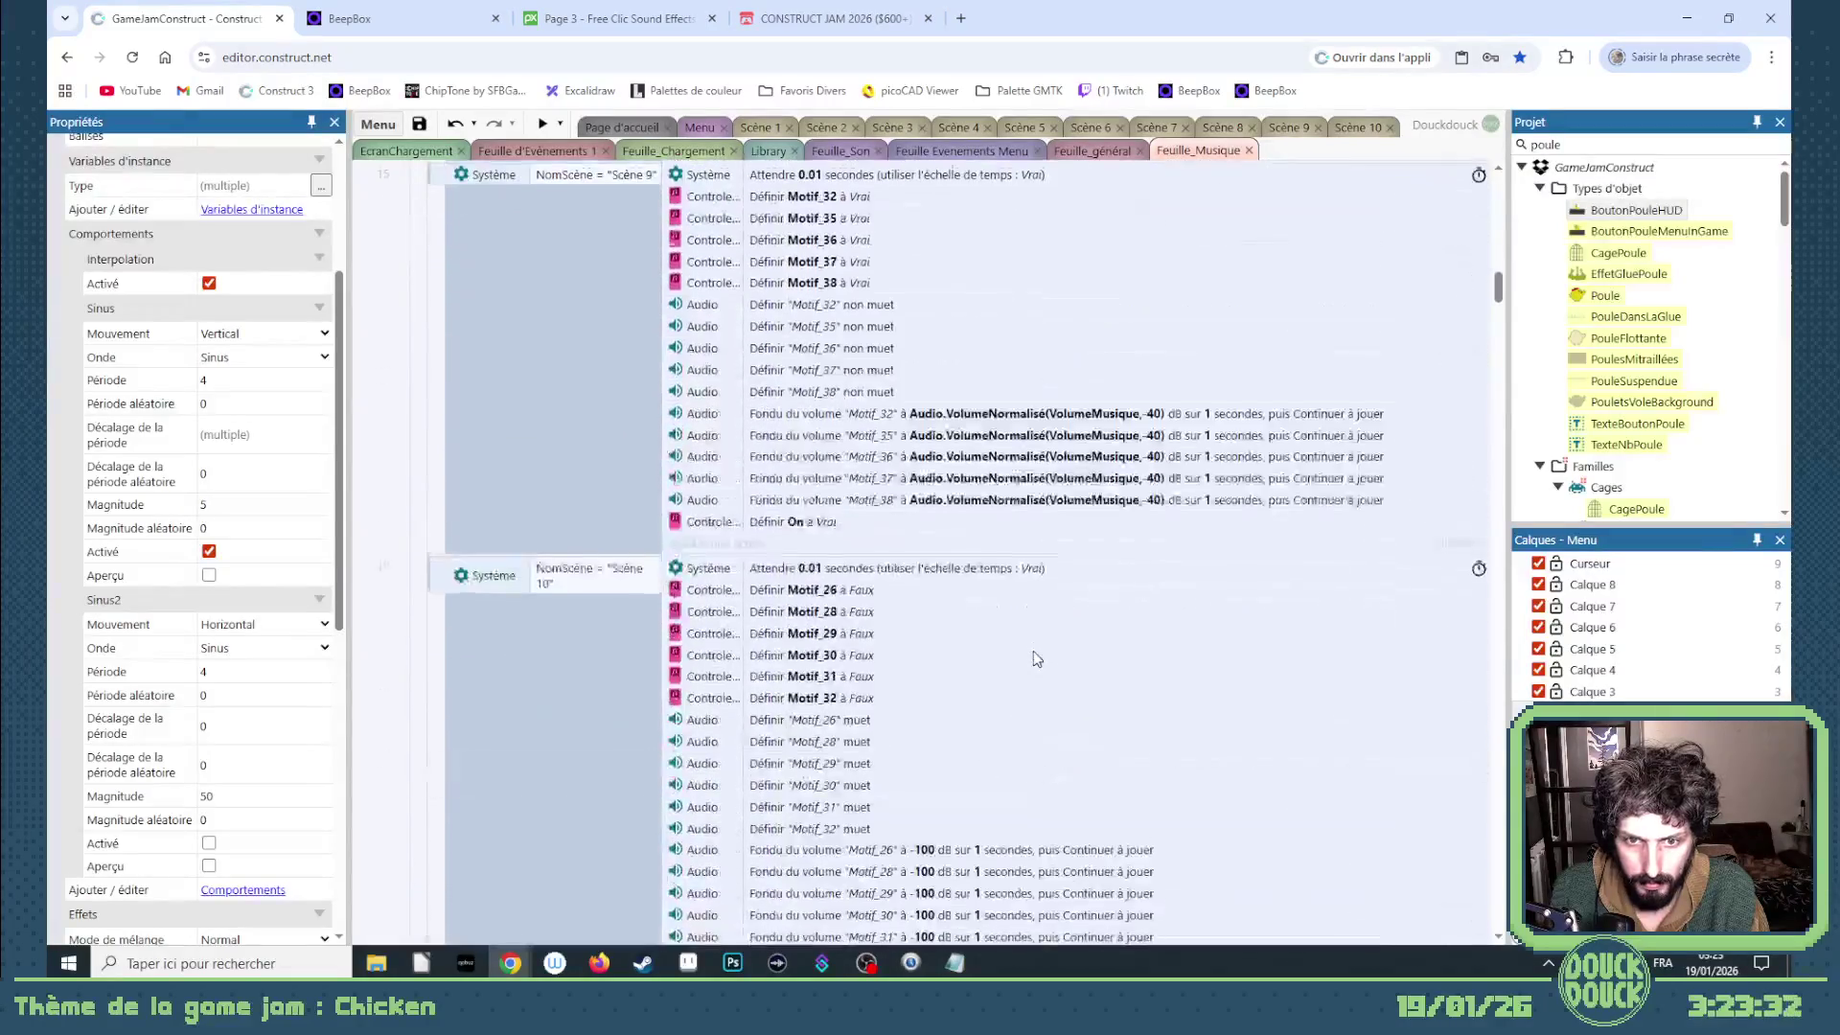
scroll(1033, 655, down, 5)
scroll(1033, 650, down, 2)
scroll(1032, 650, down, 5)
scroll(1033, 652, up, 3)
scroll(1033, 651, up, 1)
scroll(1032, 651, up, 3)
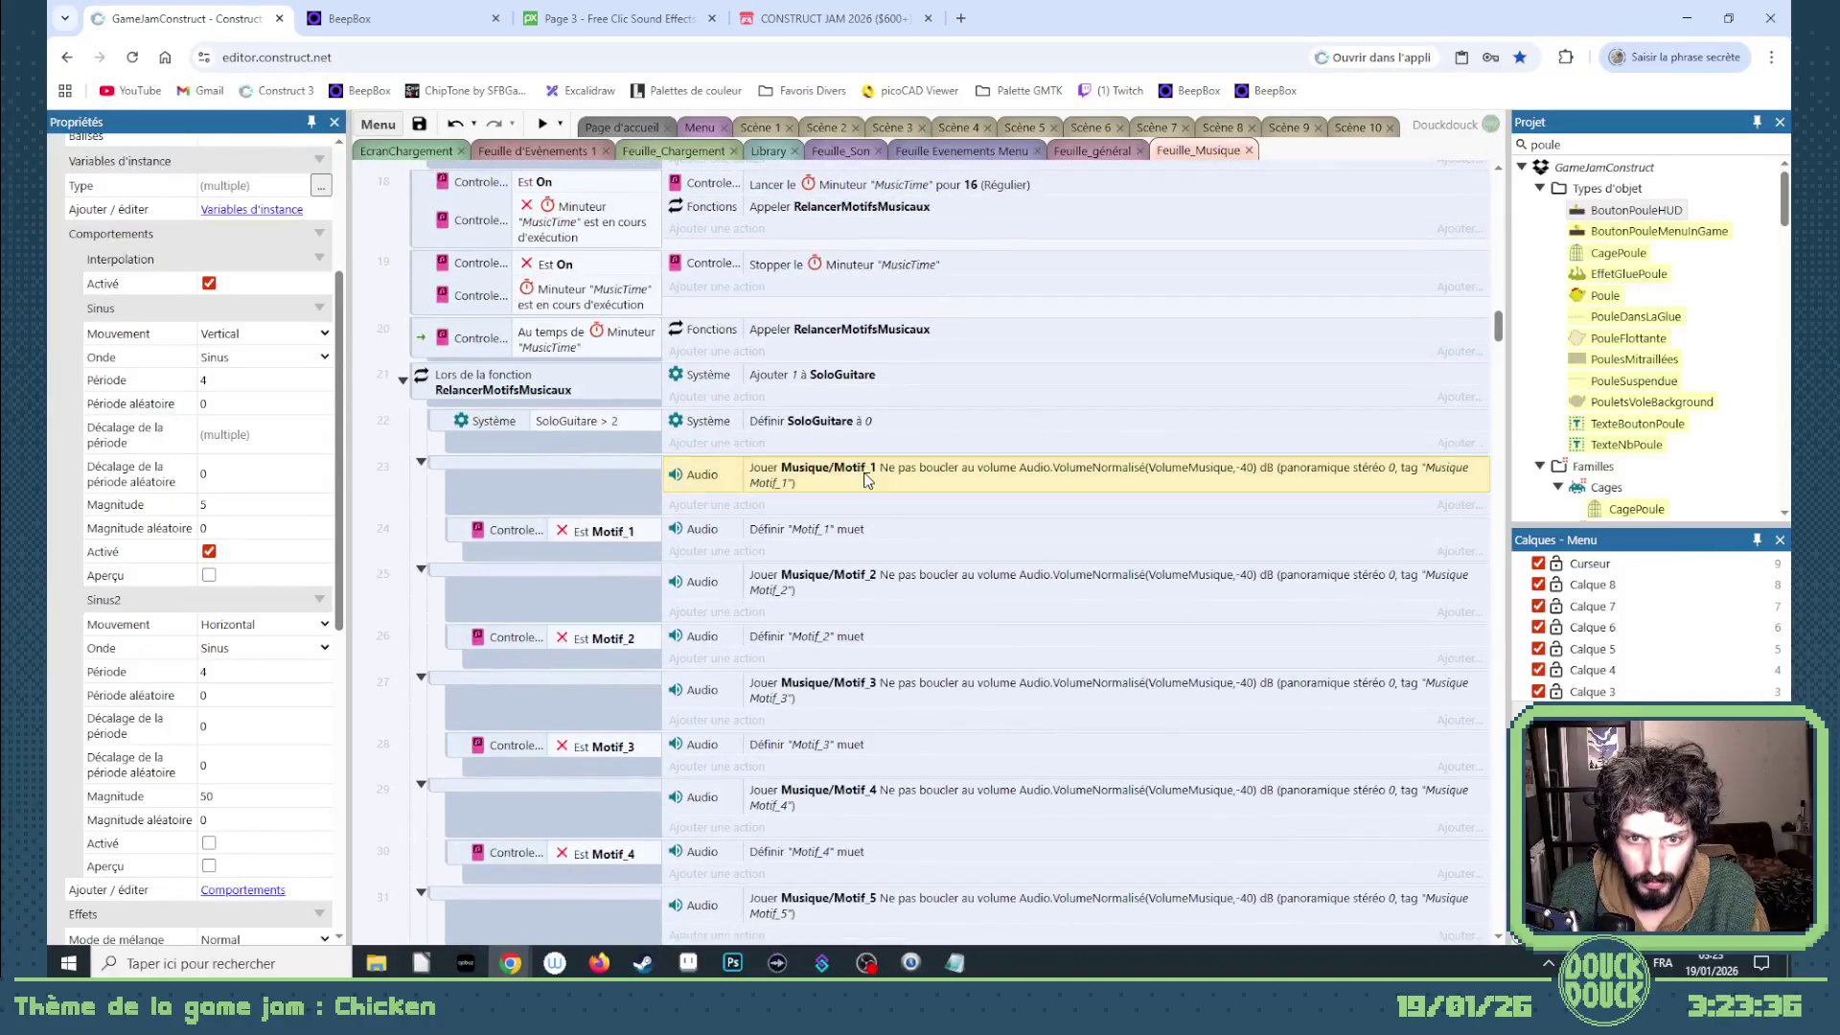
- Inspect the Jouer Musique/Motif_1 action without changes, then show the Menu layout
double_click(866, 480)
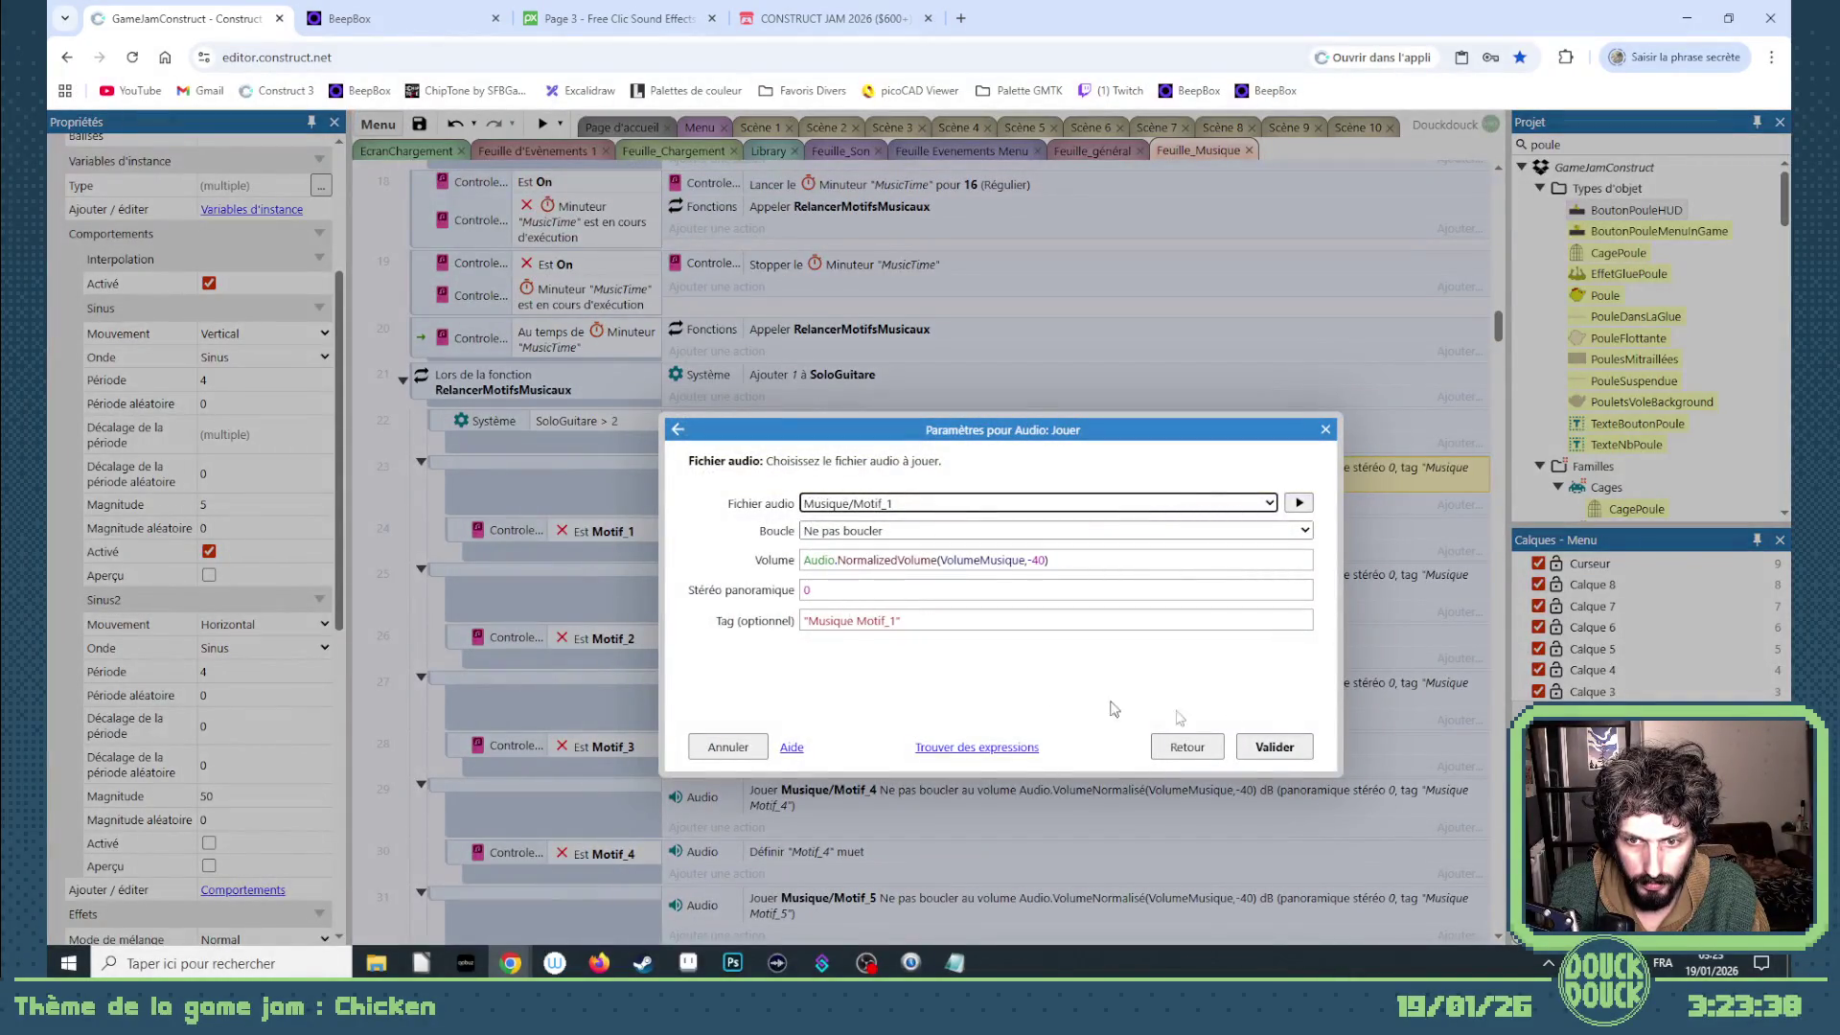
click(1275, 747)
drag(1499, 328, 1499, 192)
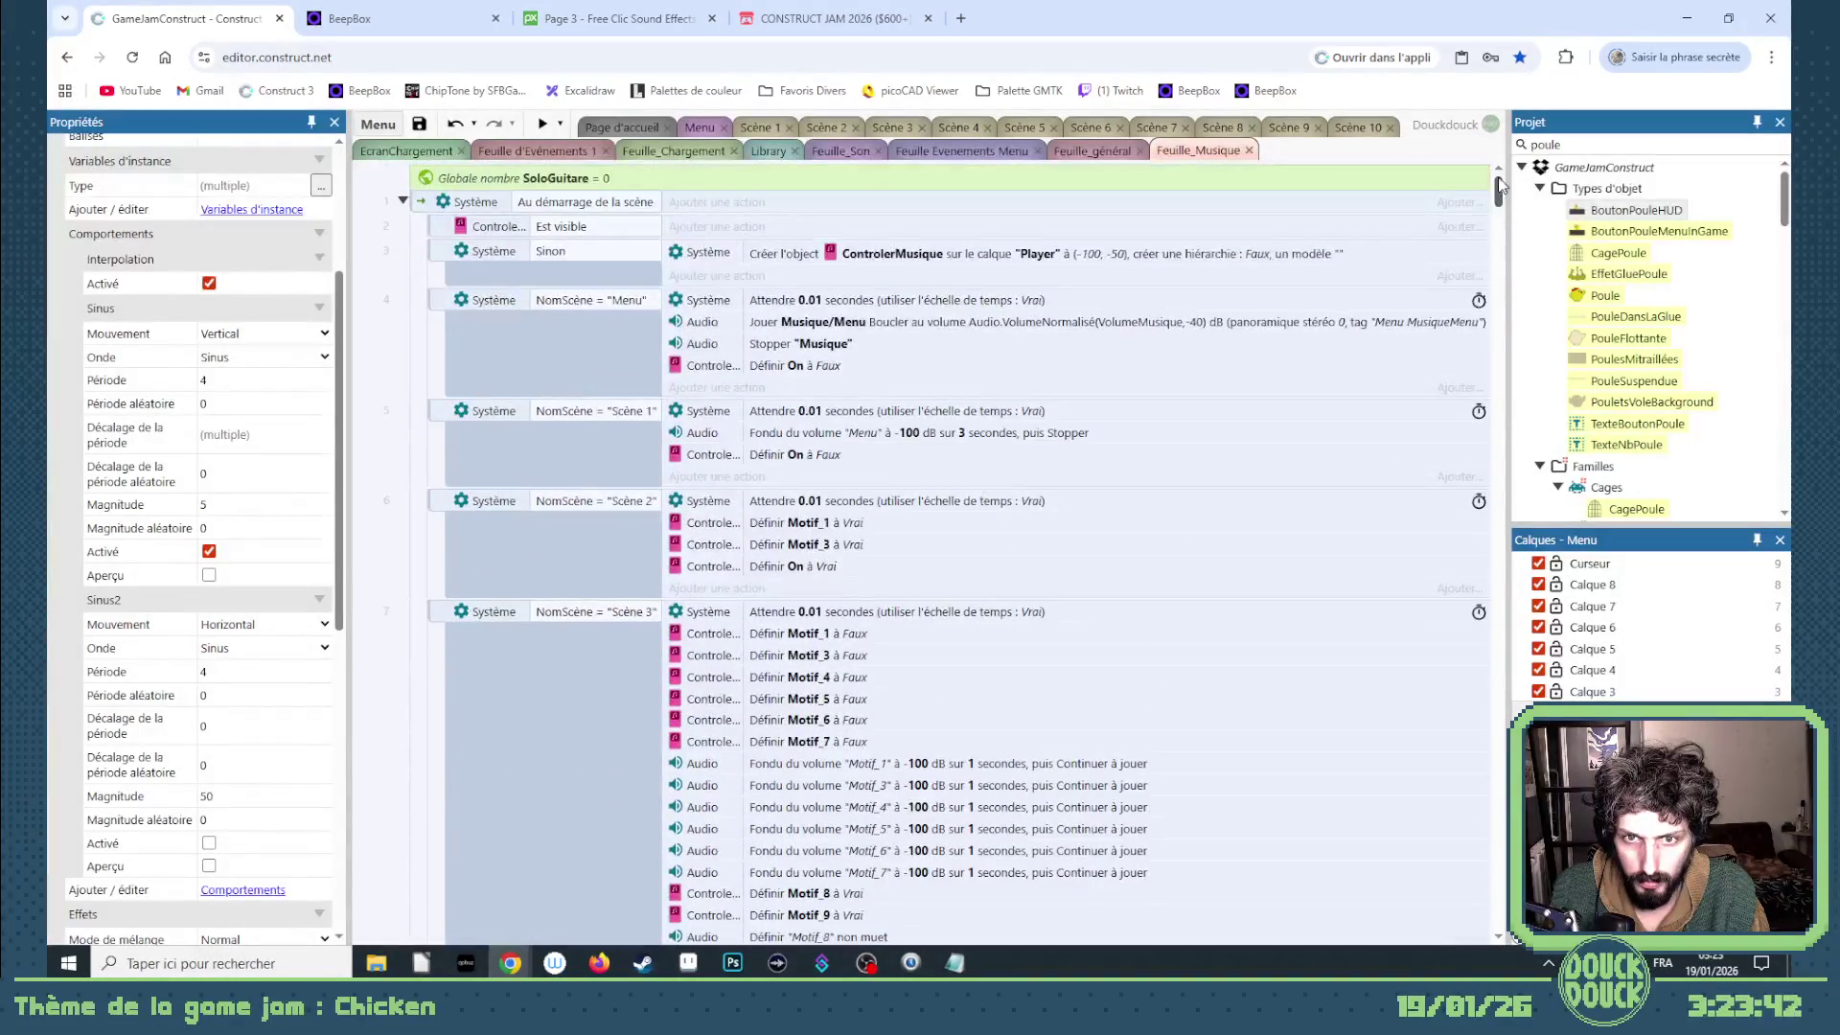
click(699, 127)
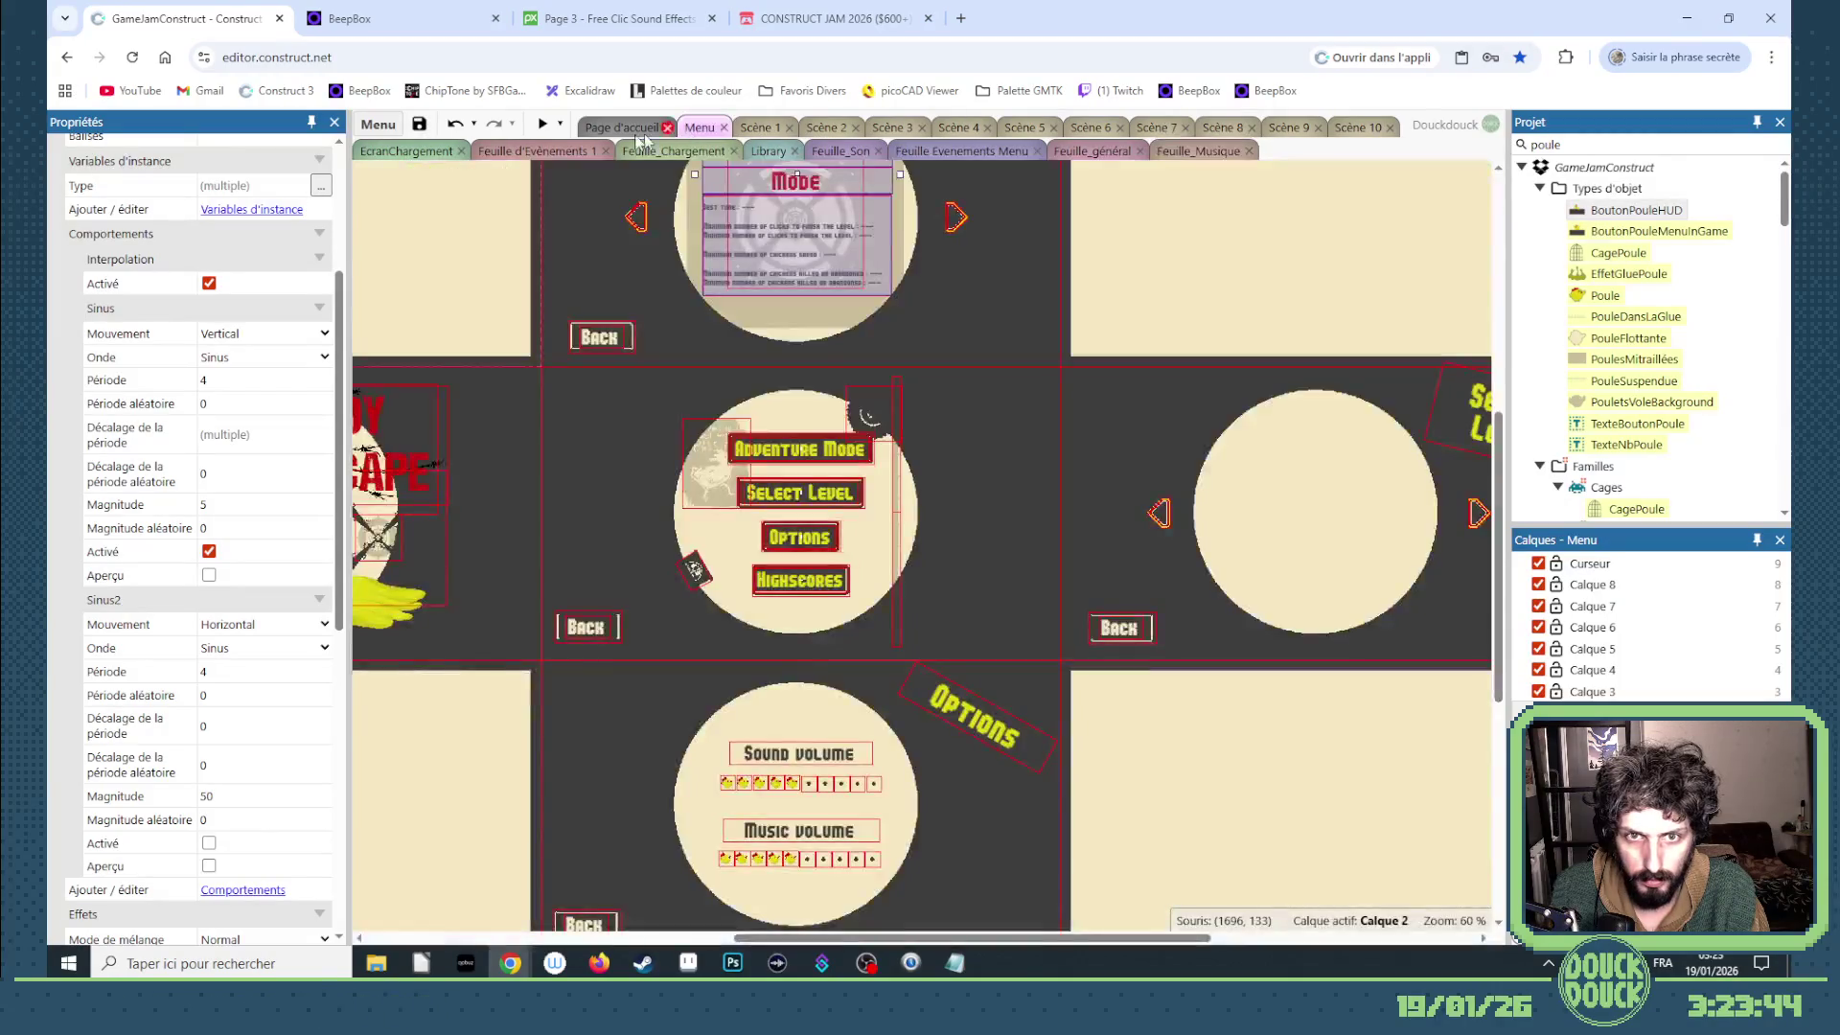
- Launch Déboguer le projet and close the debug preview window
click(559, 125)
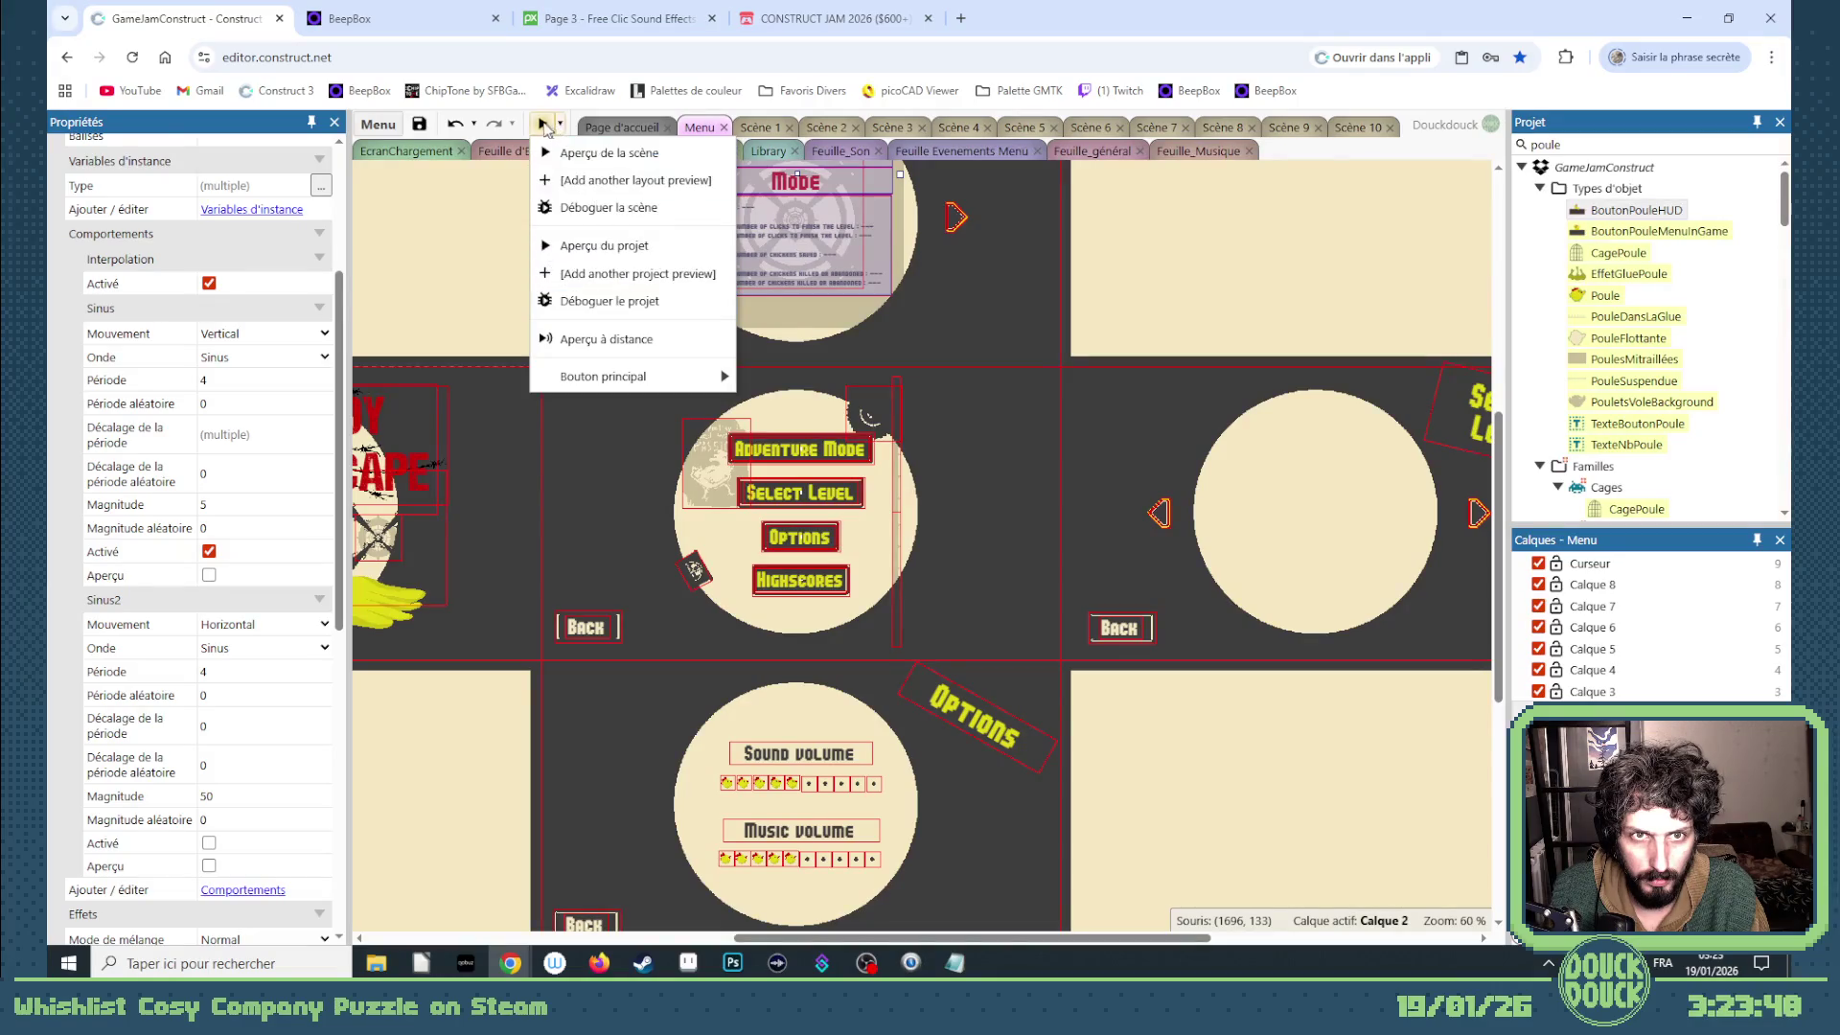
click(628, 301)
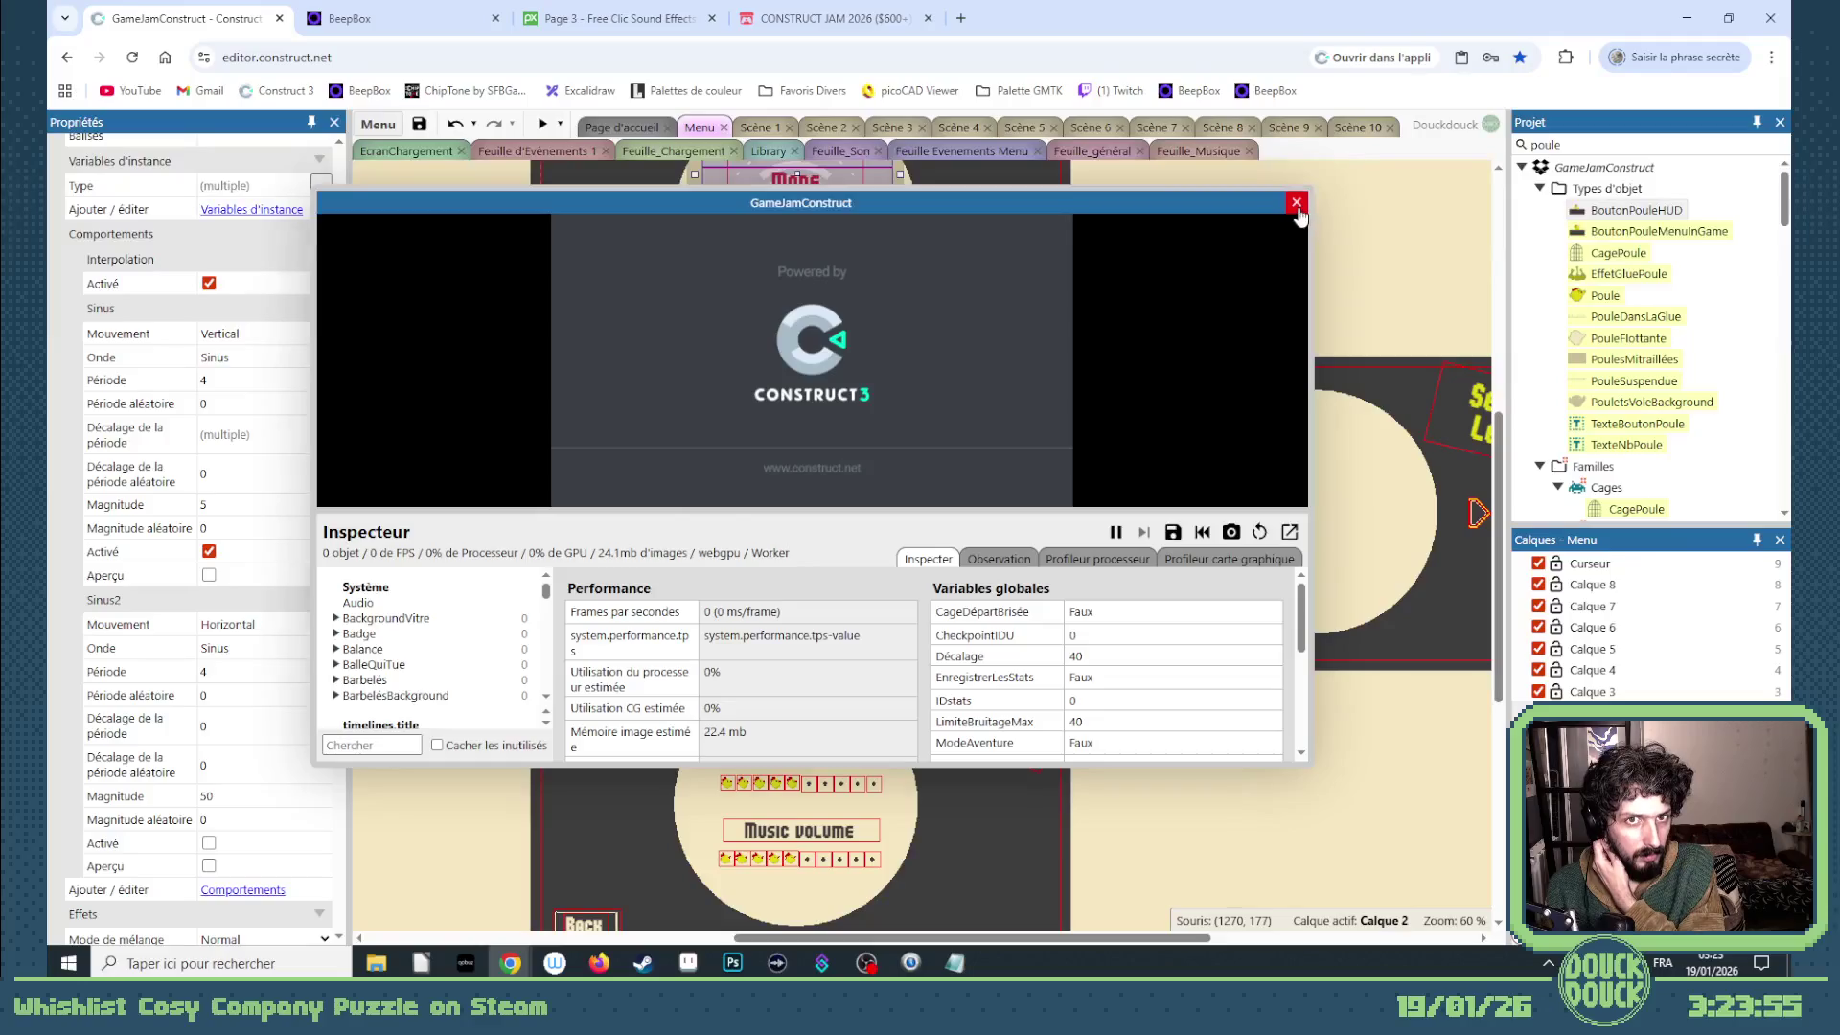
click(1295, 202)
- Run Aperçu du projet and make the game preview full screen
click(566, 127)
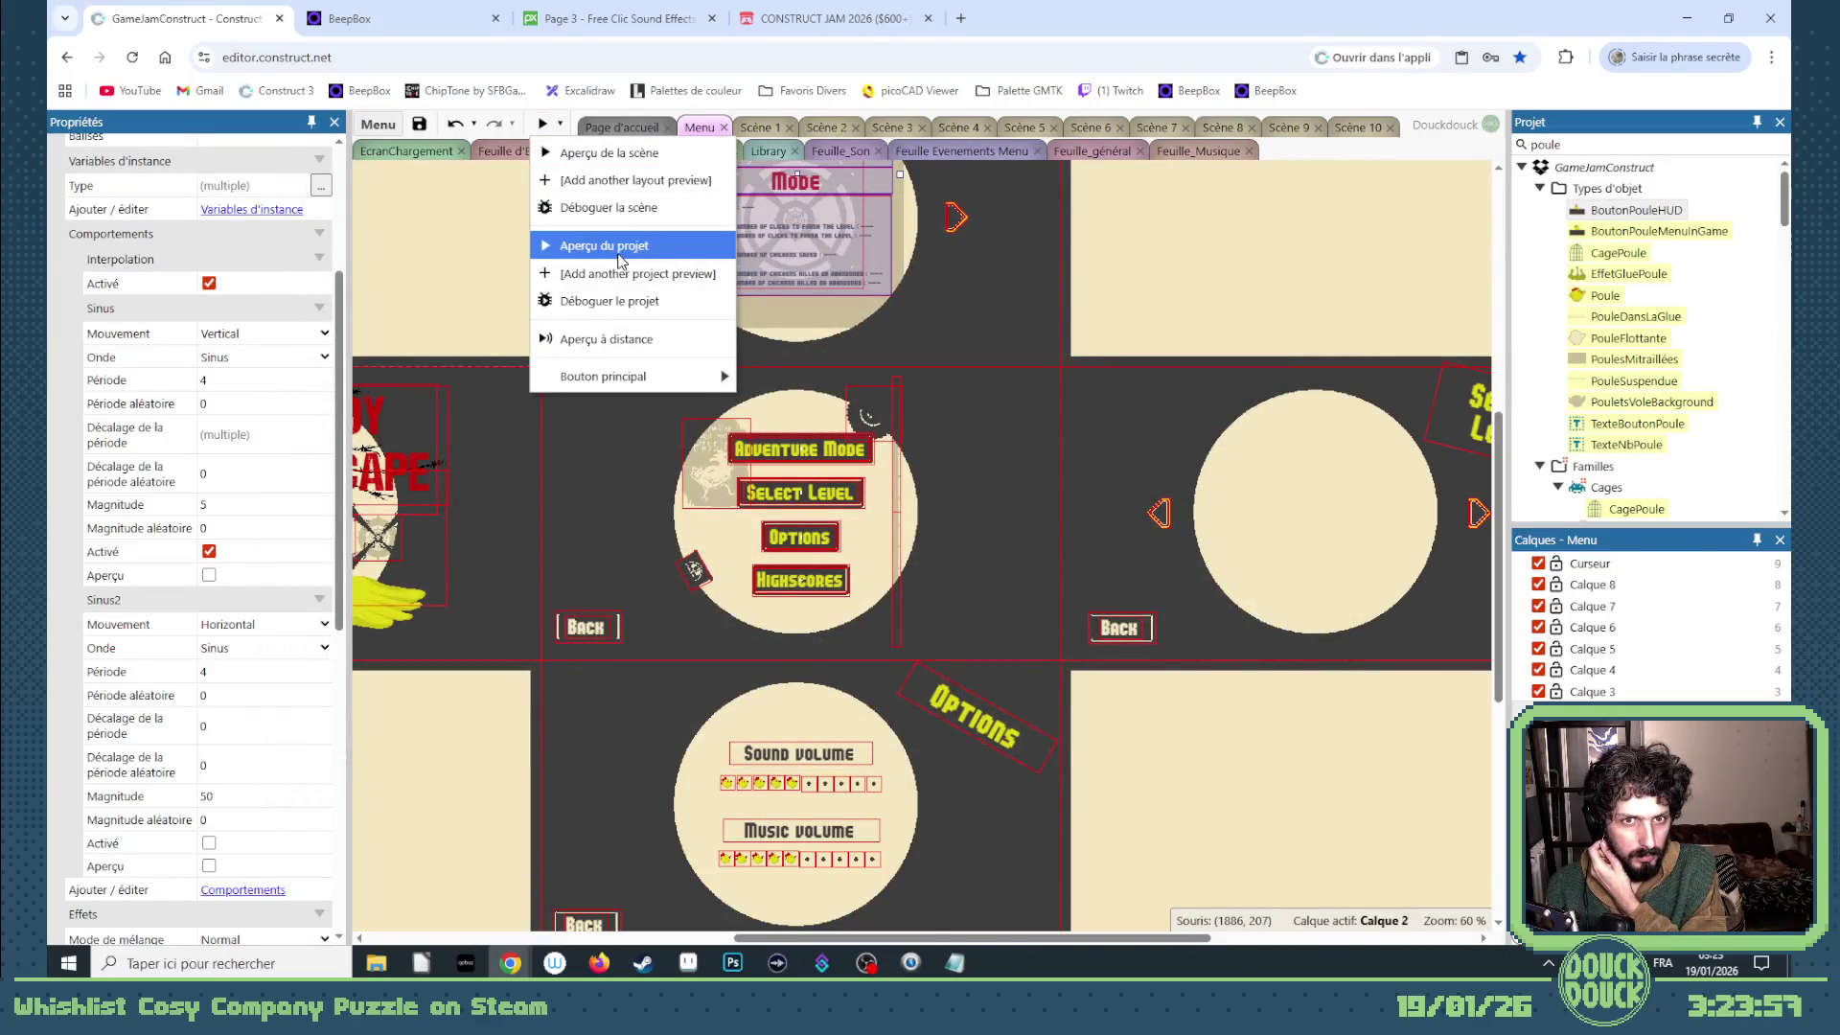
click(619, 248)
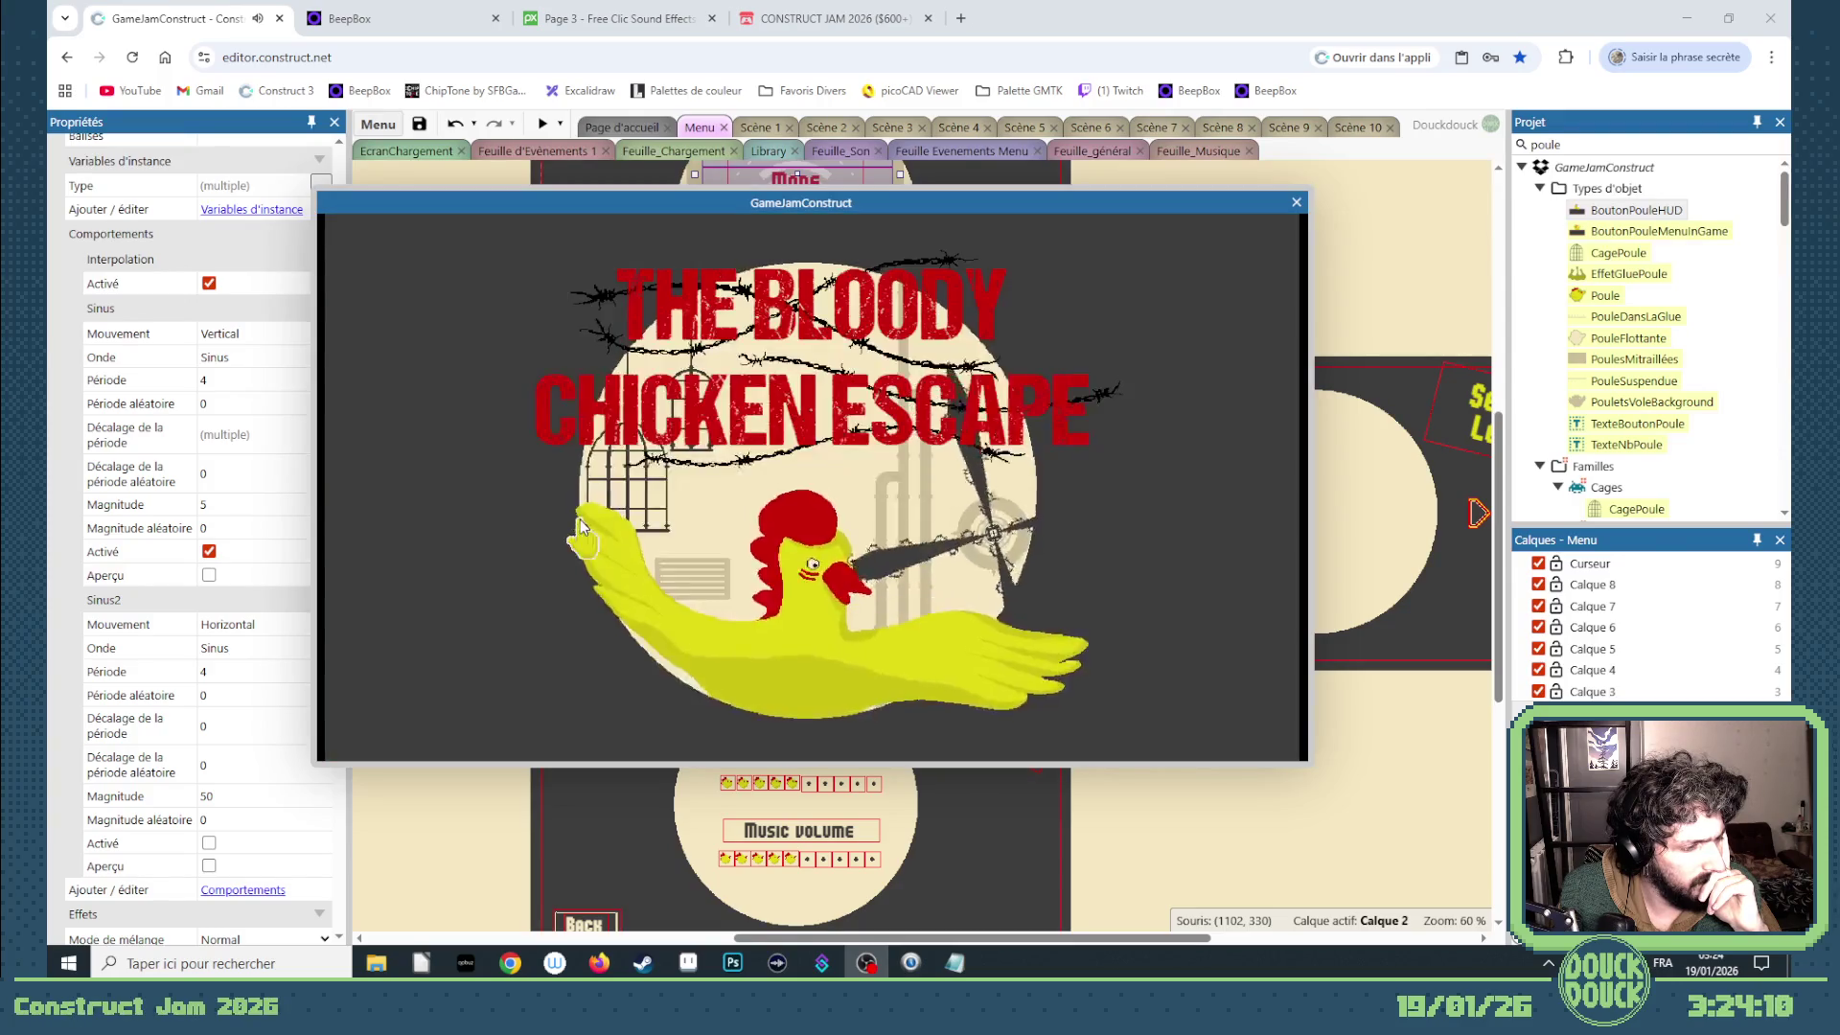
click(580, 519)
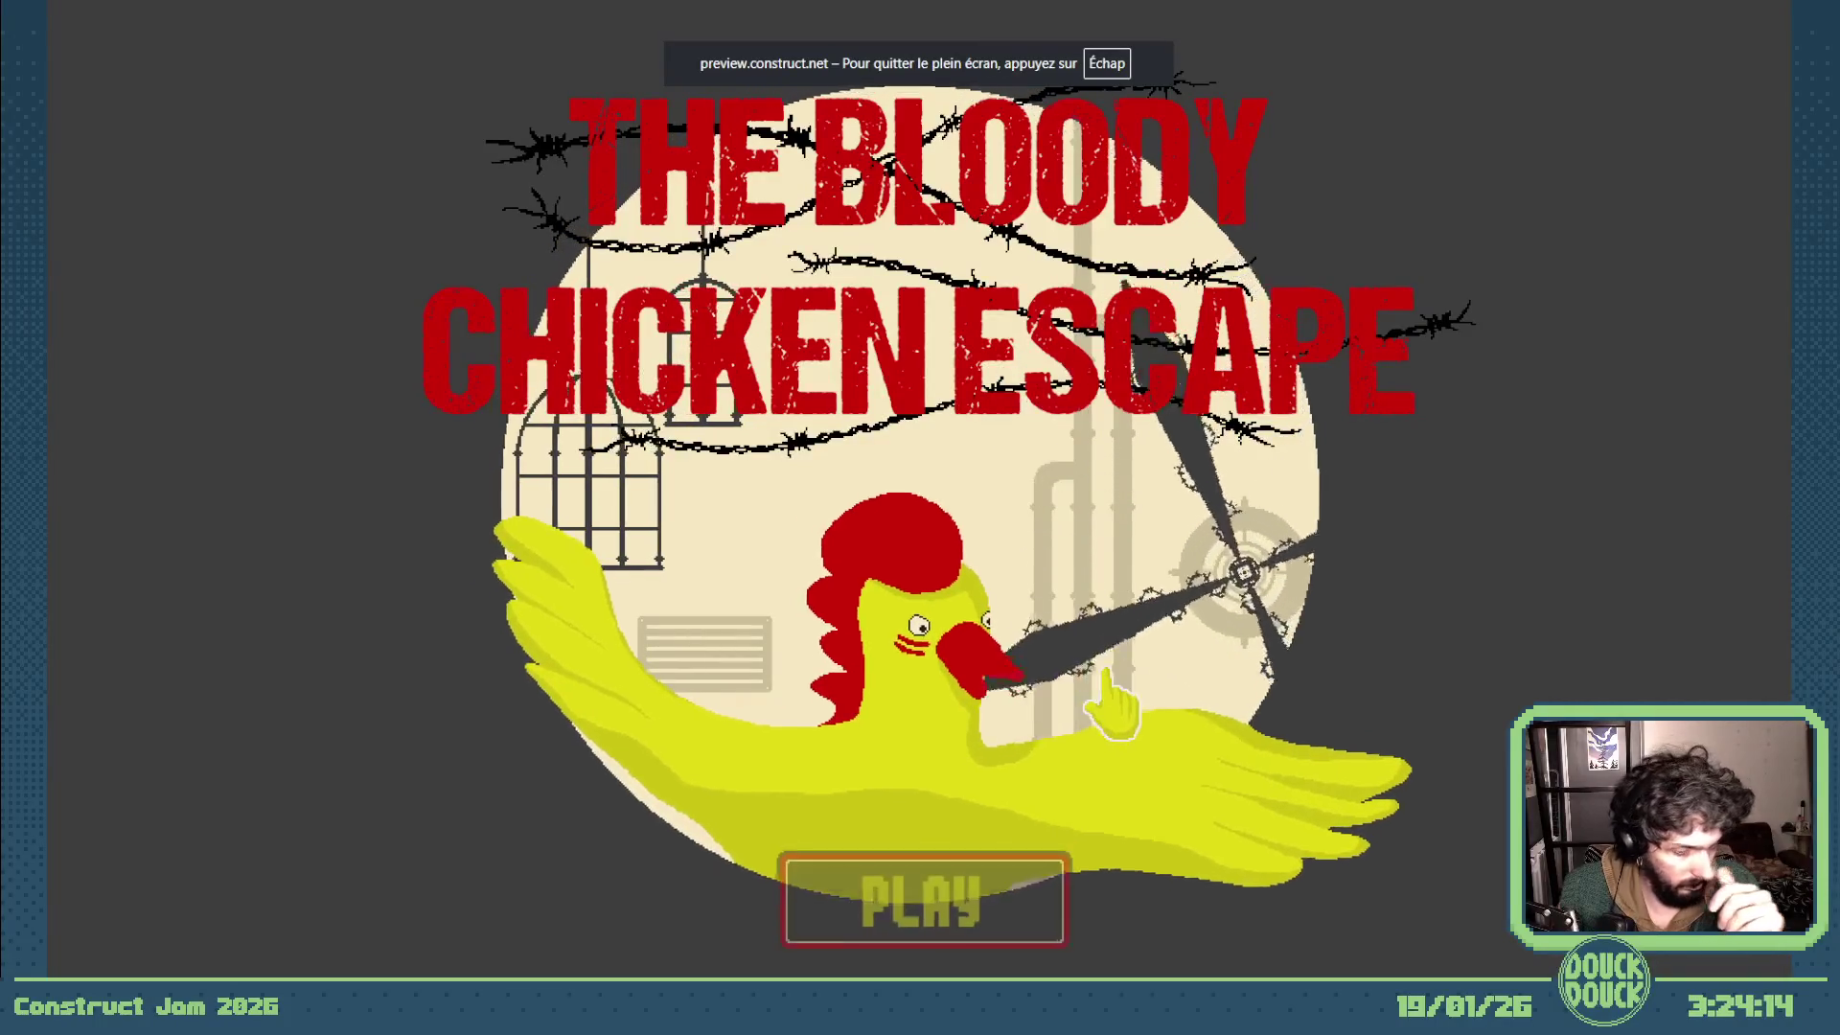
- Start Adventure Mode from the title screen and smash the chicken's cage open
click(997, 891)
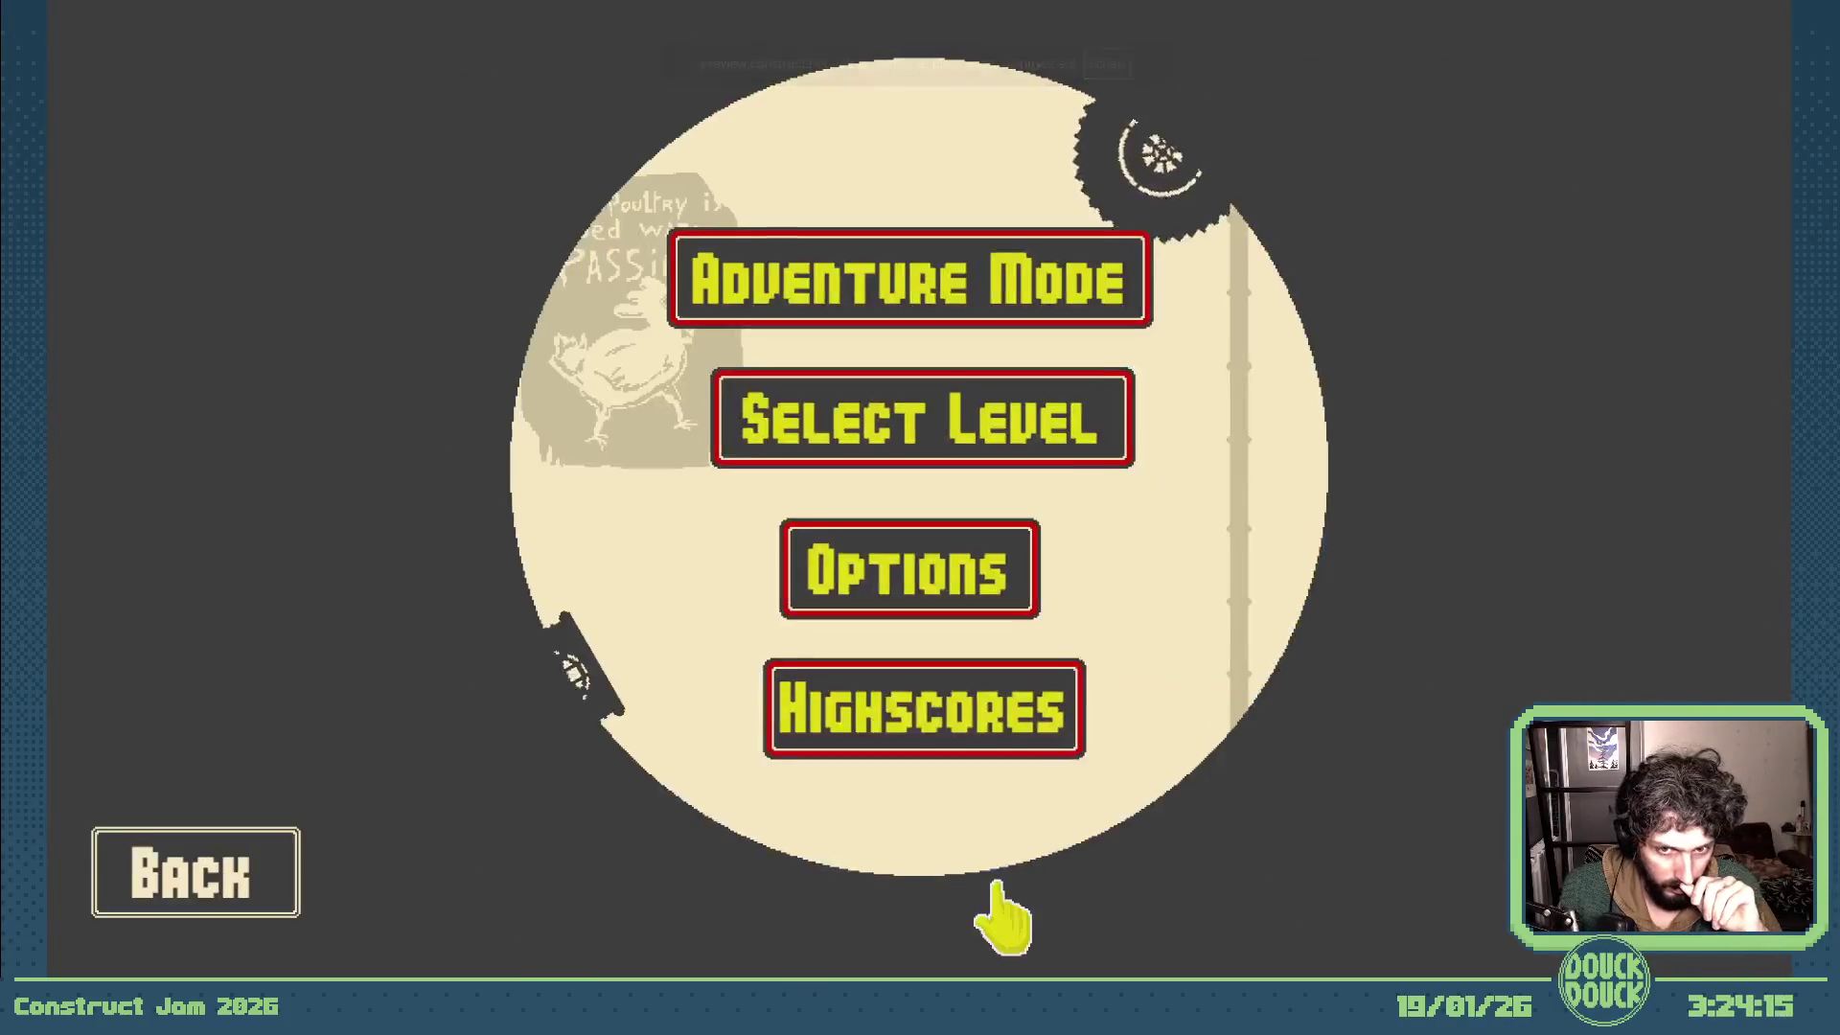
click(960, 310)
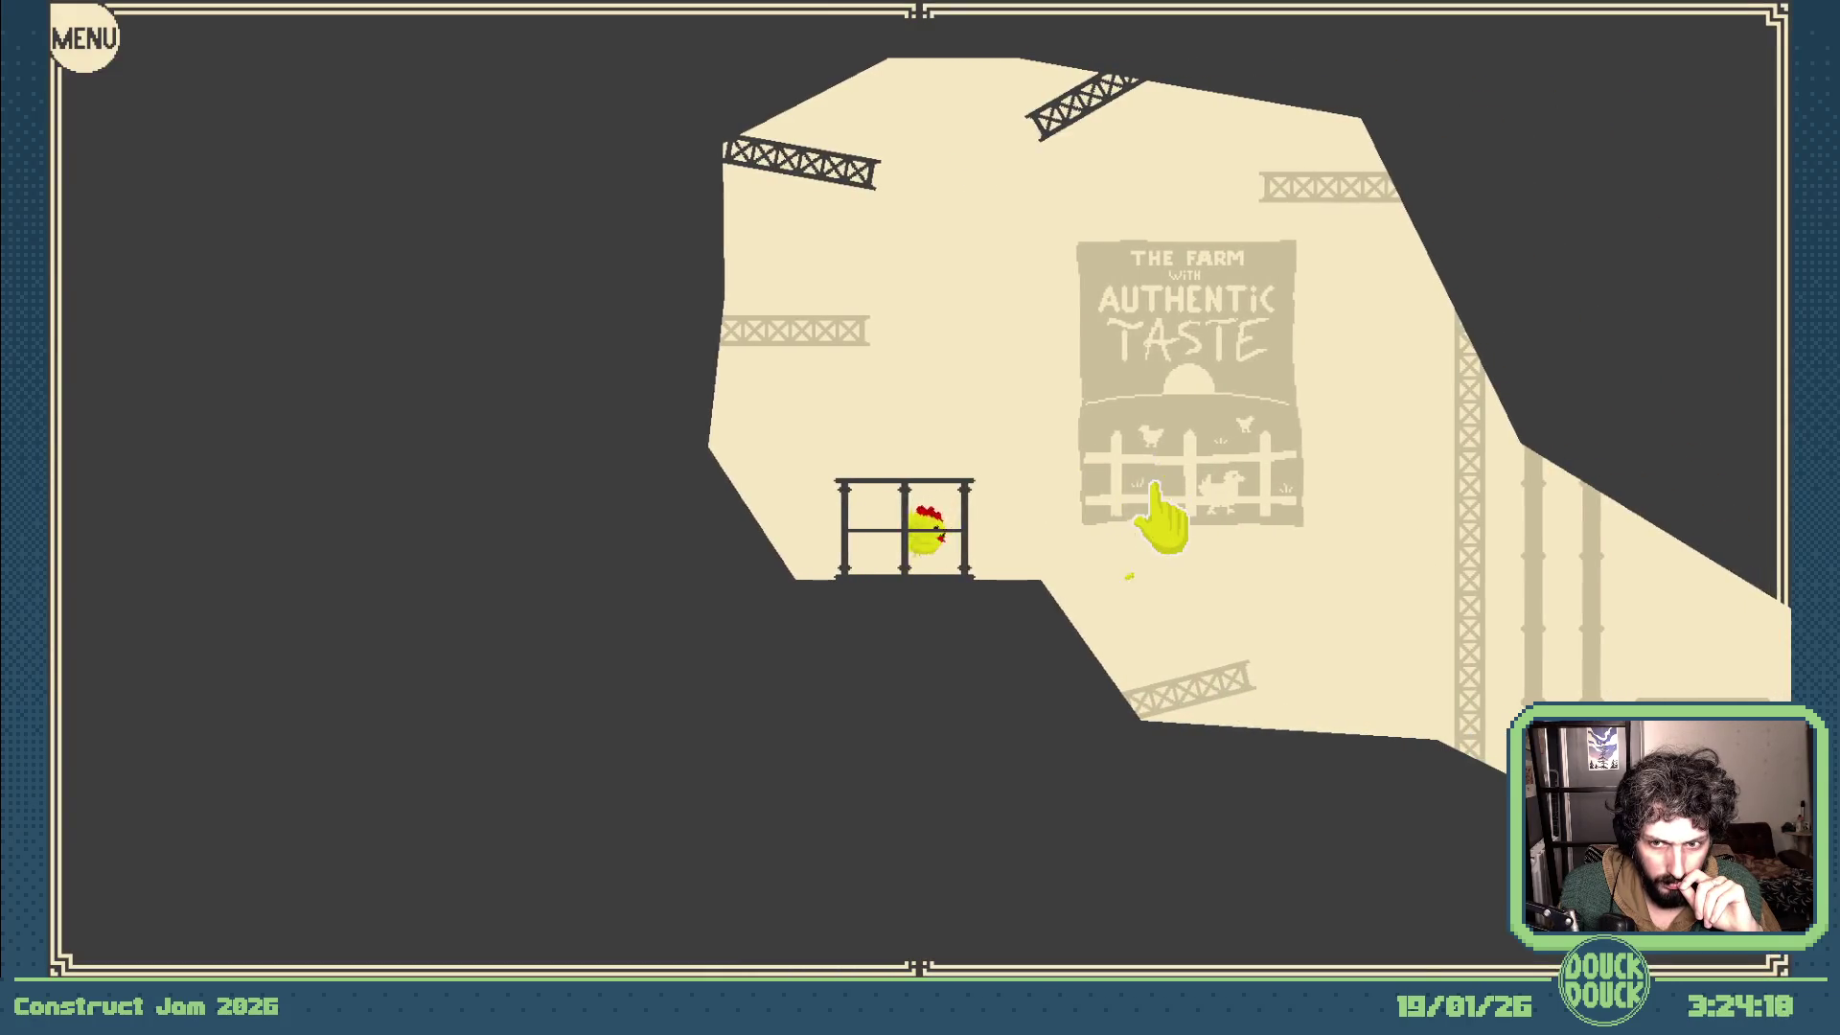
click(920, 539)
click(880, 530)
click(942, 535)
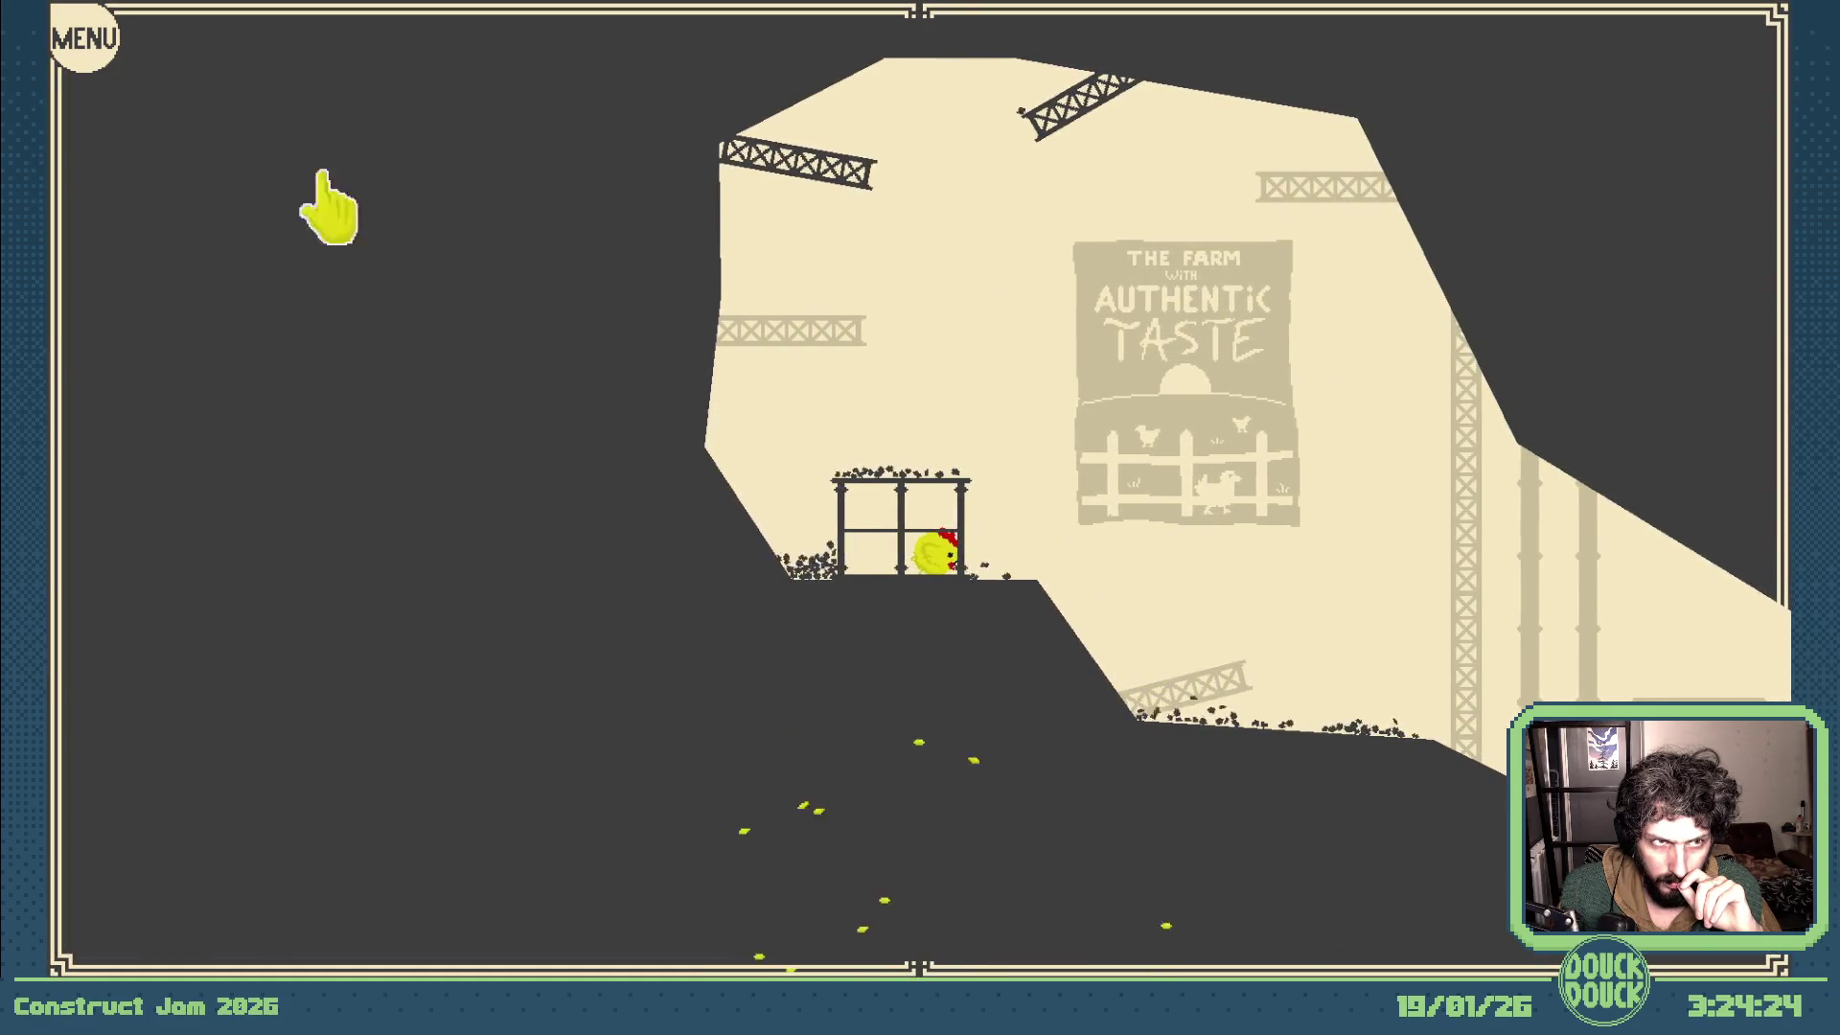
click(927, 543)
click(941, 538)
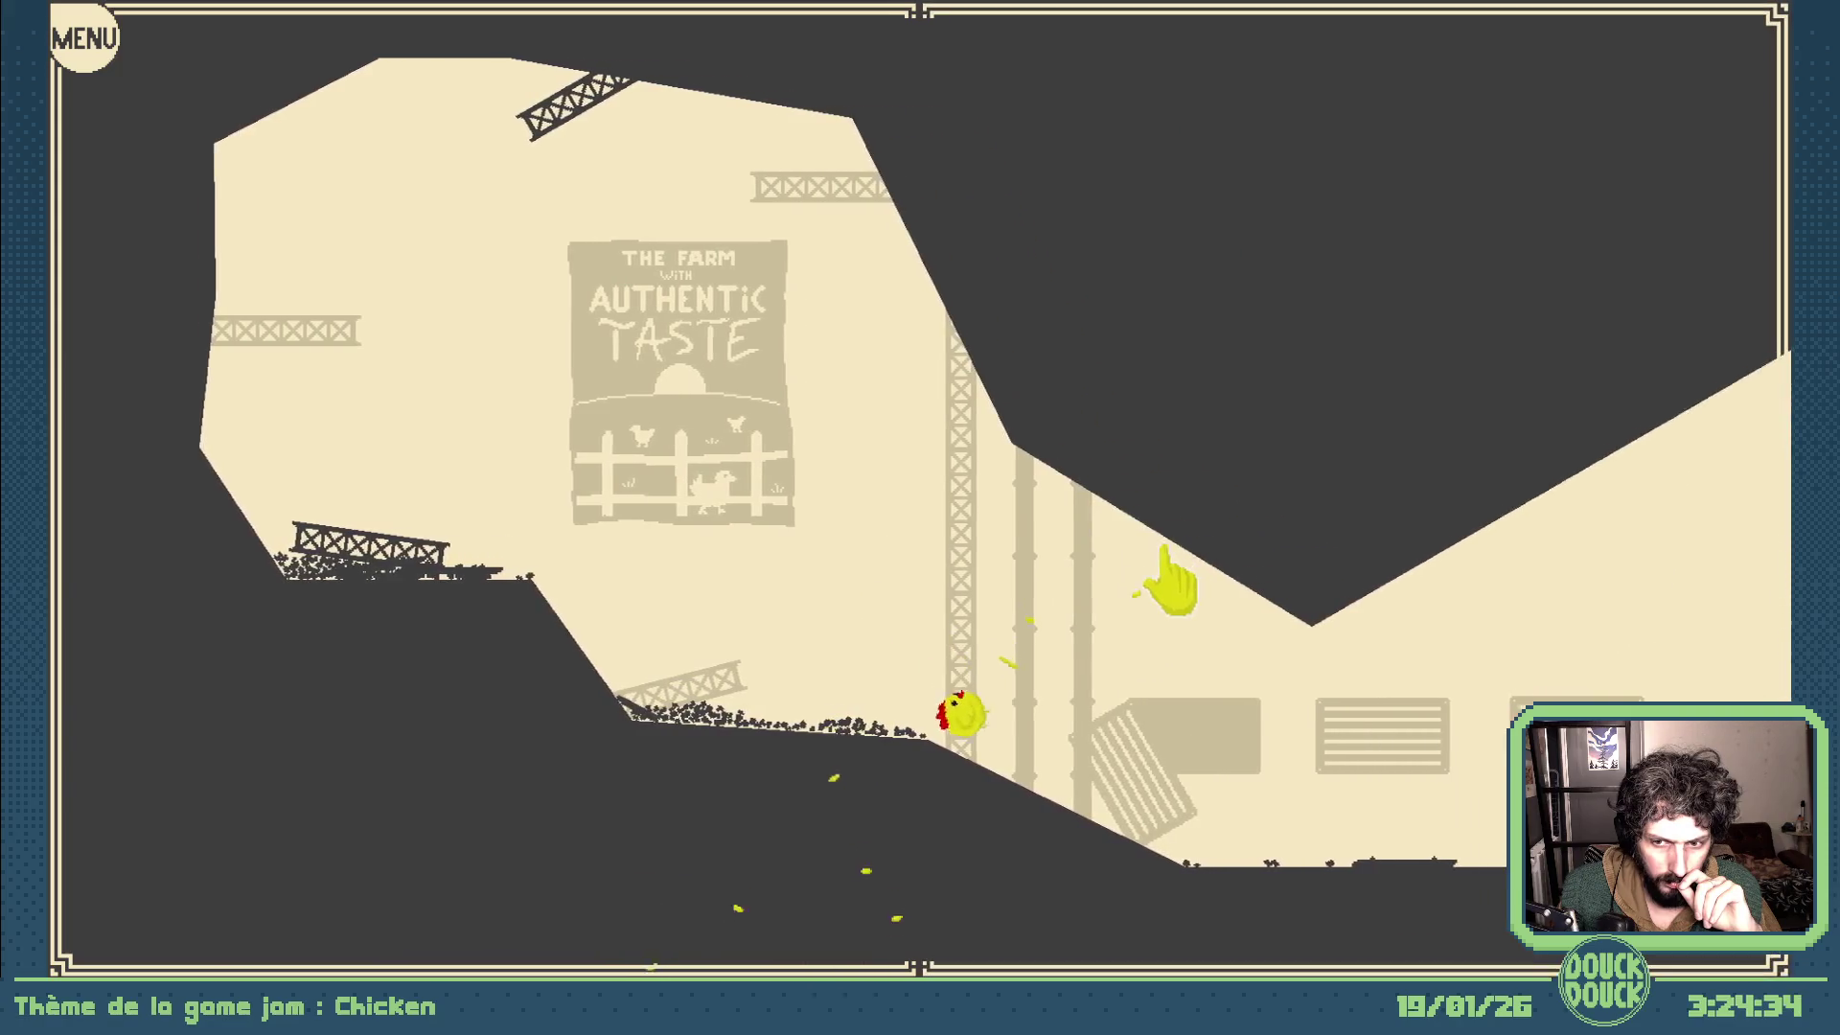
- Quit back to the title screen through the in-game pause menu
click(84, 39)
click(367, 869)
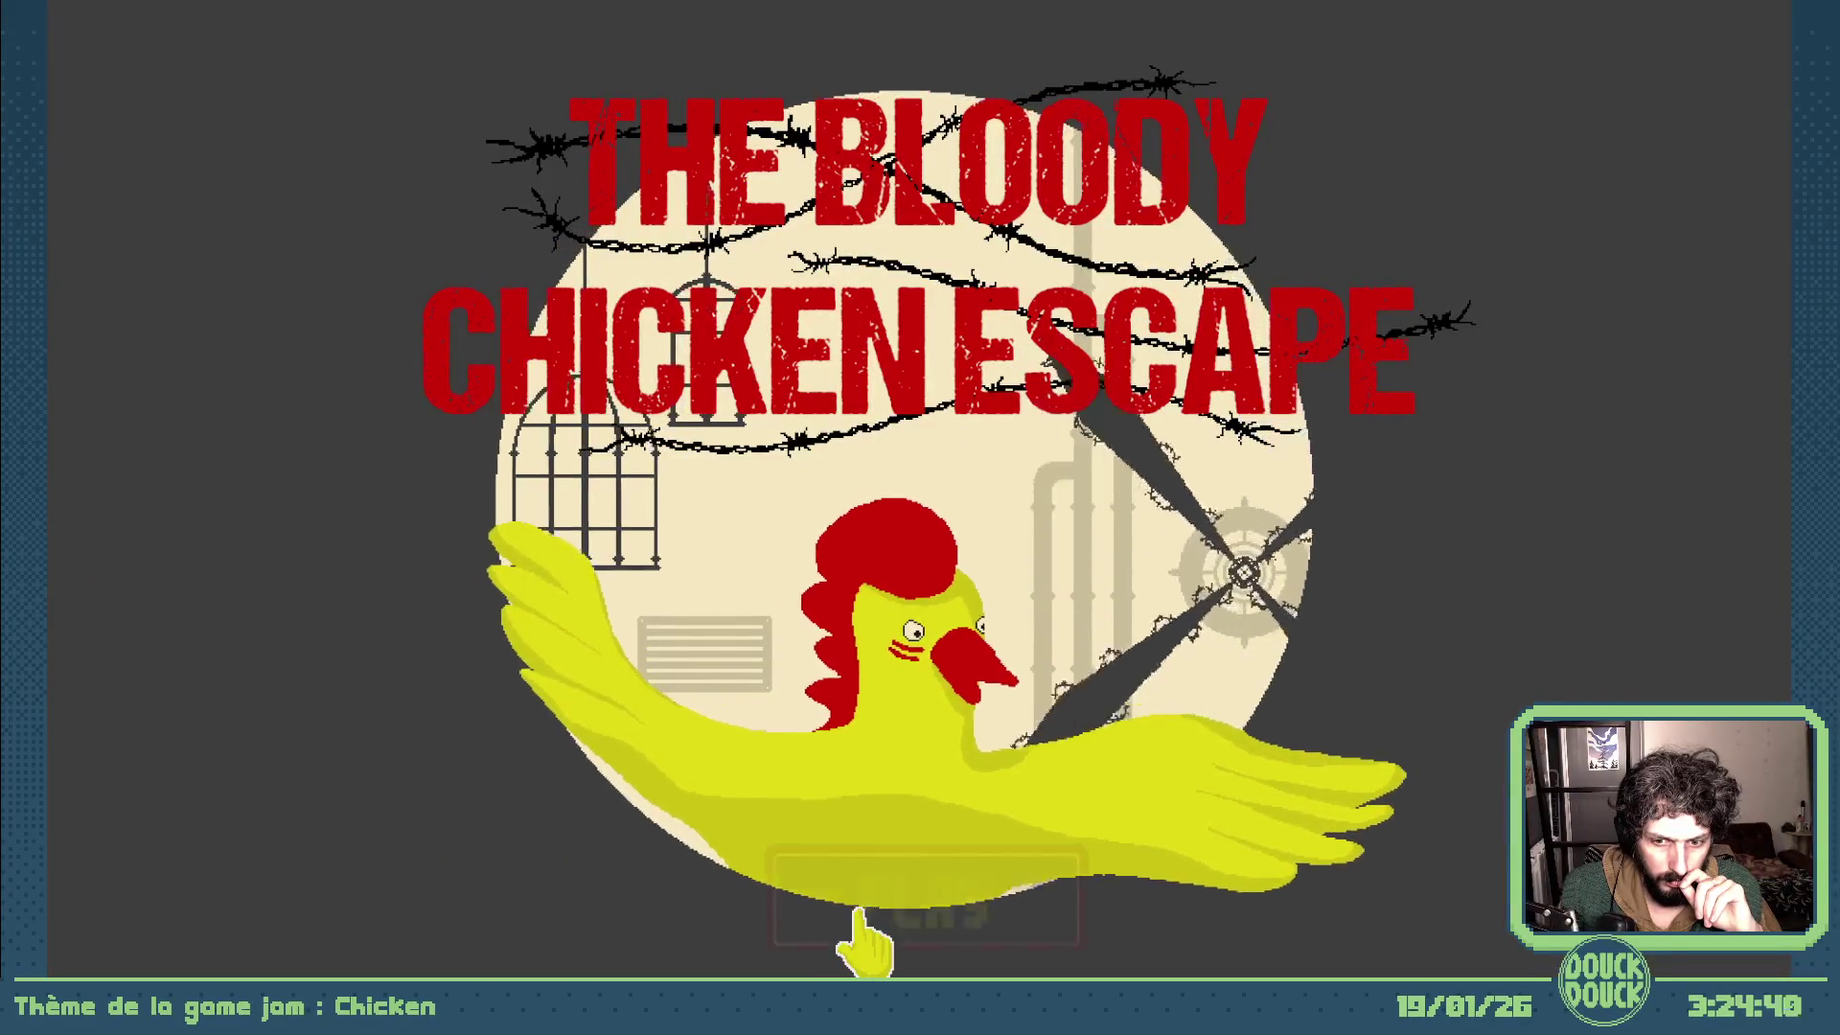
- From the main menu browse the Highscores pages for Adventure Mode and Levels 1-3
click(867, 920)
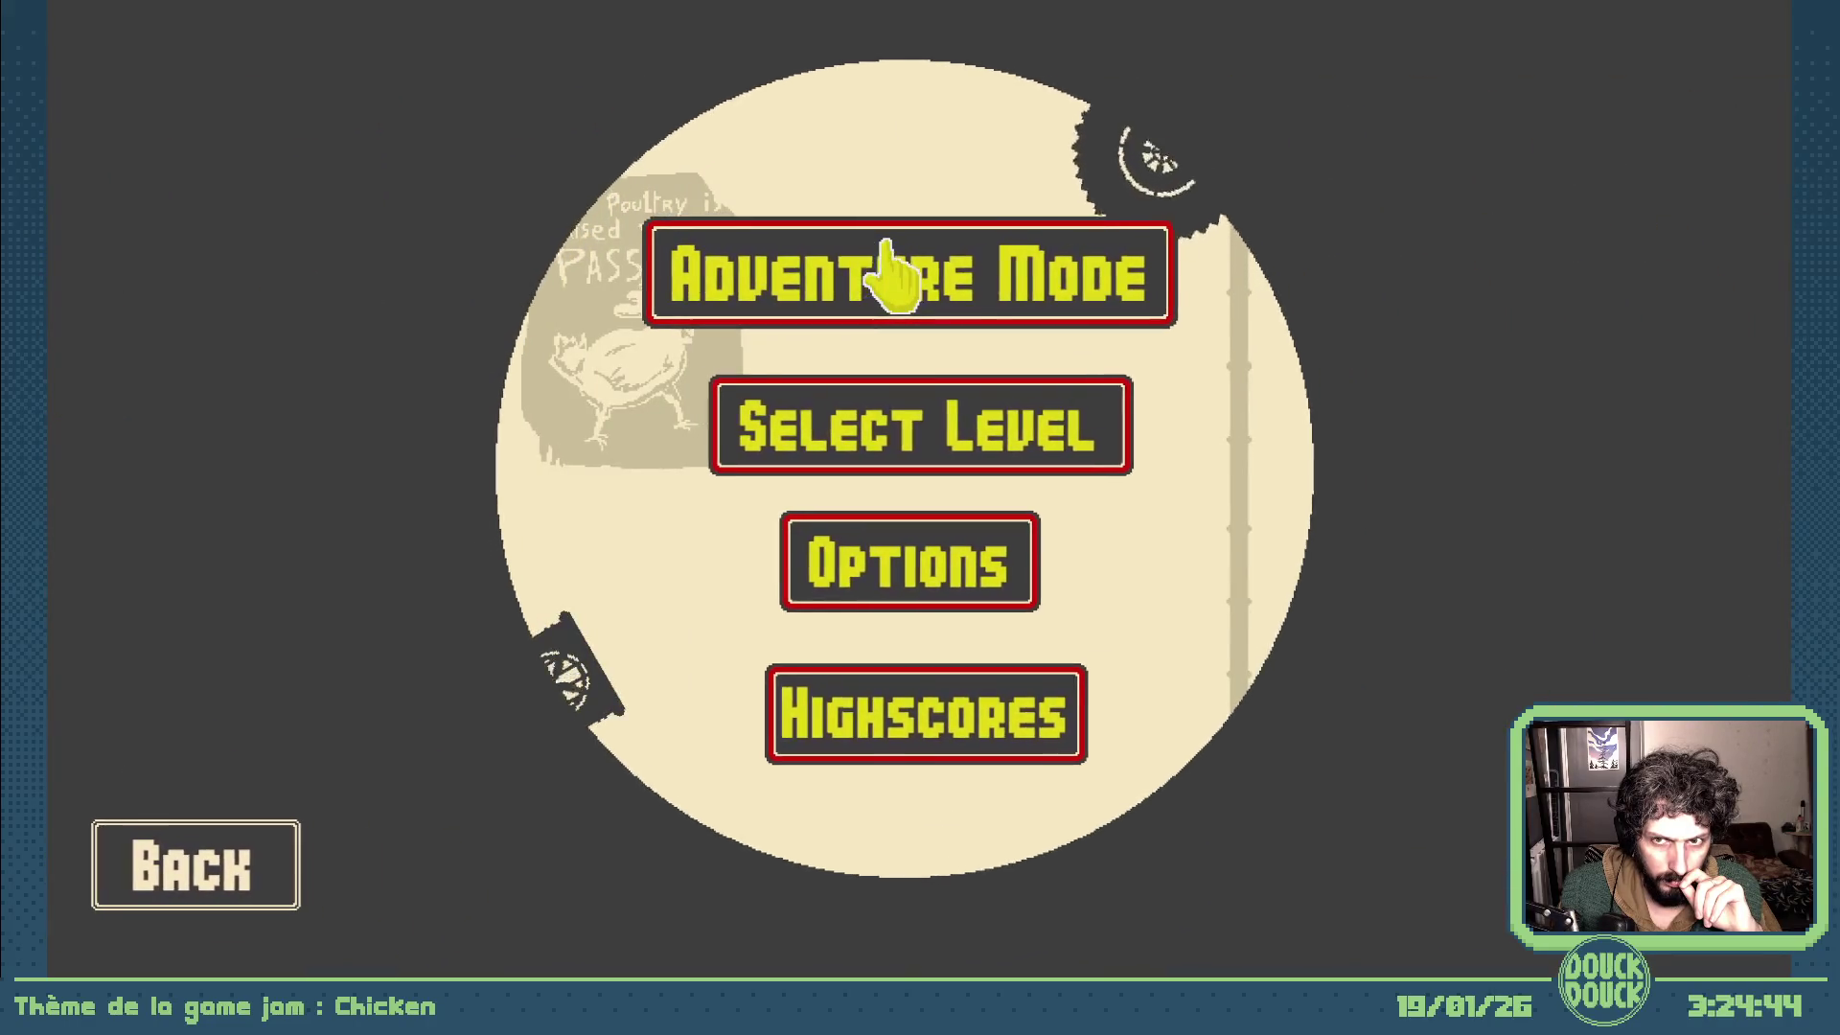
click(898, 725)
click(1459, 486)
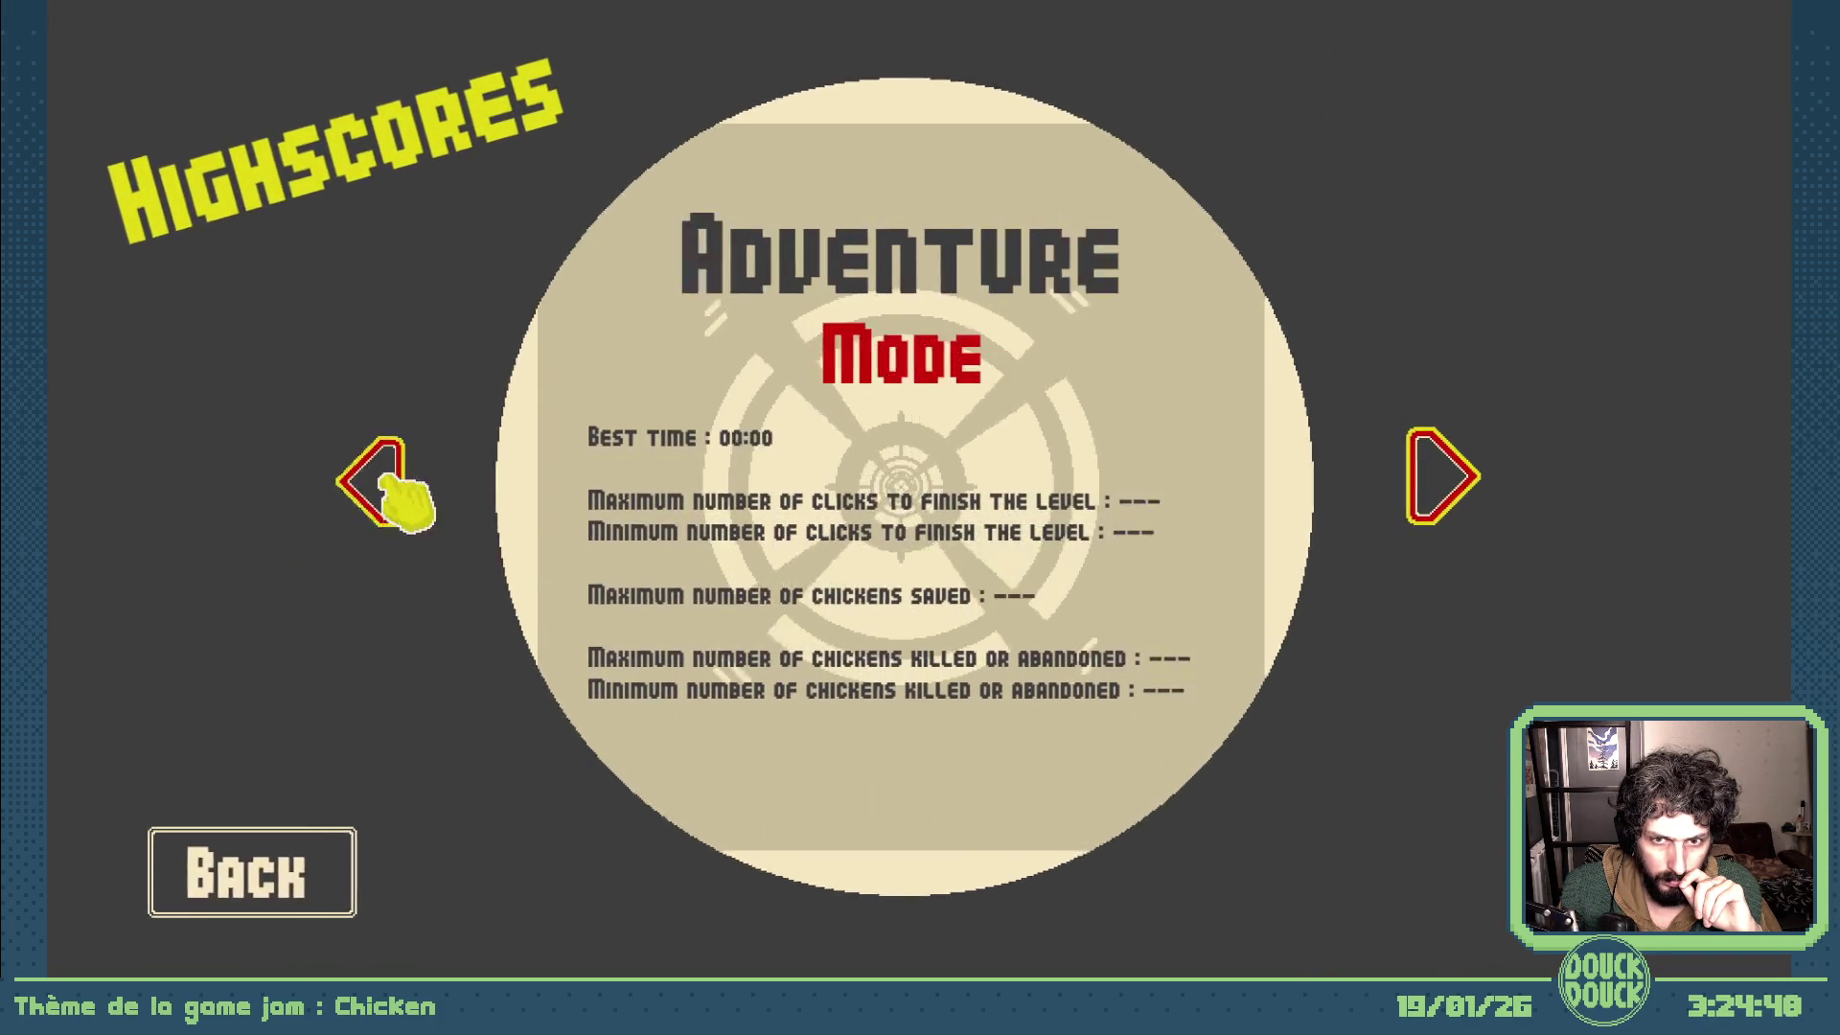
click(1437, 489)
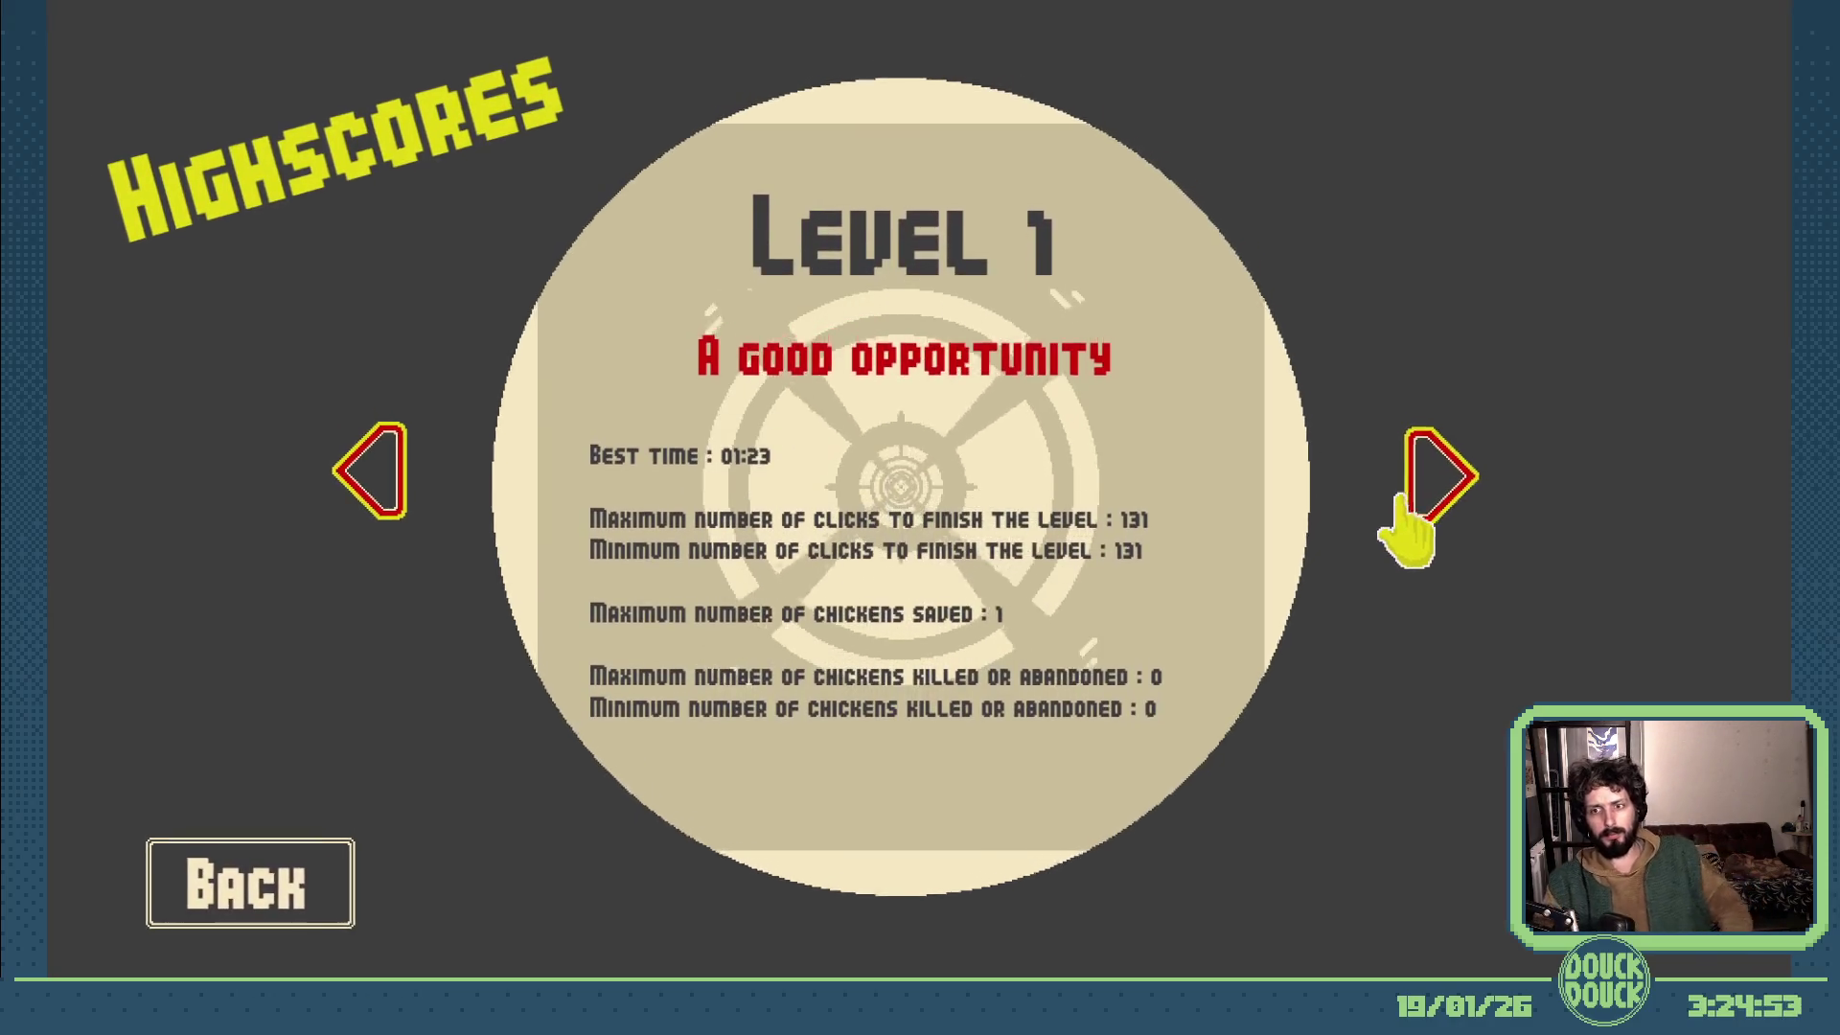
click(1434, 489)
click(1445, 486)
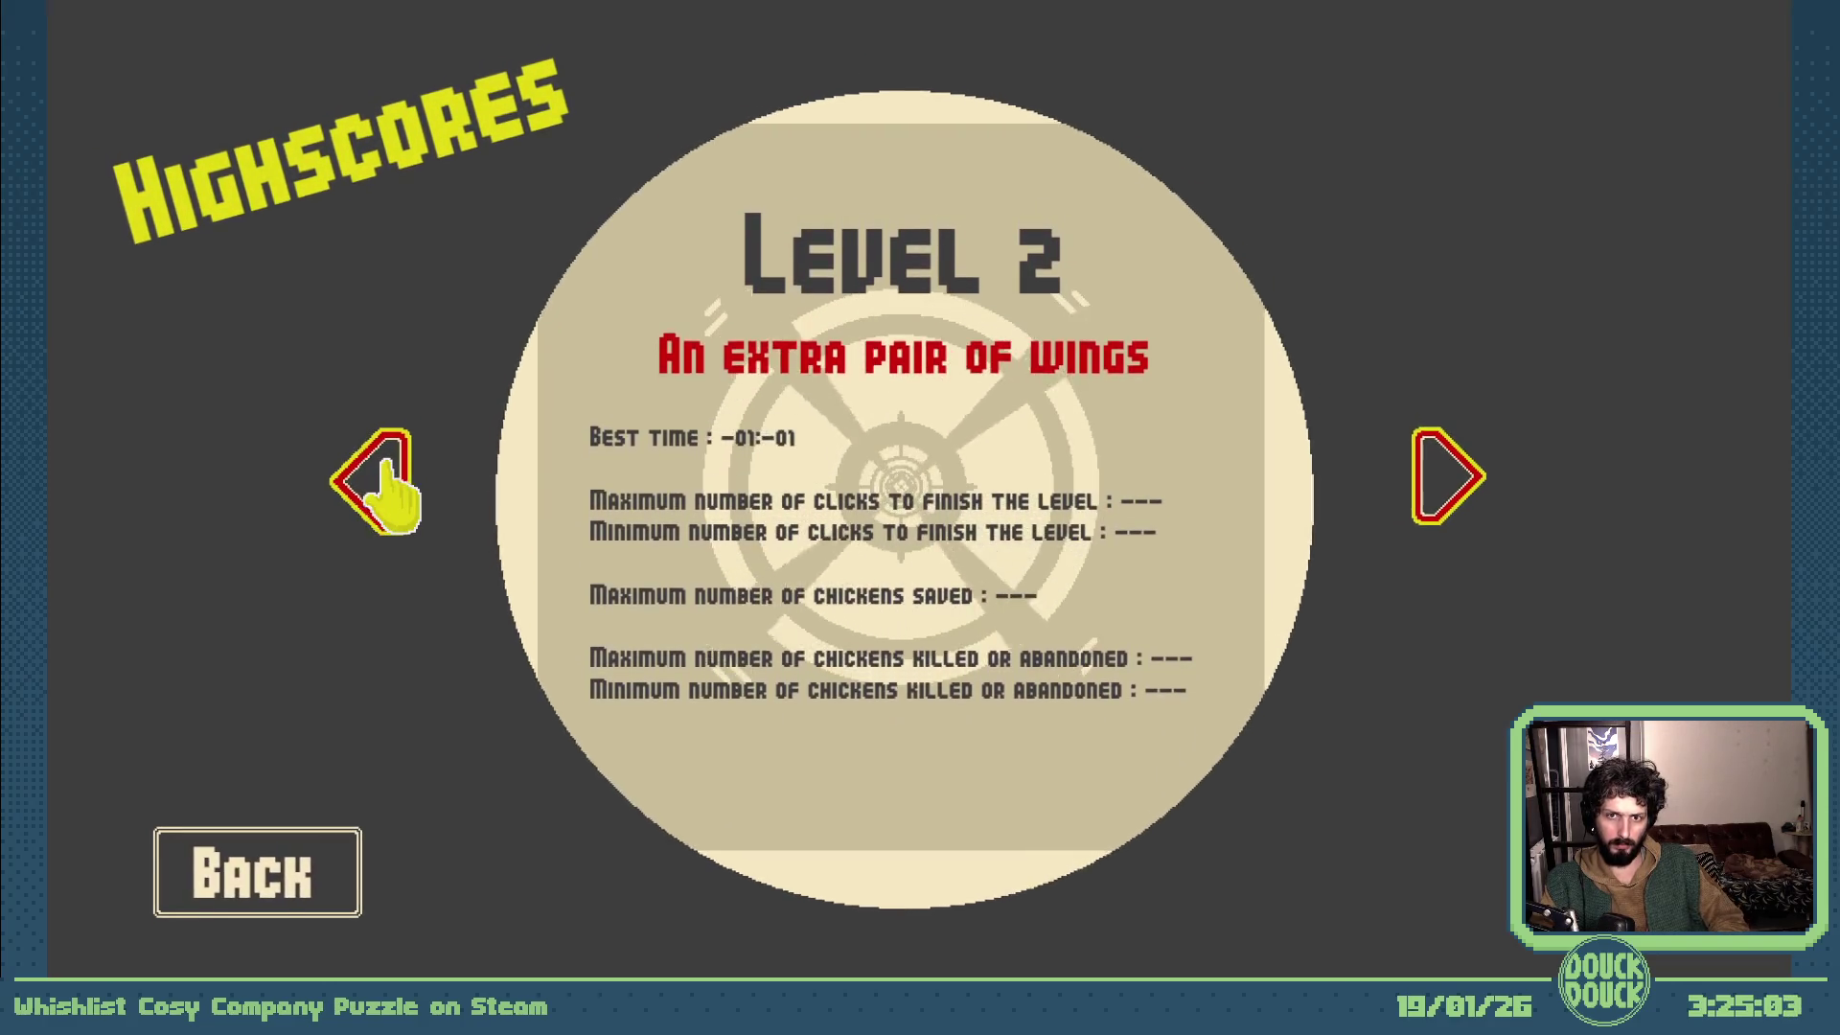
- Cycle backward and forward through the highscore pages, ending on Adventure Mode
click(391, 494)
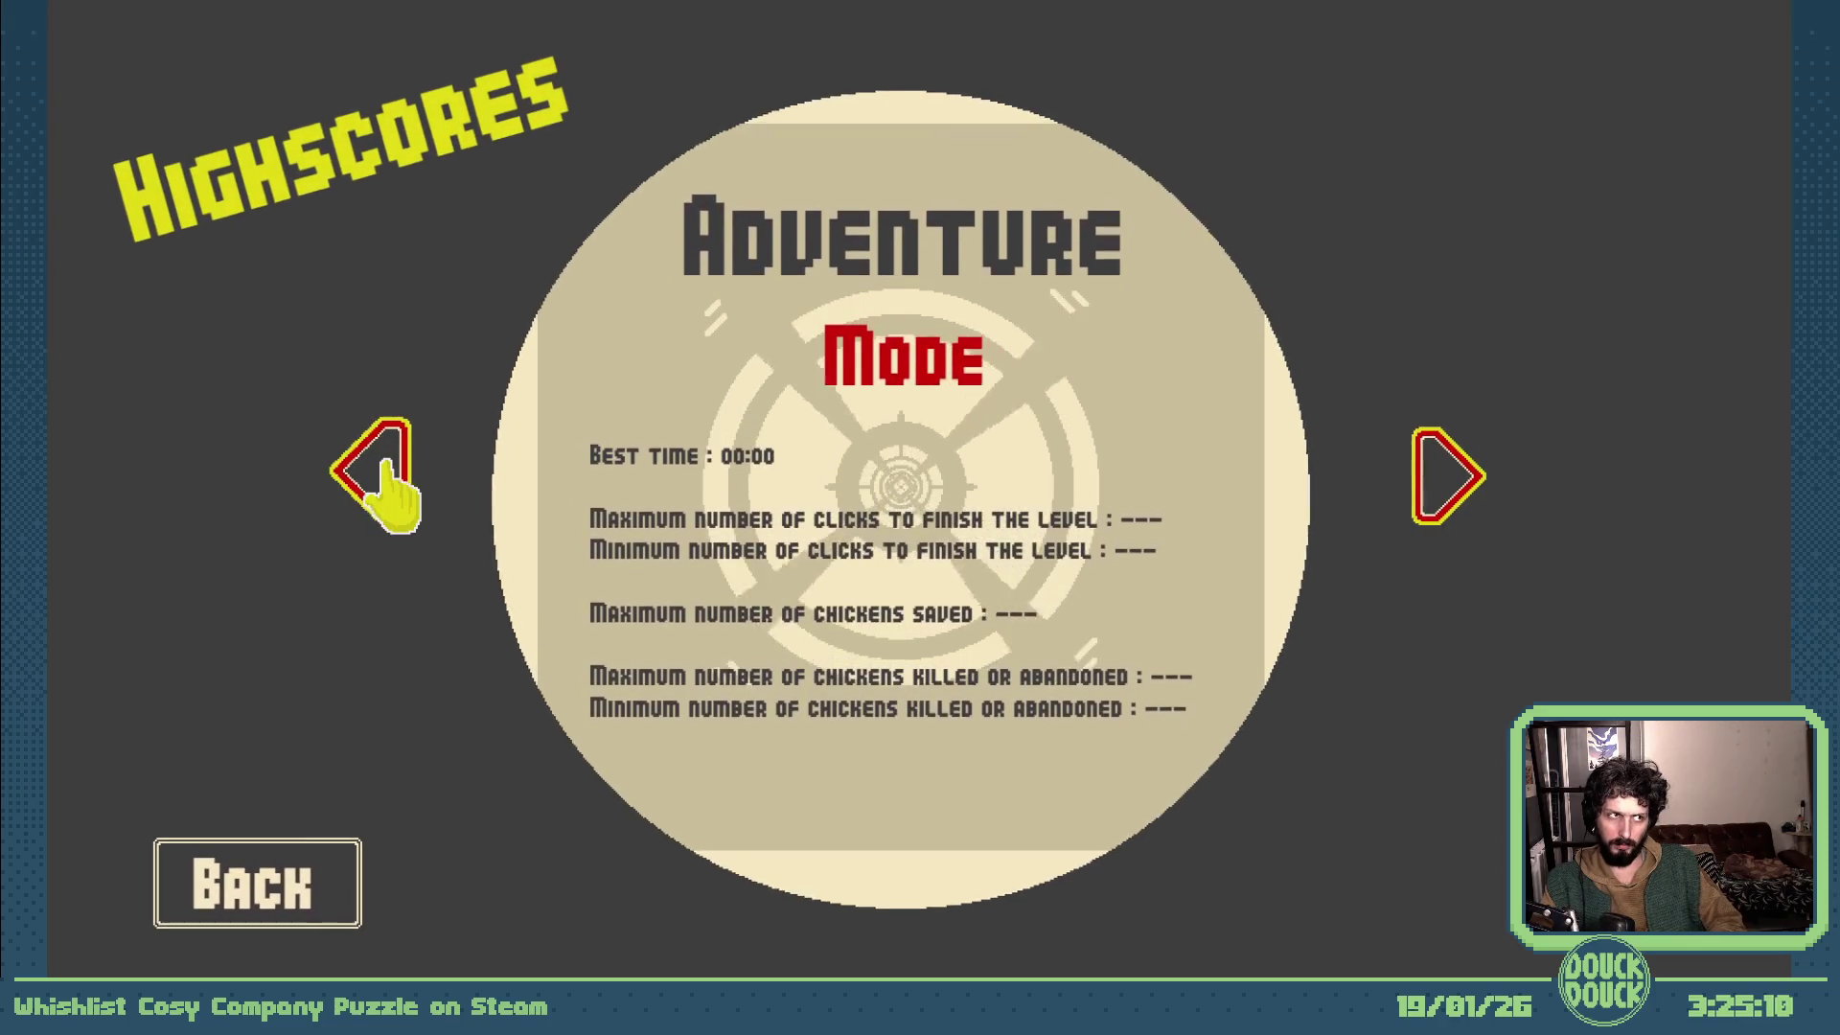
click(391, 493)
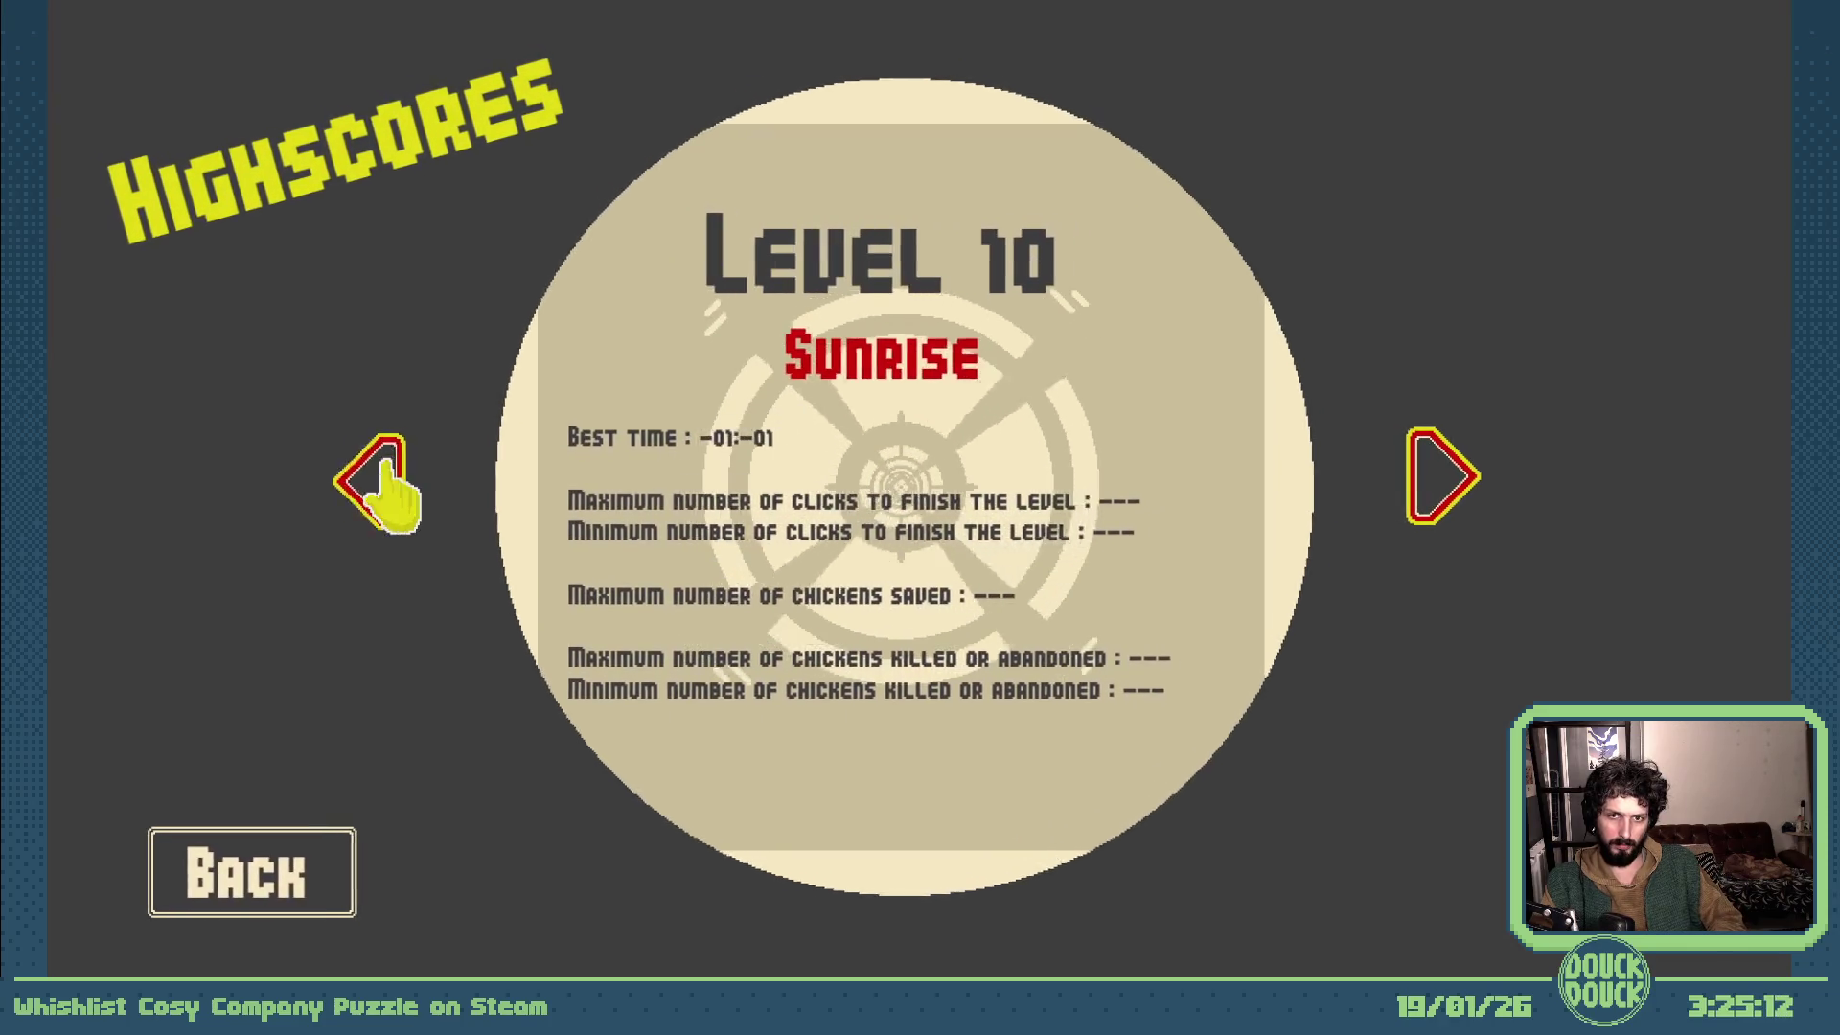
click(1437, 489)
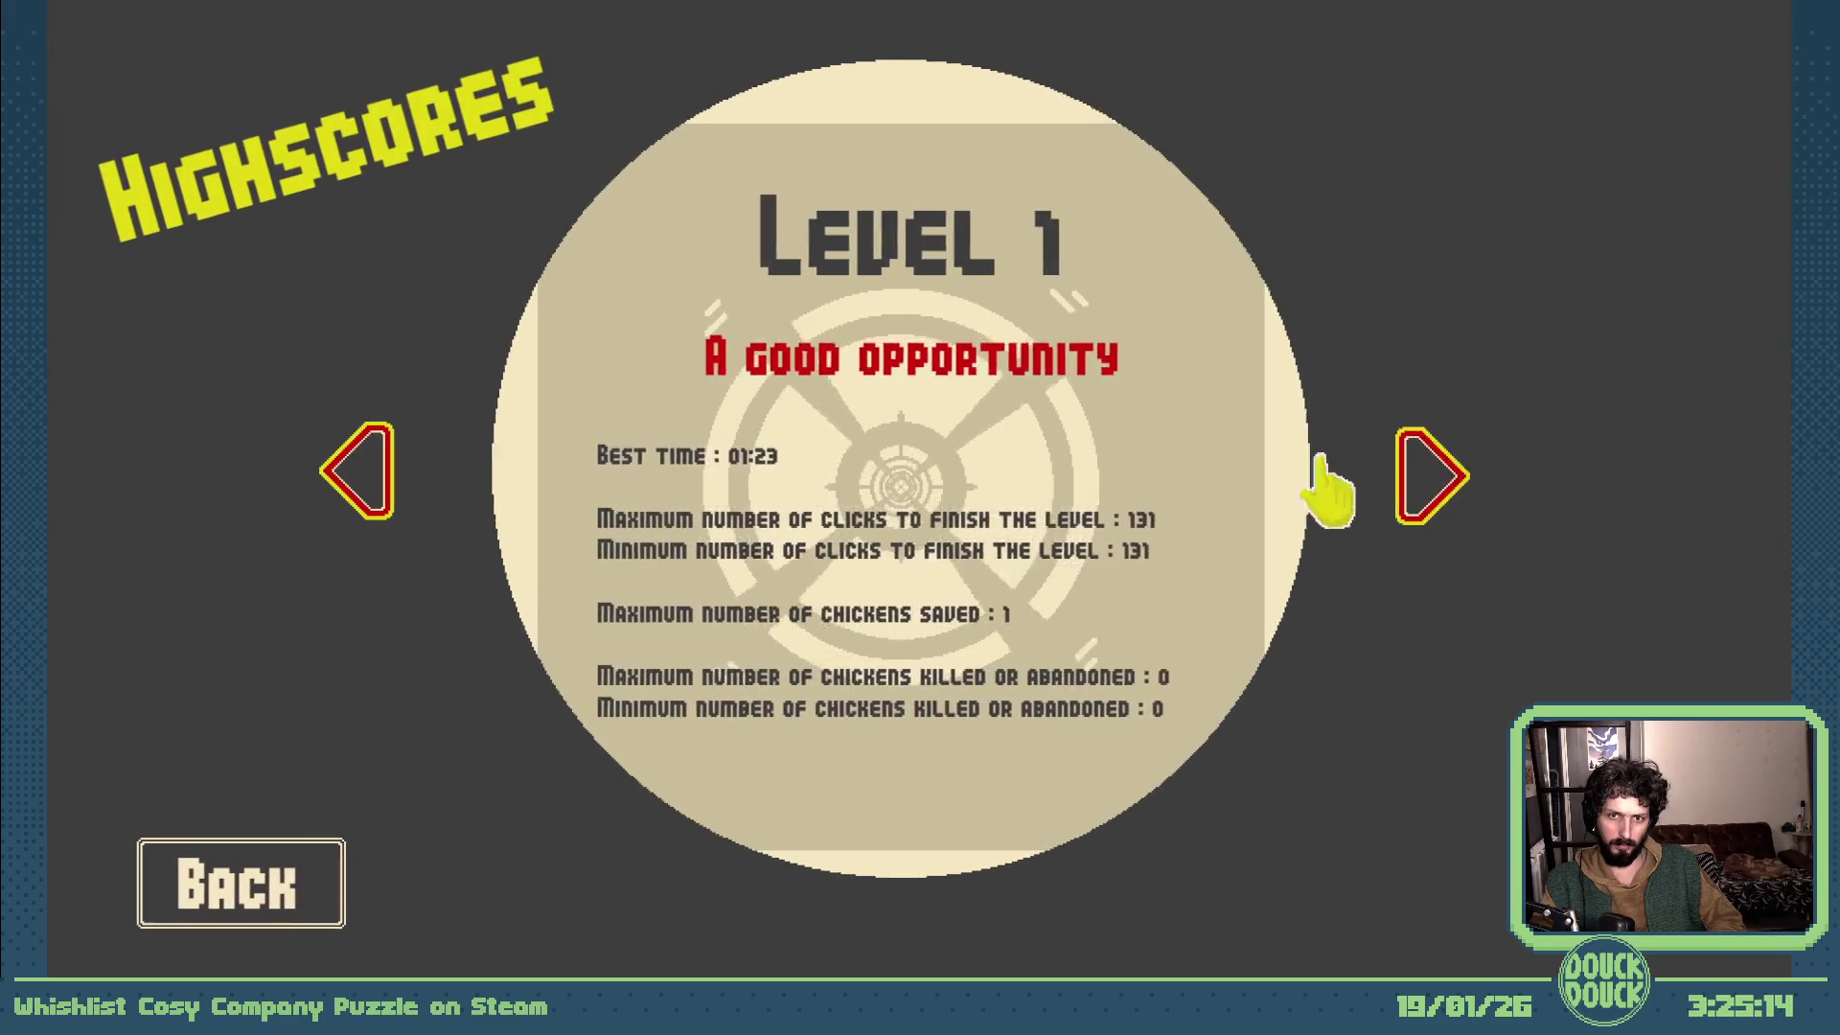
click(391, 474)
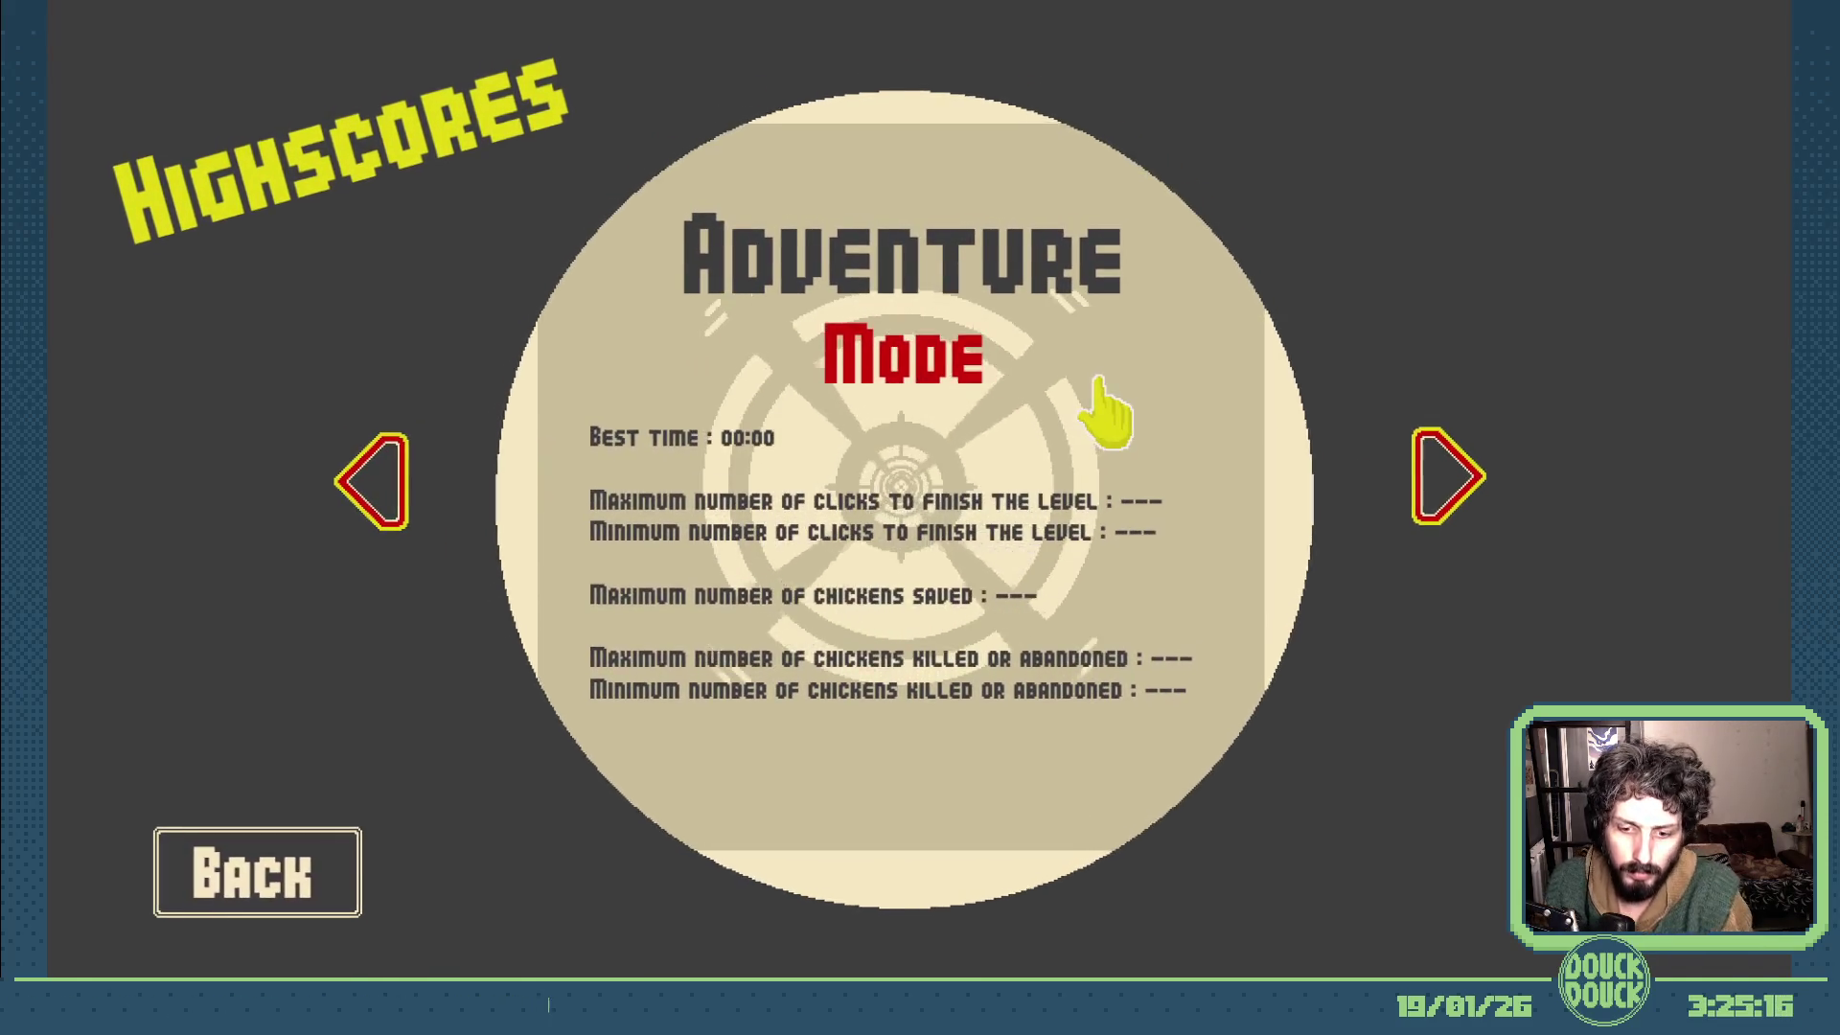
- Close the game preview and show the Feuille Evenements Menu event sheet
key(Escape)
click(1295, 202)
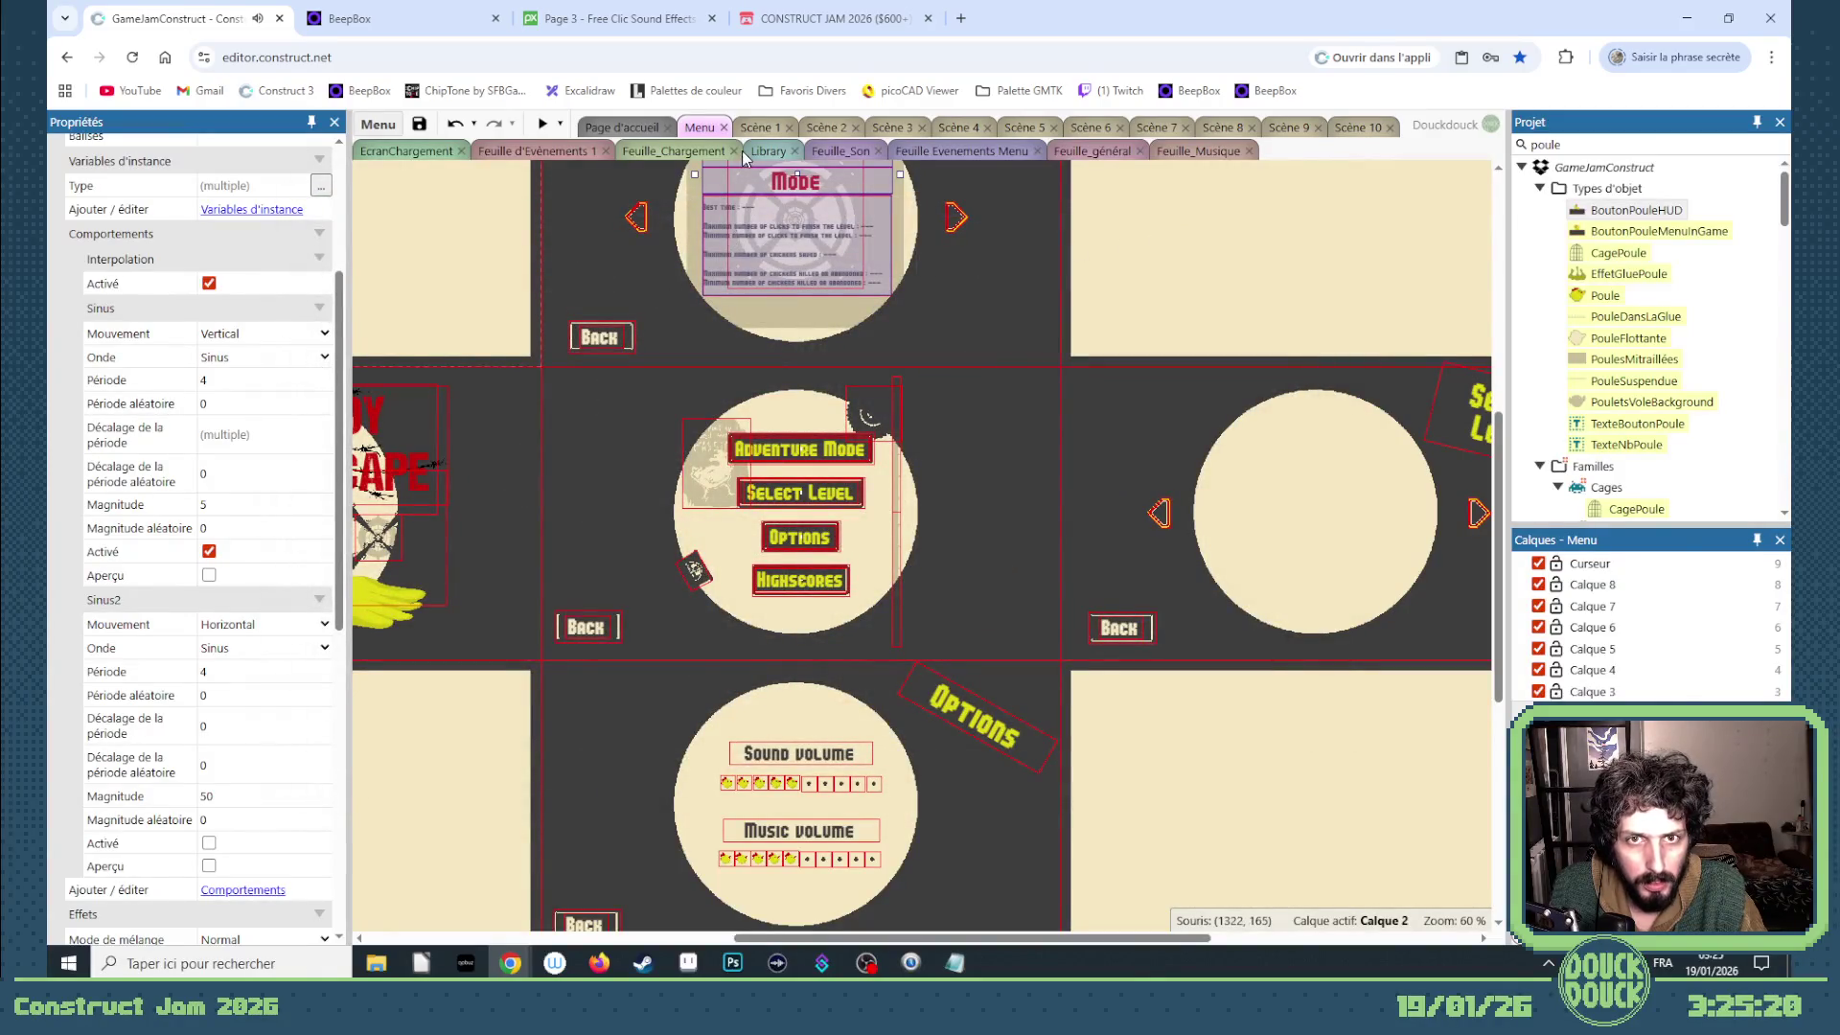
click(942, 153)
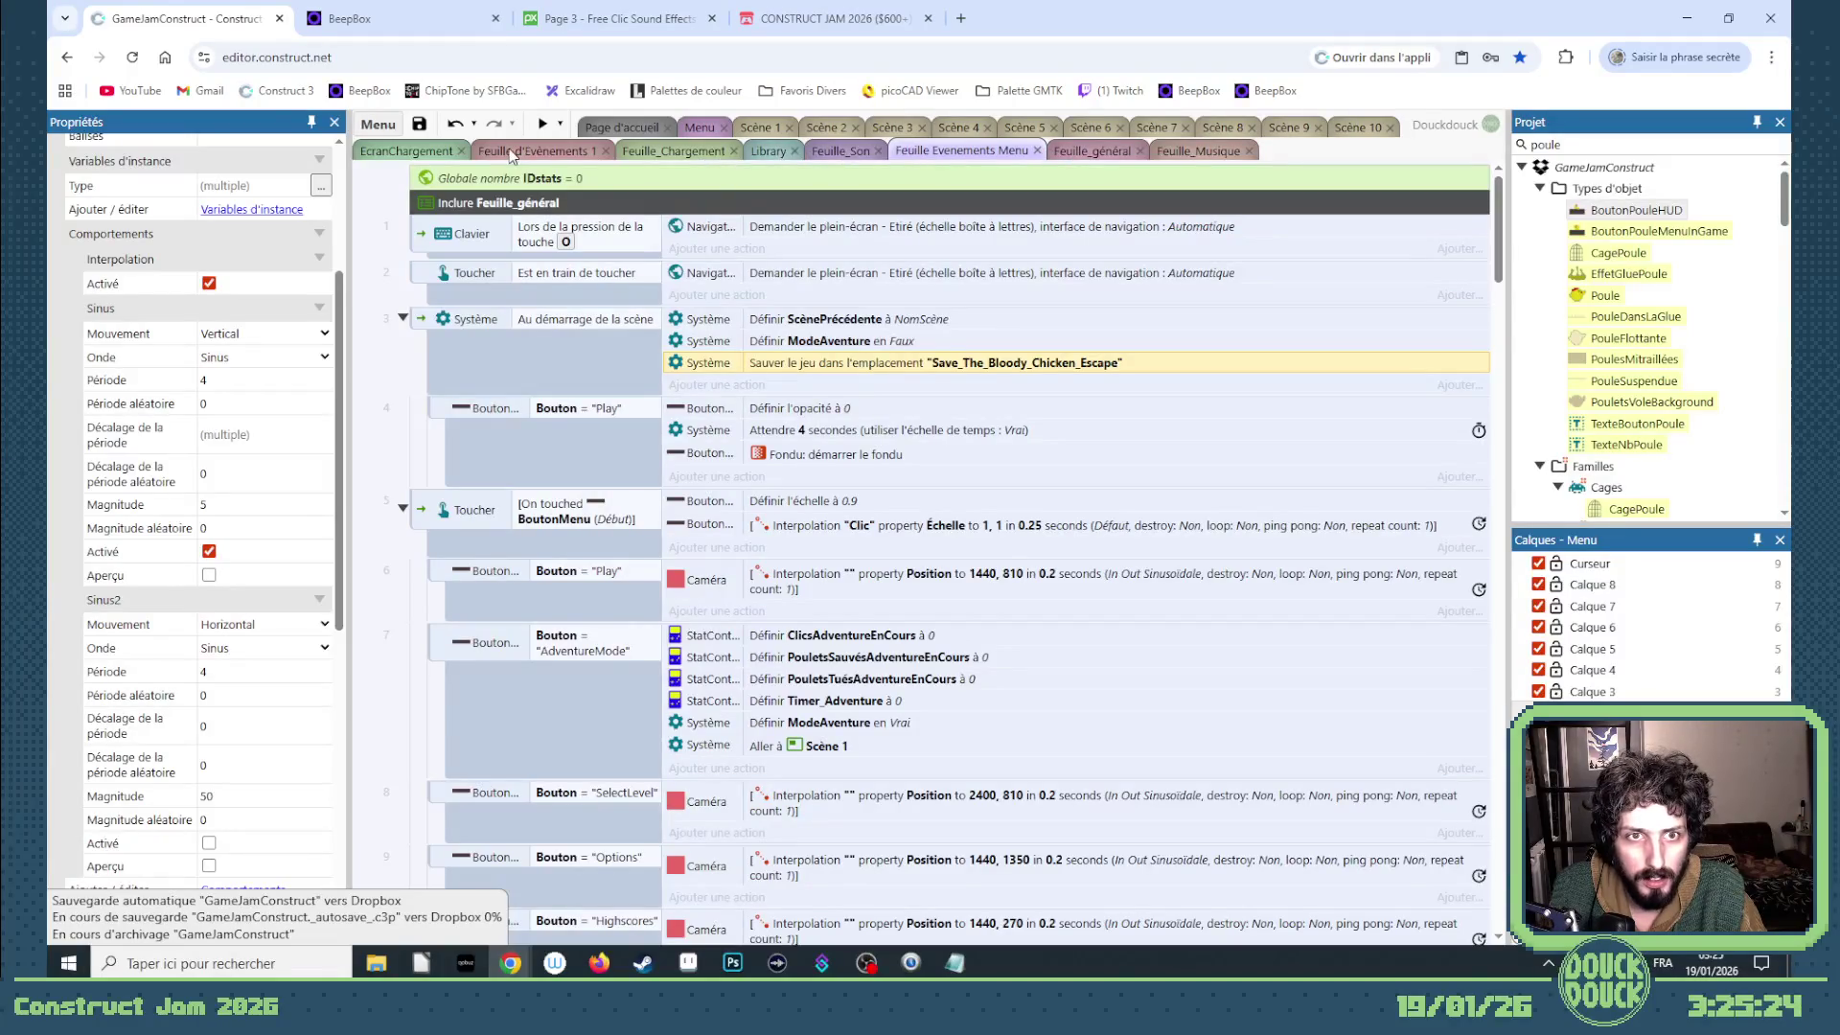
mouse_move(1500, 226)
mouse_down()
mouse_move(1498, 740)
mouse_move(1535, 655)
mouse_move(1521, 496)
mouse_up()
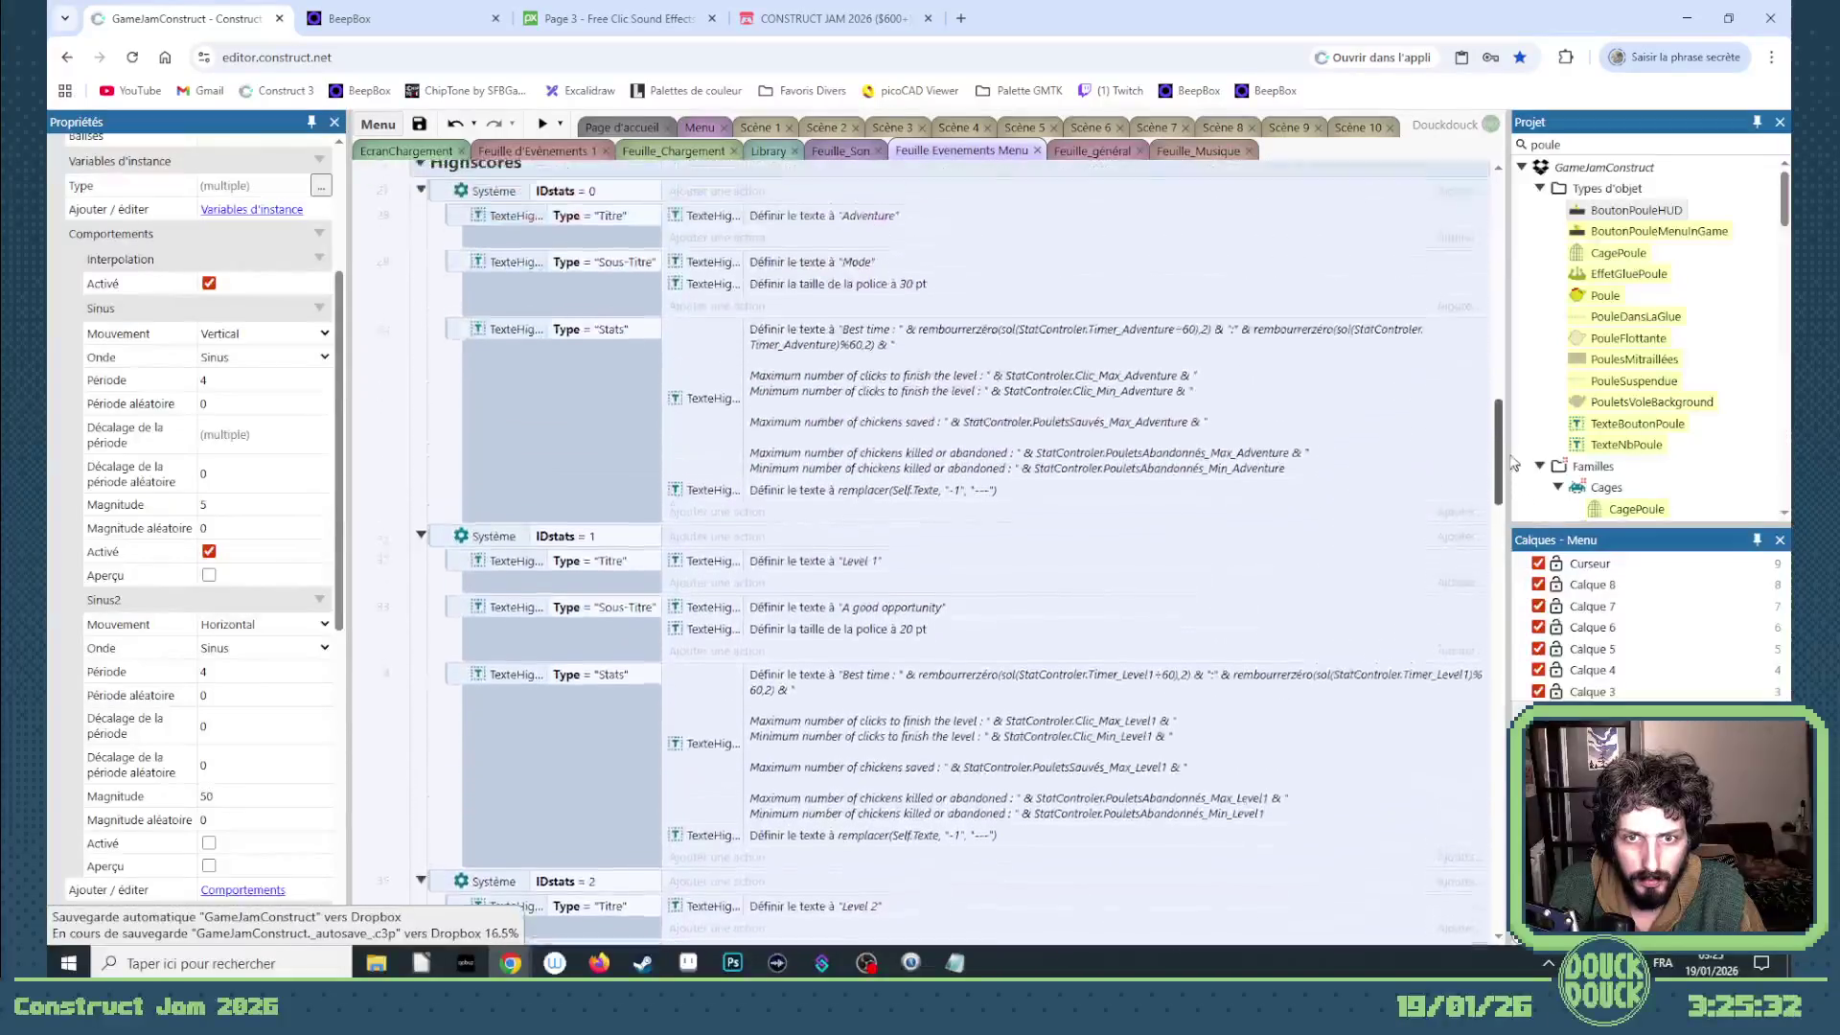
drag(1521, 495, 1463, 480)
- Open event 30's last 'Définir le texte à remplacer' action for editing
click(879, 465)
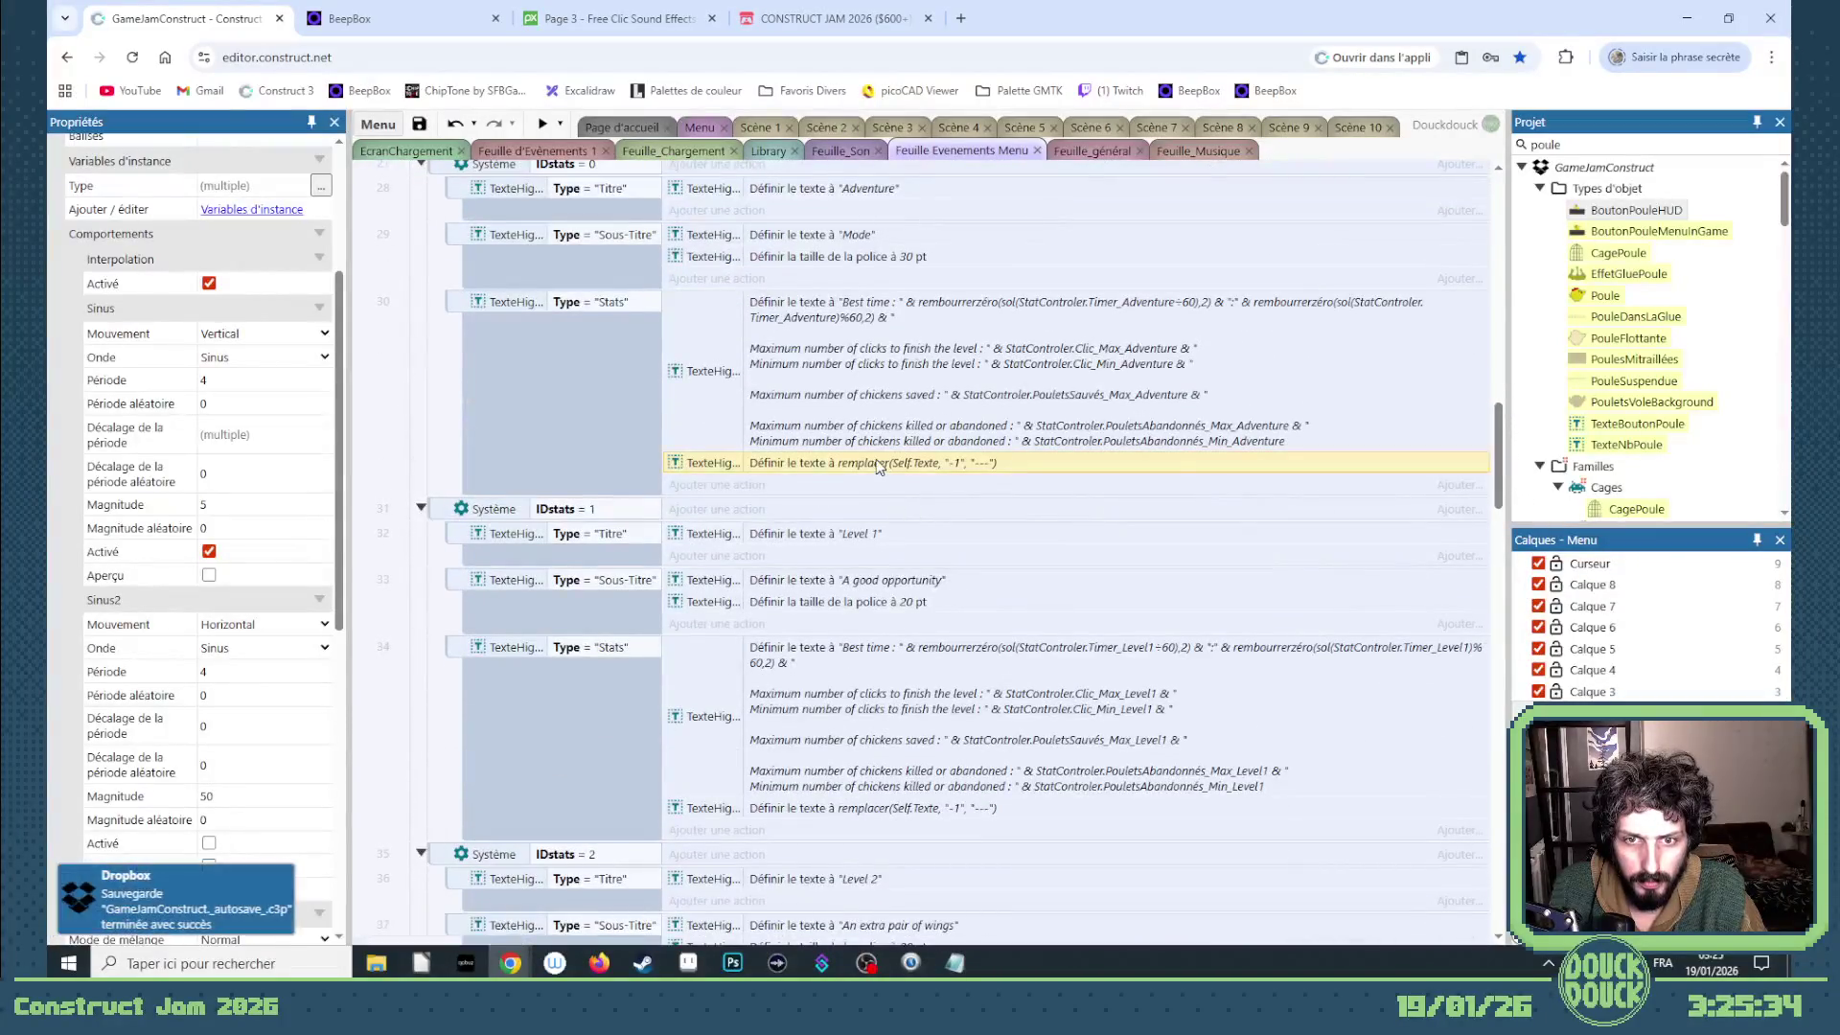
double_click(892, 489)
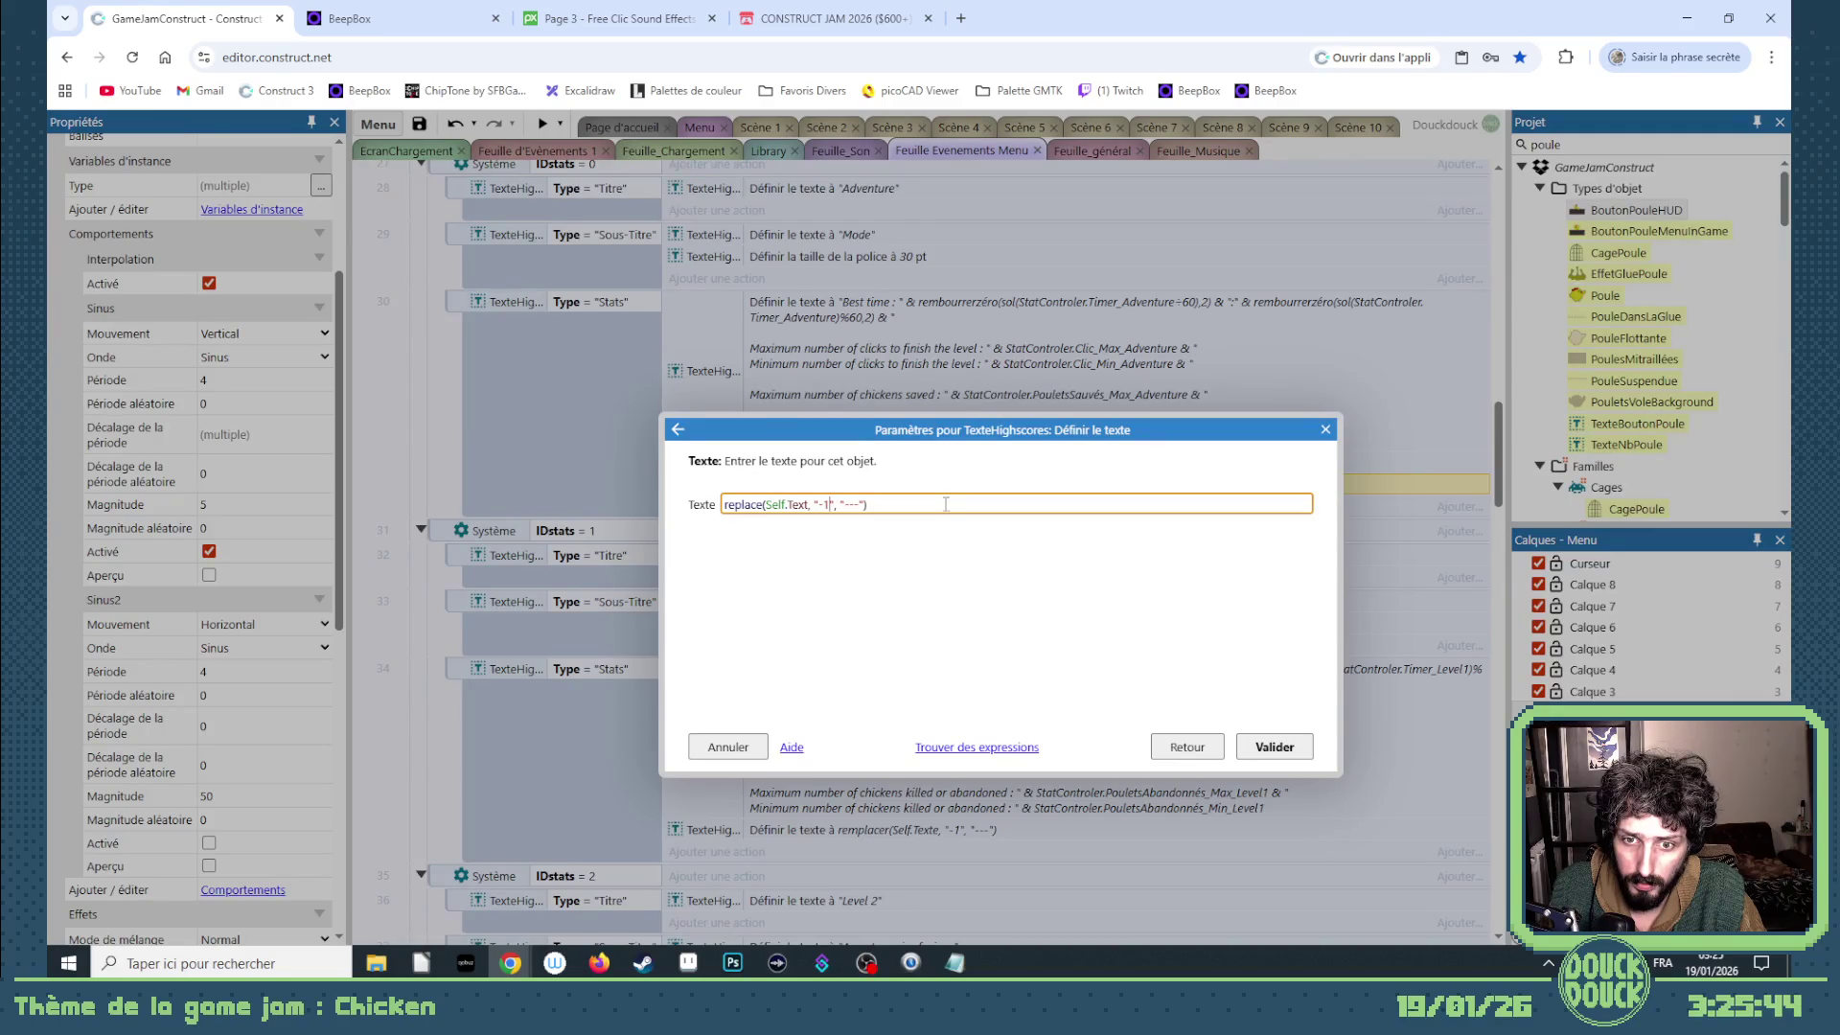
- Take '-01:-01' from the Notepad notes and make the replace action turn it into "---"
click(955, 962)
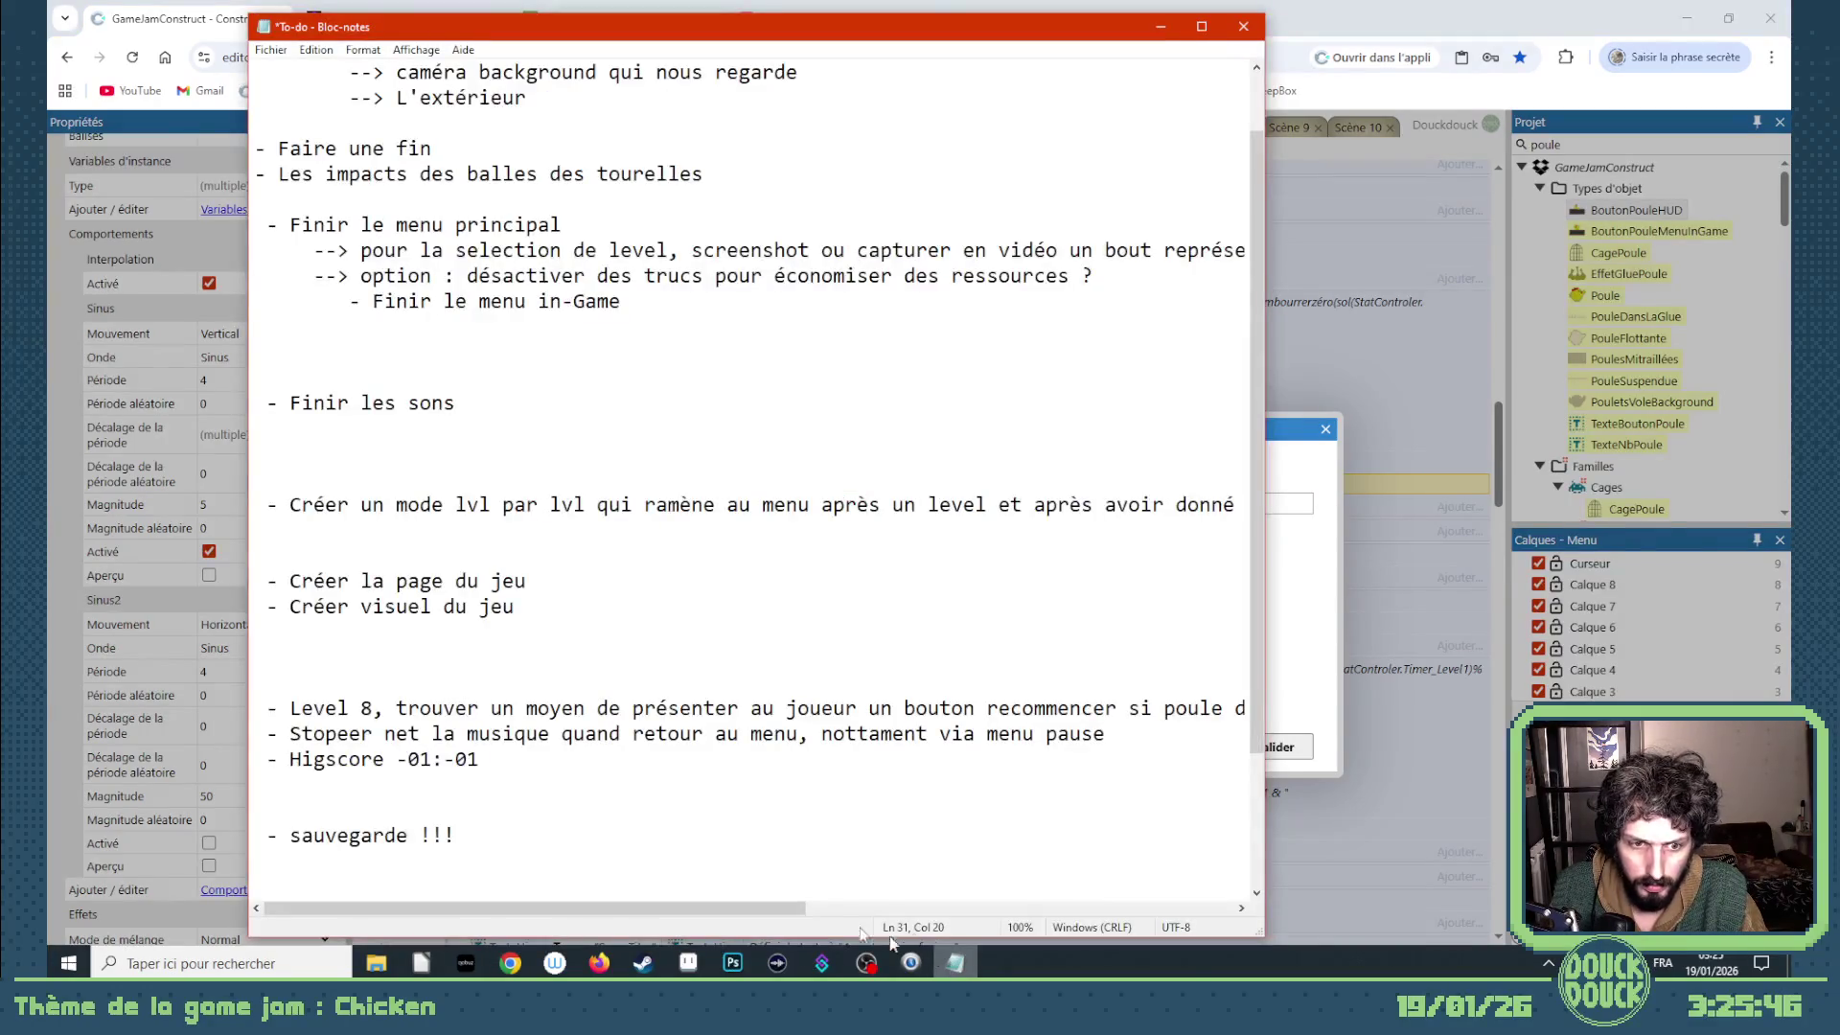
drag(473, 763, 401, 761)
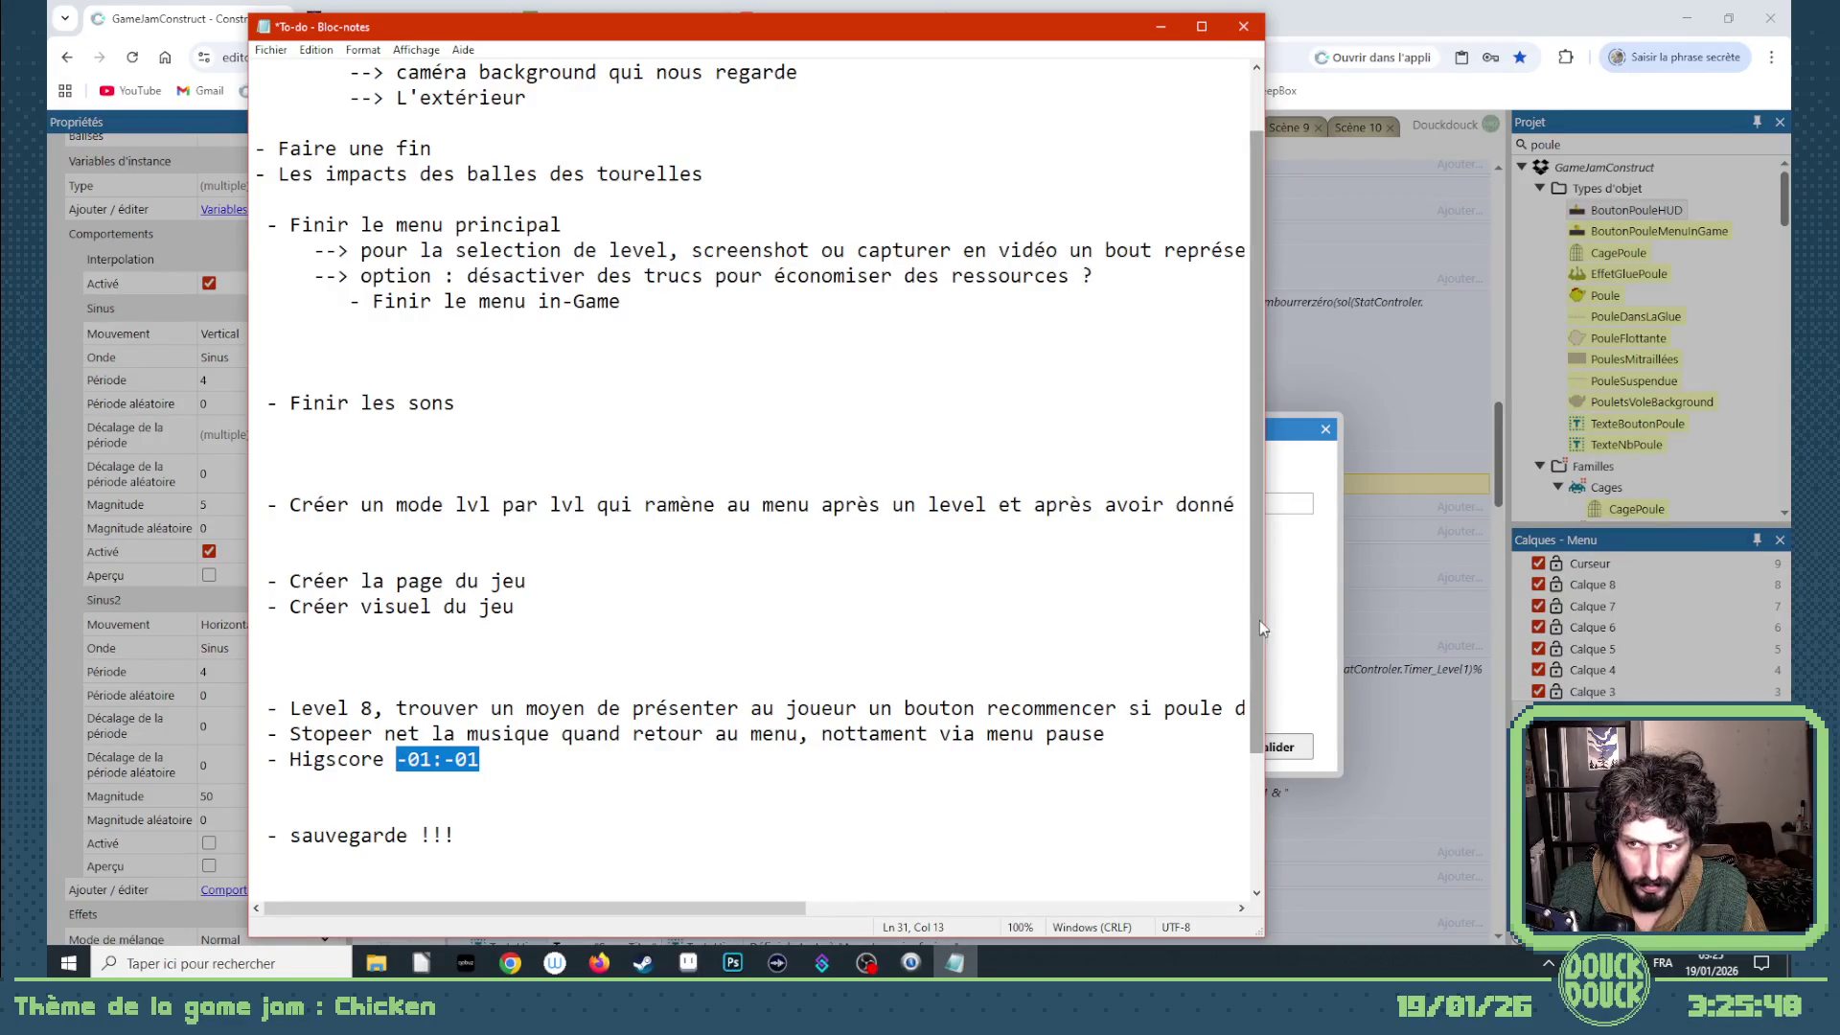
click(1262, 599)
click(828, 504)
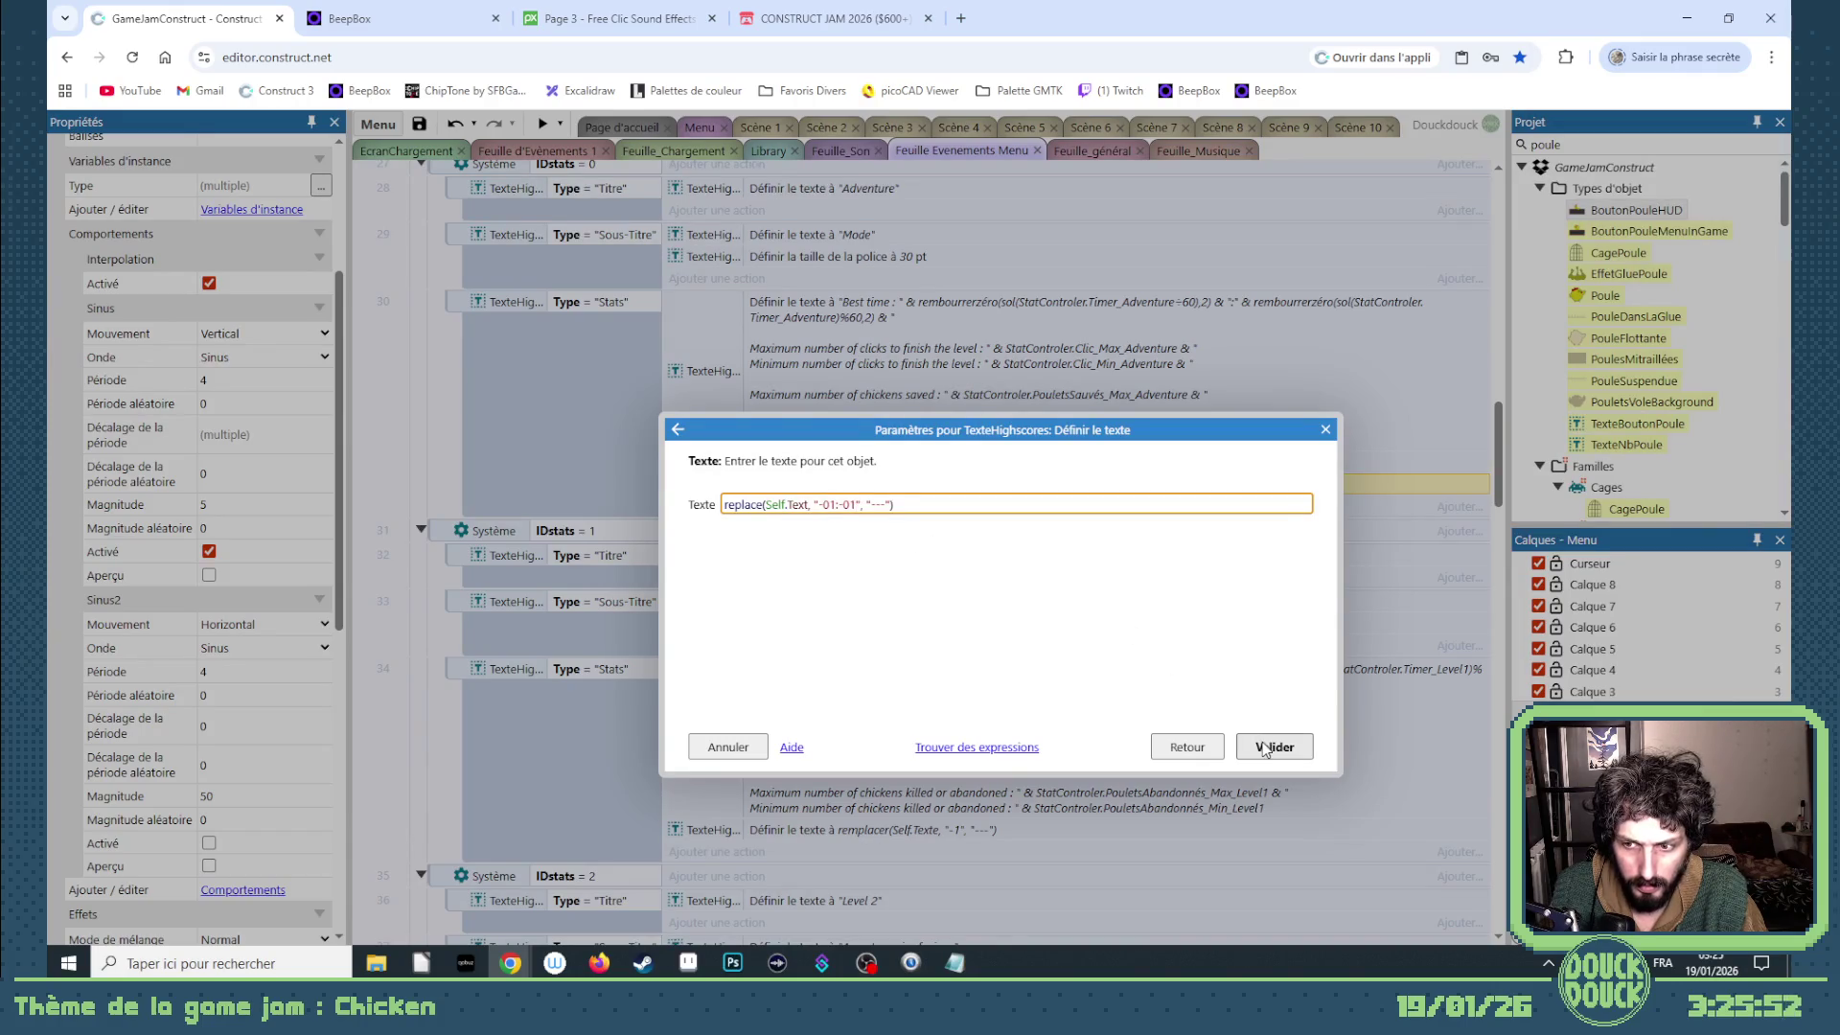
click(1265, 749)
- Duplicate that action and edit the copy to replace "00:00" with "---"
click(875, 485)
key(ctrl+c)
key(ctrl+v)
double_click(871, 504)
click(839, 503)
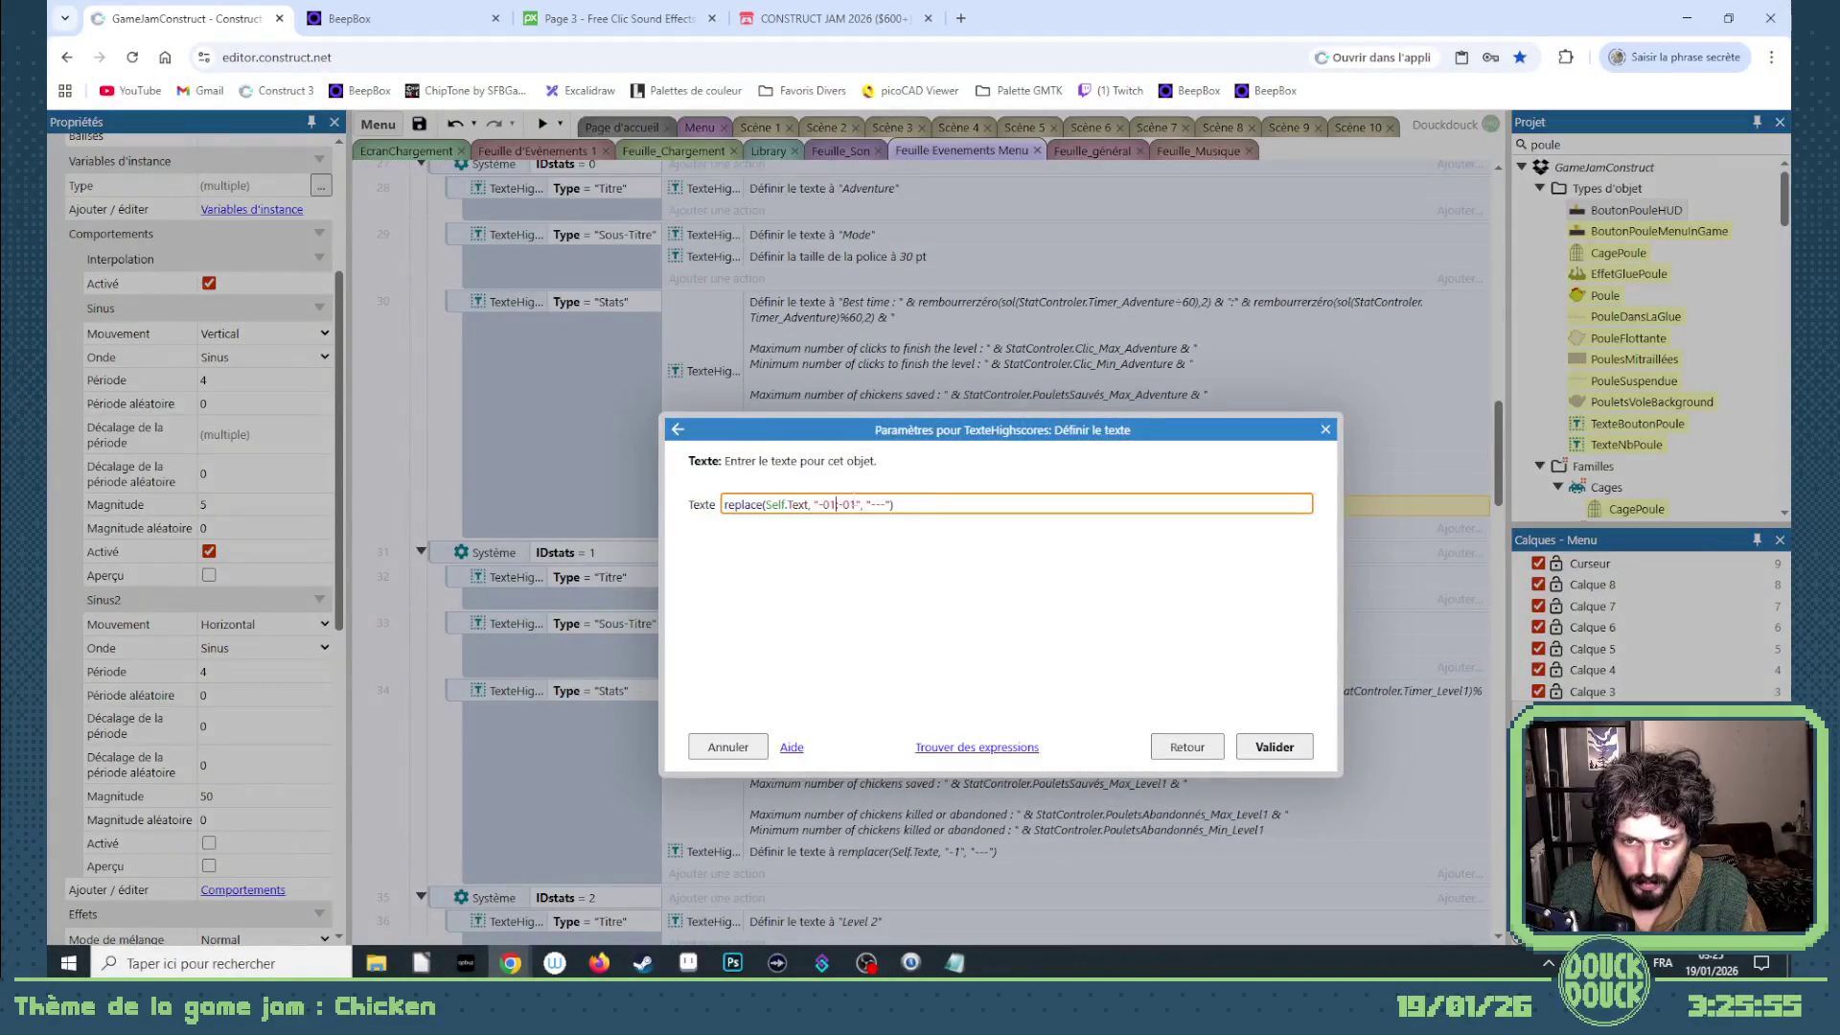
key(BackSpace)
key(BackSpace)
key(Delete)
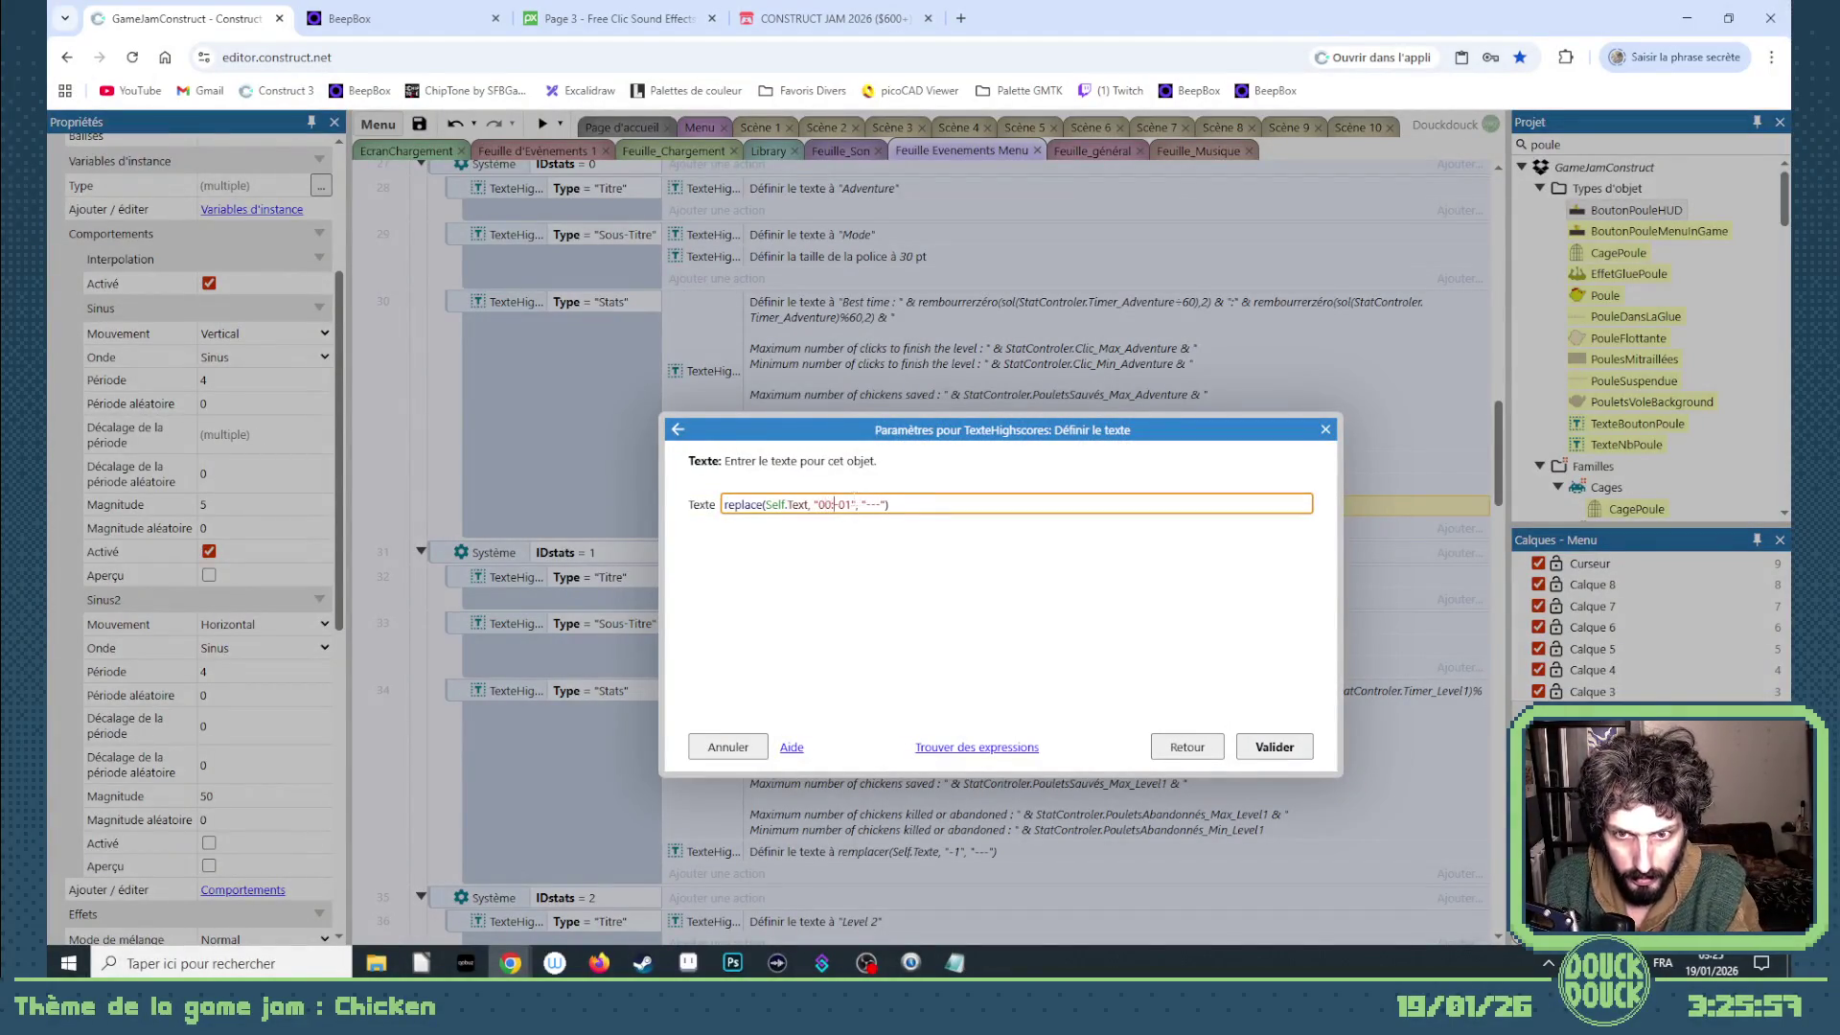
text(0:00)
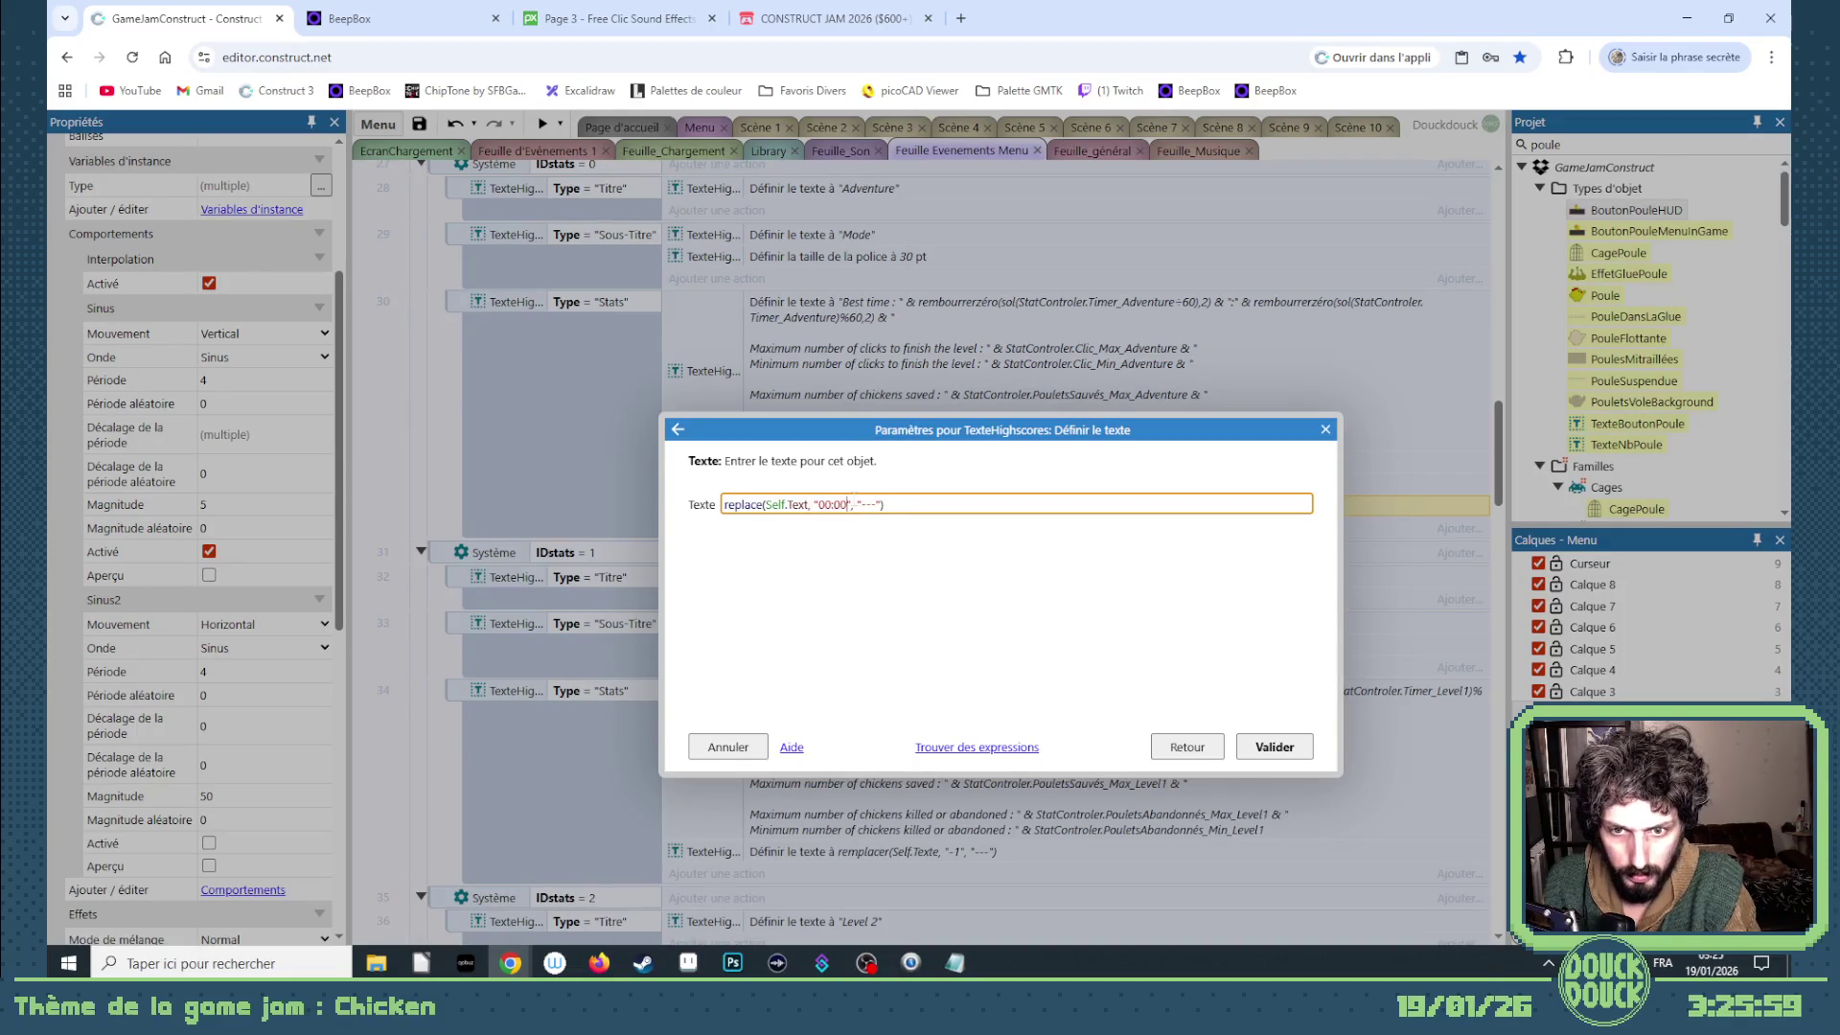
key(Return)
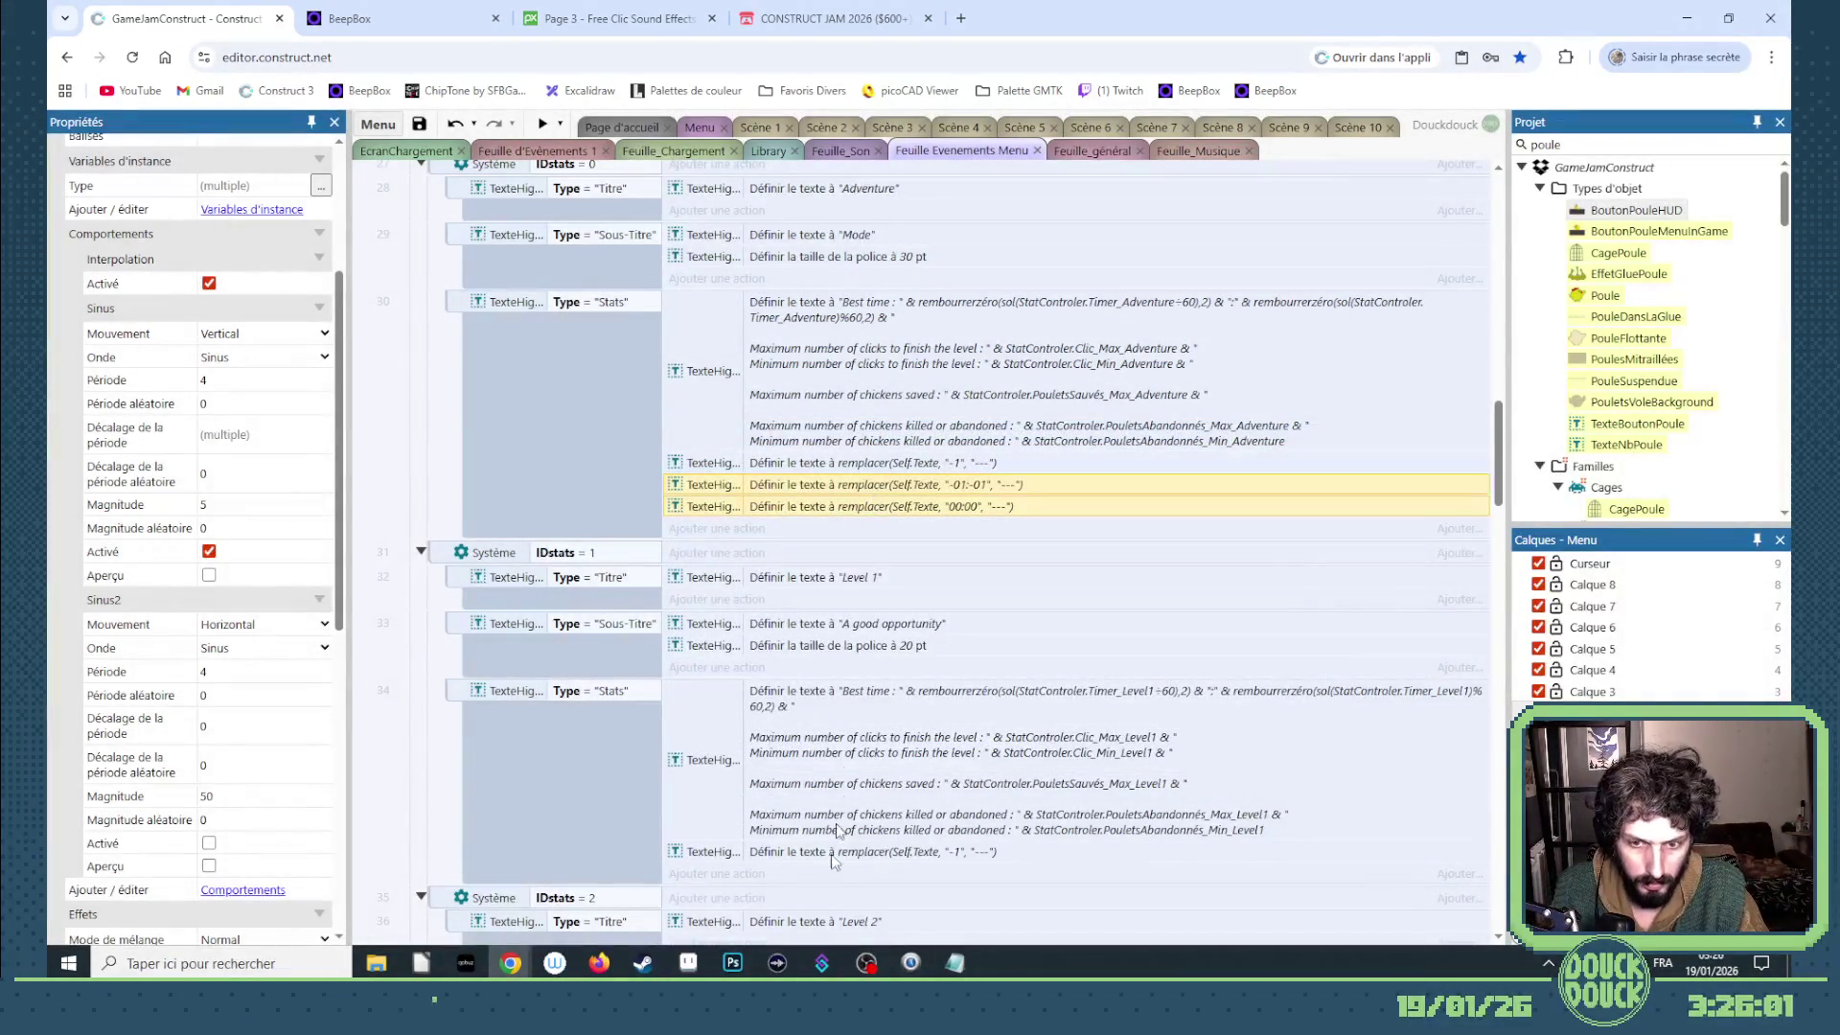
- Paste the two replace actions into the Level 1-5 stats events (34, 38, 42, 46, 50)
click(829, 854)
key(ctrl+v)
scroll(828, 607, down, 5)
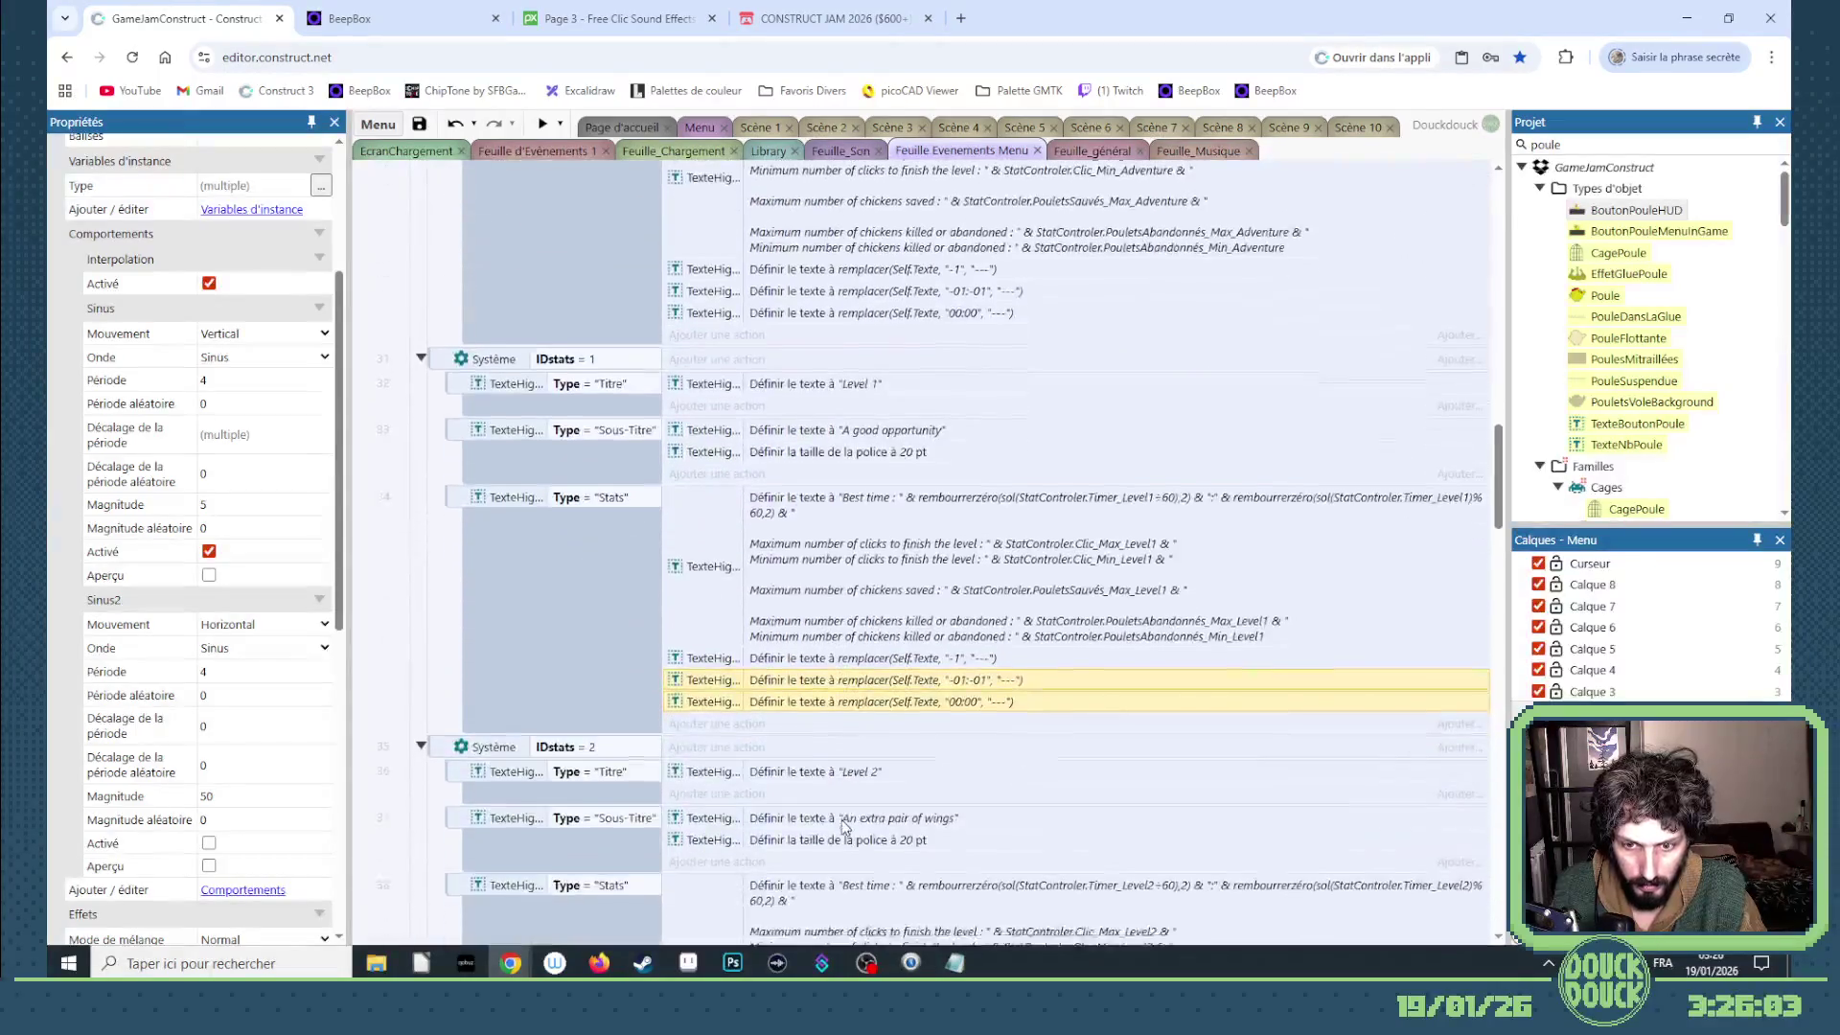
click(828, 608)
key(ctrl+v)
scroll(831, 615, down, 2)
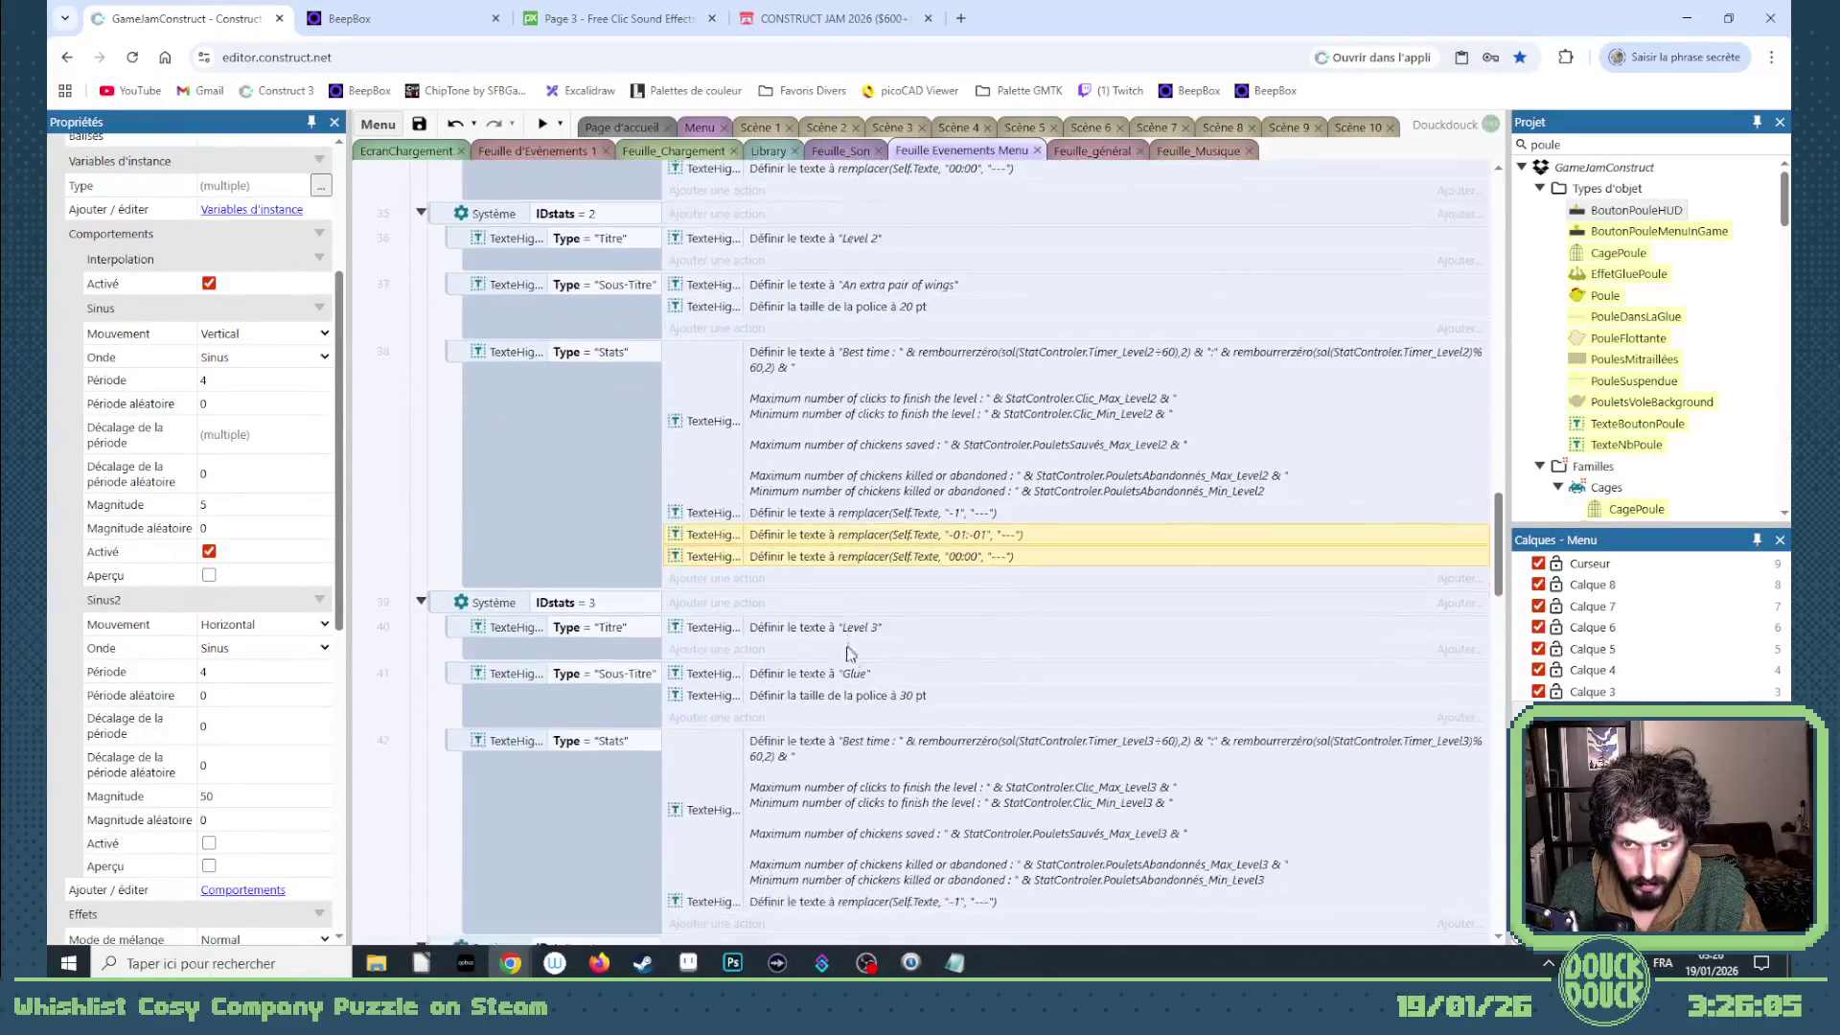
scroll(833, 621, down, 3)
click(837, 628)
key(ctrl+v)
scroll(840, 647, down, 5)
click(858, 661)
key(ctrl+v)
scroll(863, 657, down, 5)
click(866, 592)
key(ctrl+v)
scroll(869, 598, down, 3)
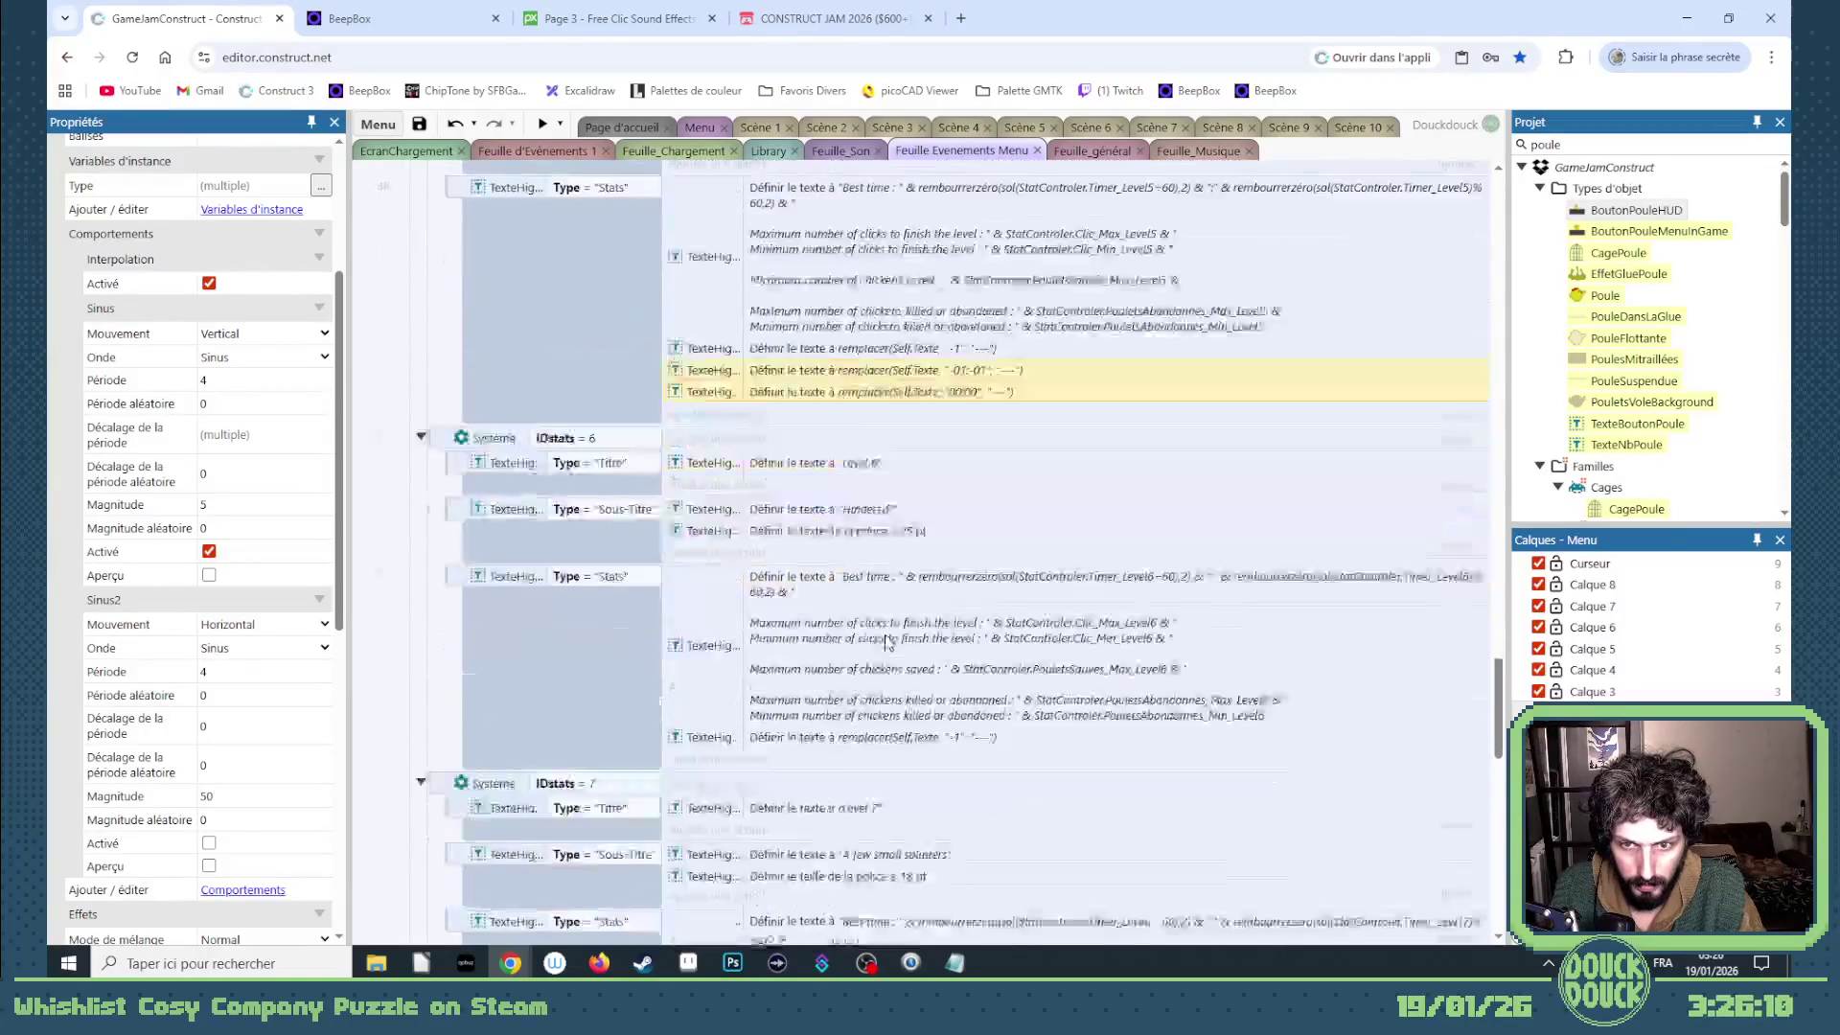
scroll(880, 690, down, 2)
- Paste the two replace actions into the Level 6-10 stats events (54, 58, 62, 66, 70)
click(886, 704)
key(ctrl+v)
scroll(887, 690, down, 3)
click(887, 657)
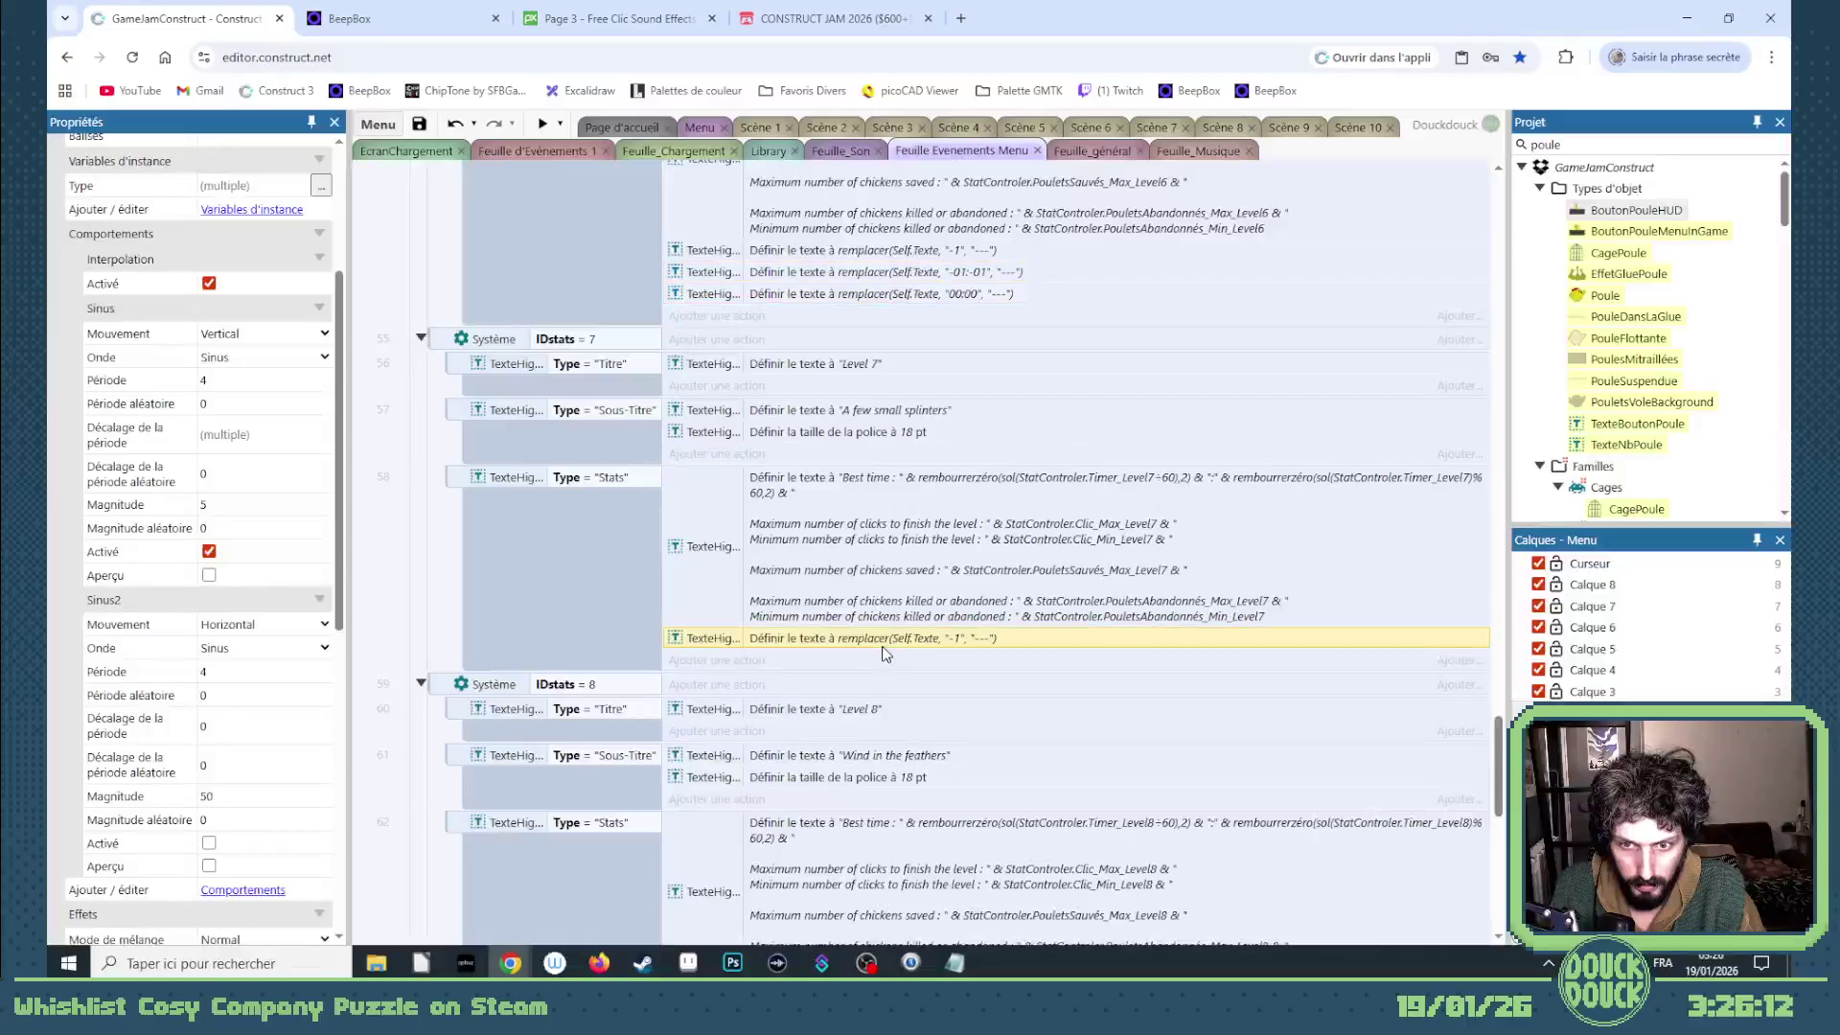
key(ctrl+v)
scroll(885, 661, down, 2)
scroll(885, 669, down, 2)
click(886, 664)
key(ctrl+v)
scroll(891, 719, down, 2)
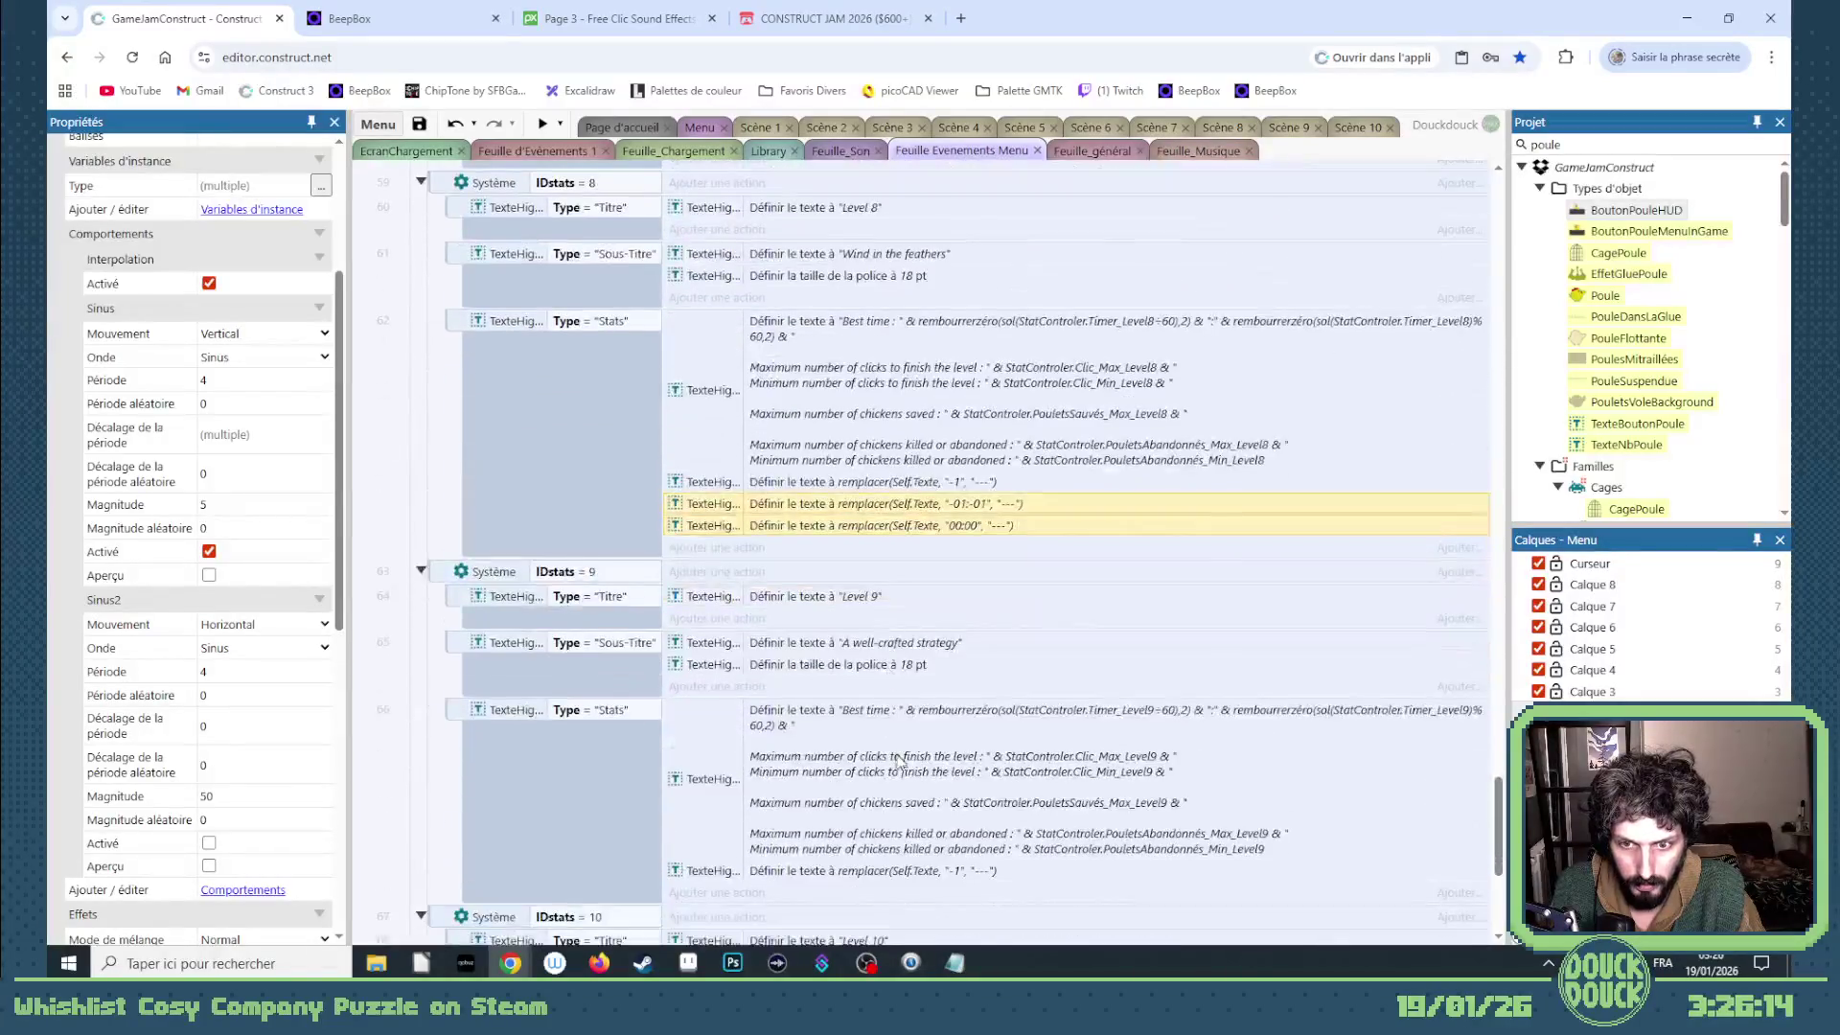
click(914, 873)
key(ctrl+v)
scroll(891, 791, down, 5)
click(888, 804)
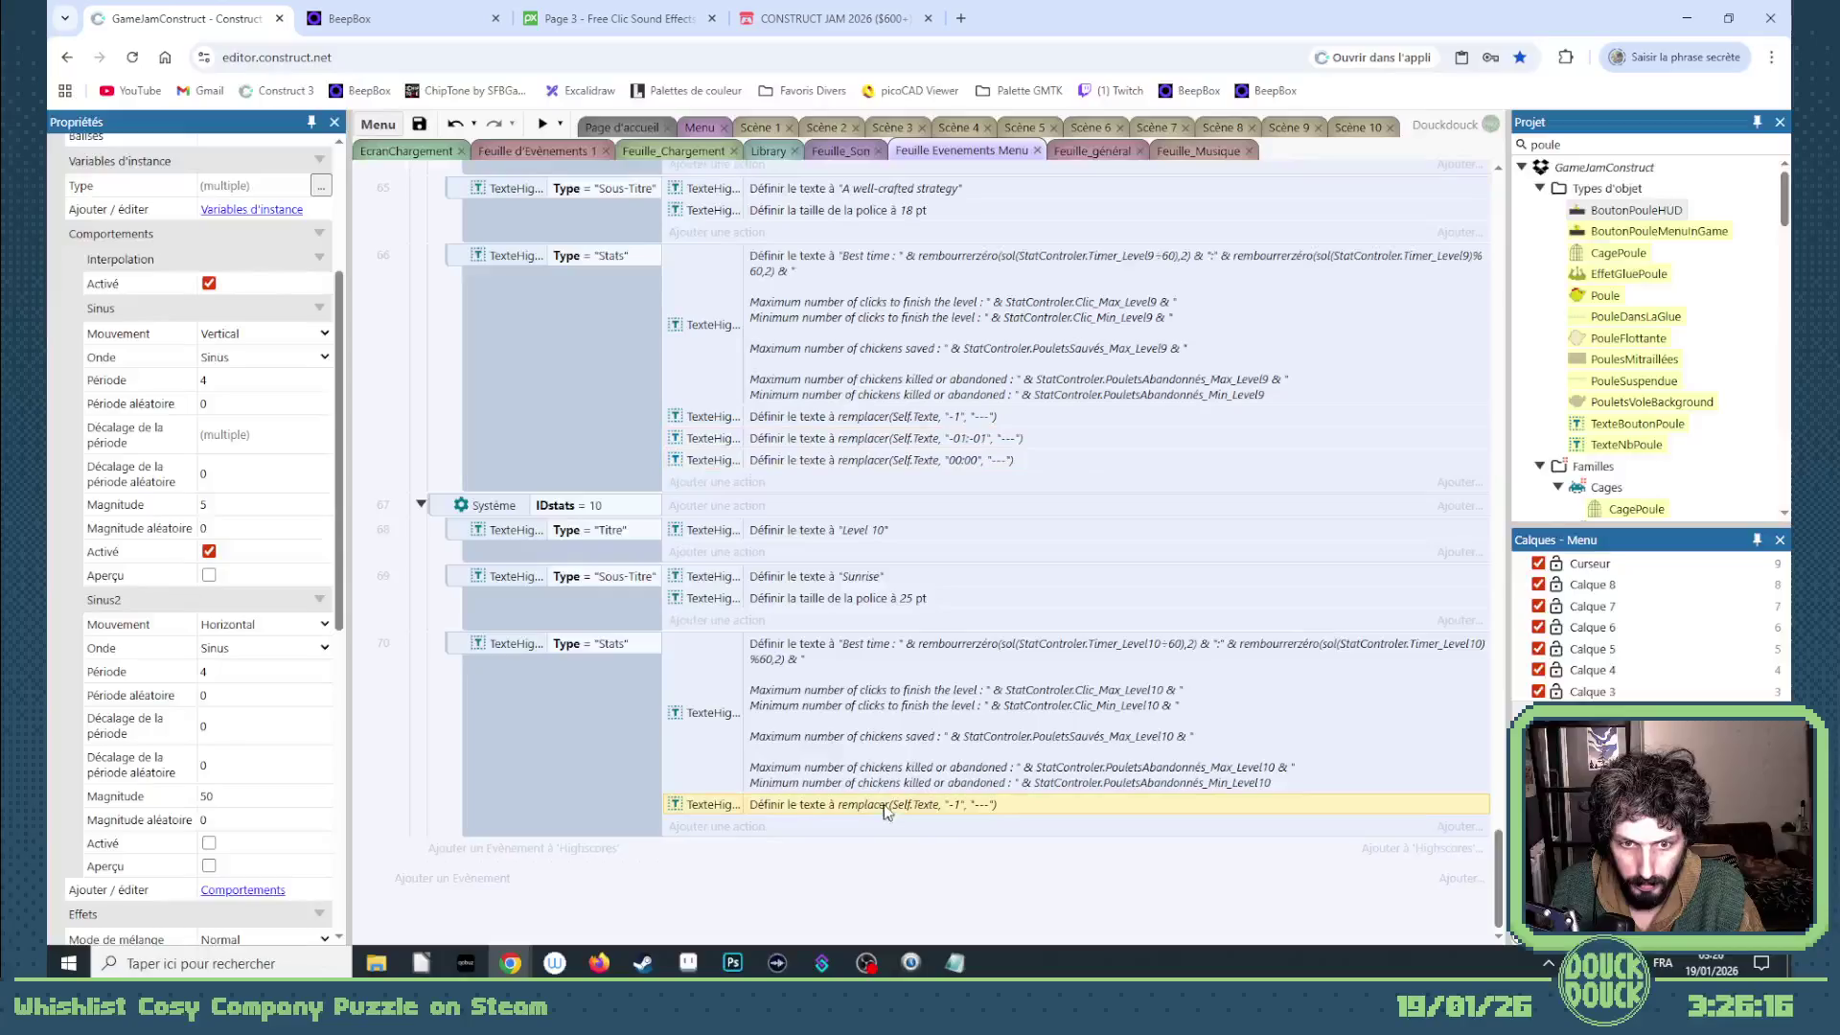
key(ctrl+v)
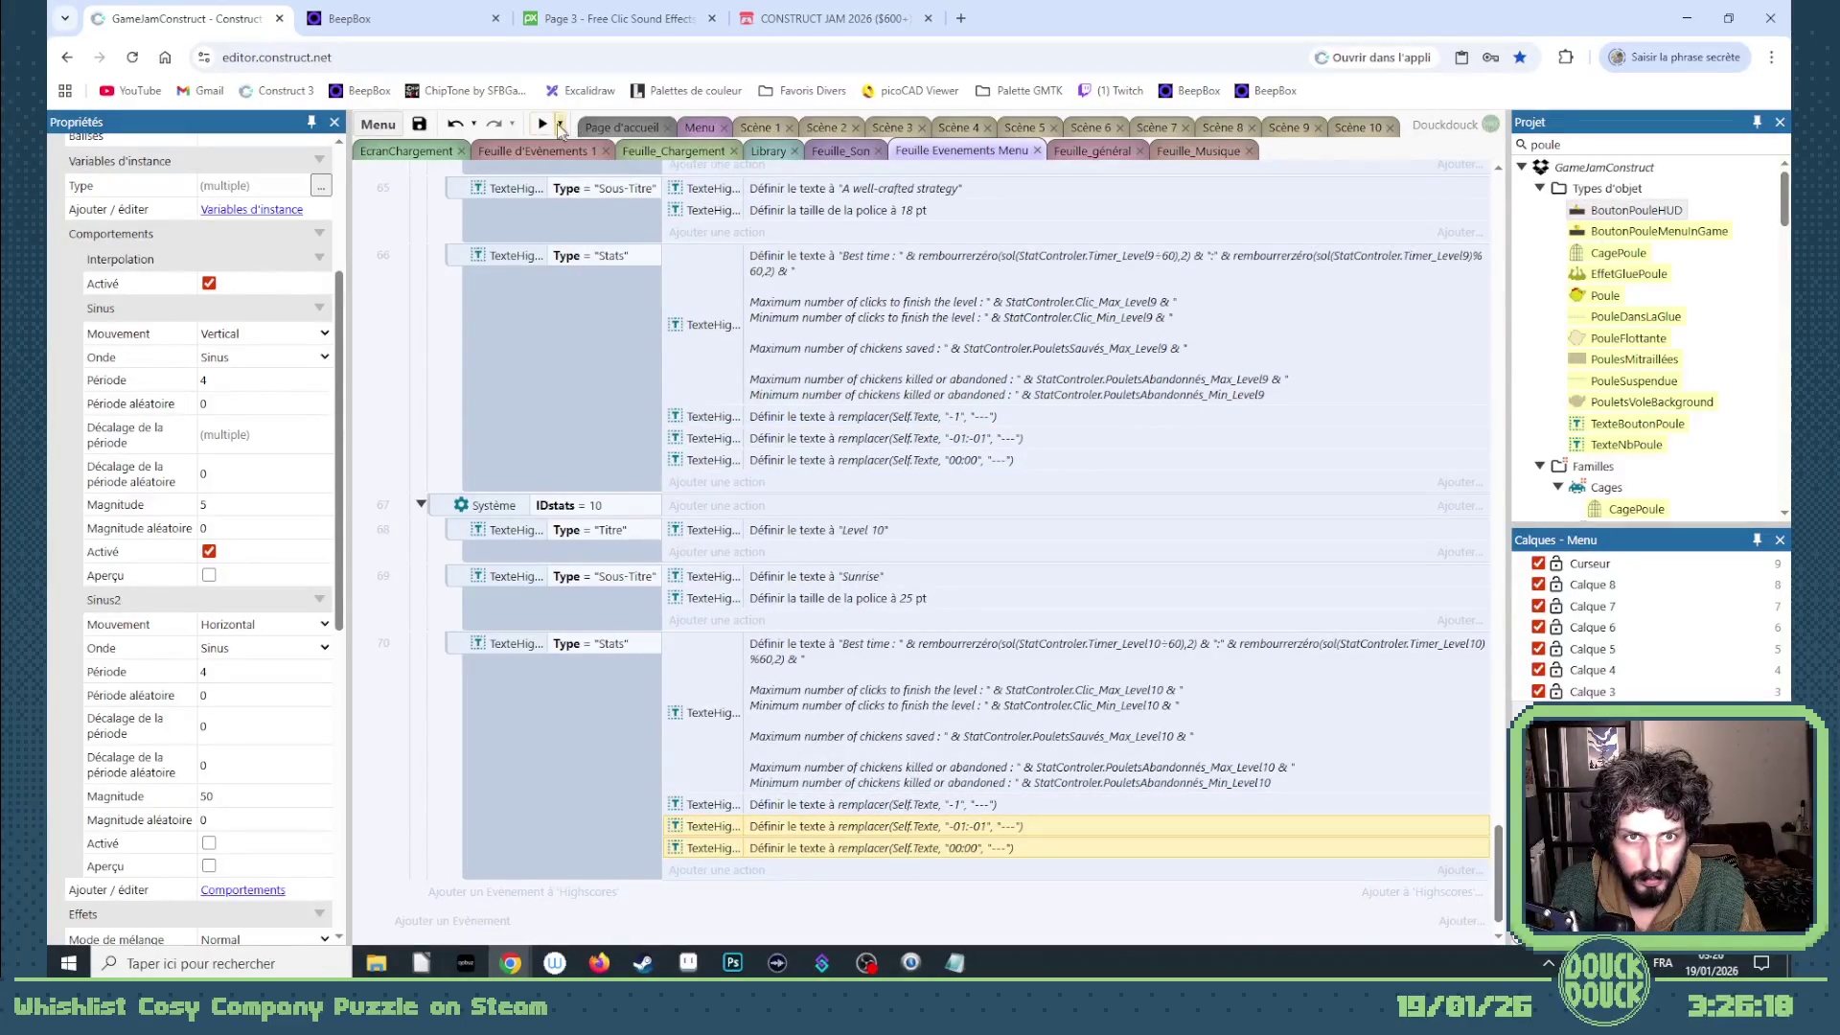
- Start Aperçu du projet and delete the '- sauvegarde !!!' line from the Notepad to-do list
click(560, 126)
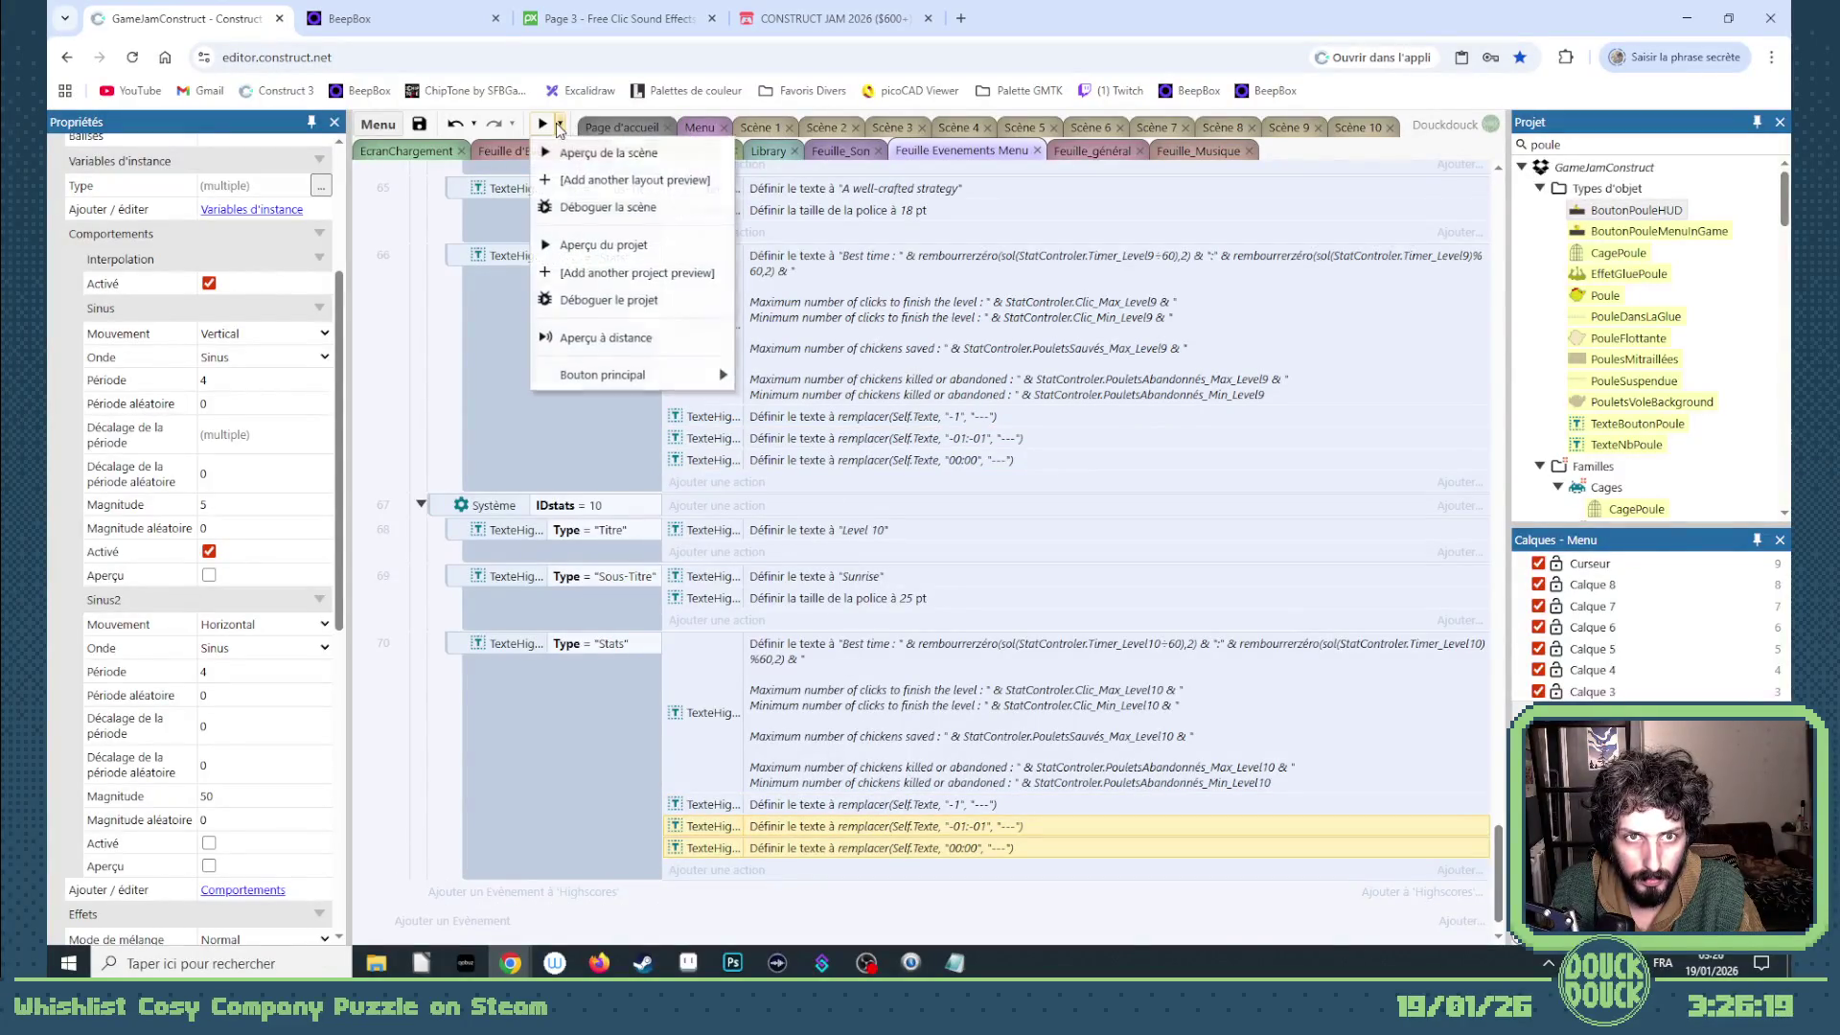
click(612, 244)
click(956, 963)
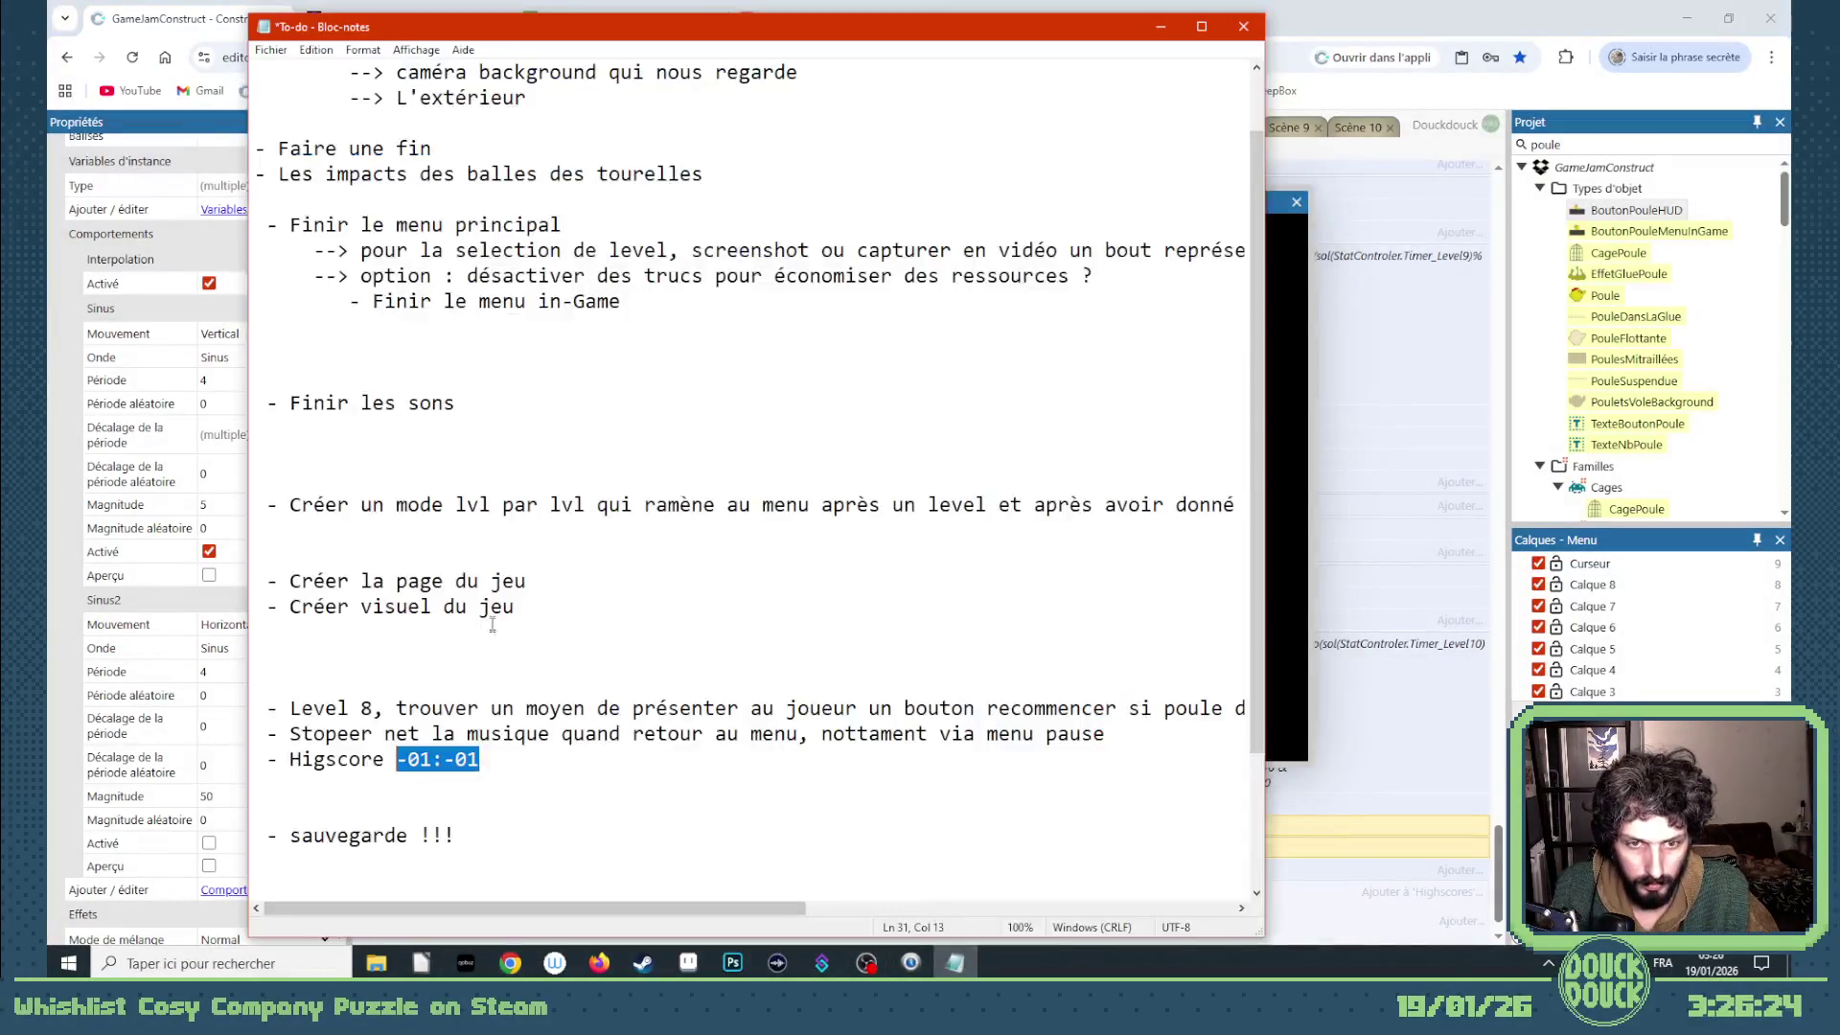
drag(456, 836, 256, 758)
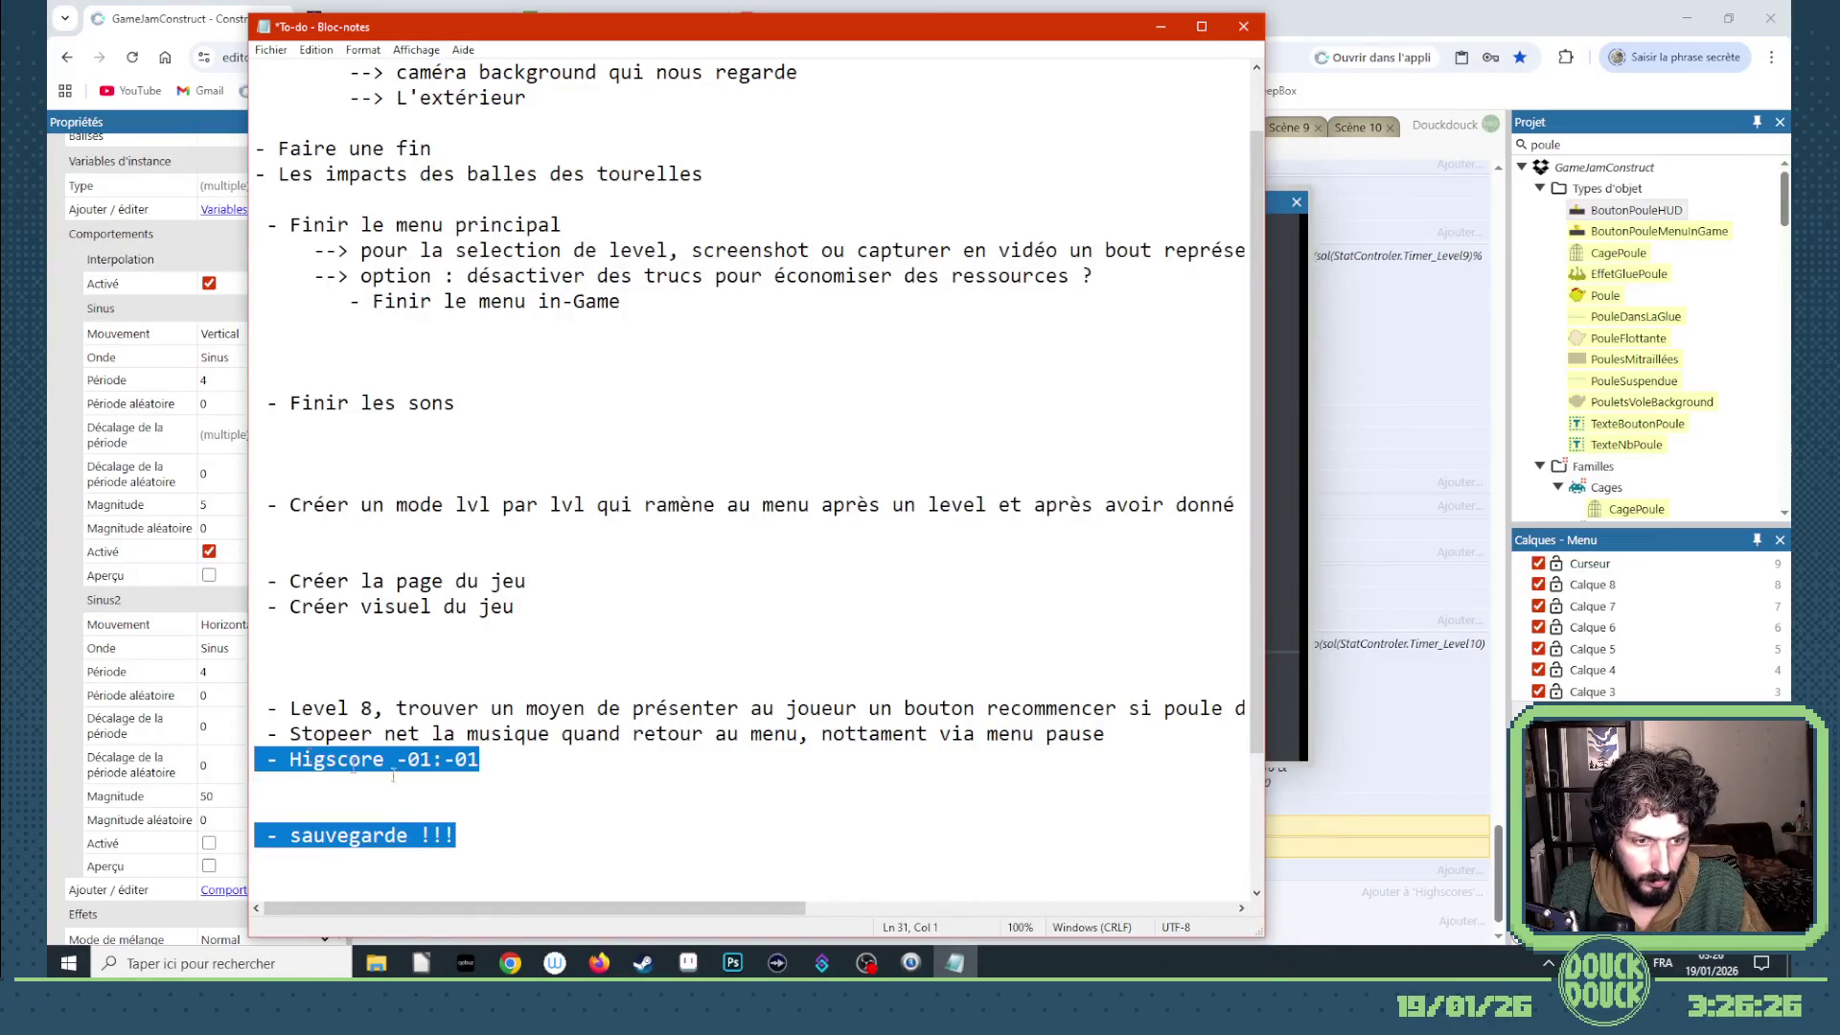
drag(456, 835, 268, 831)
key(BackSpace)
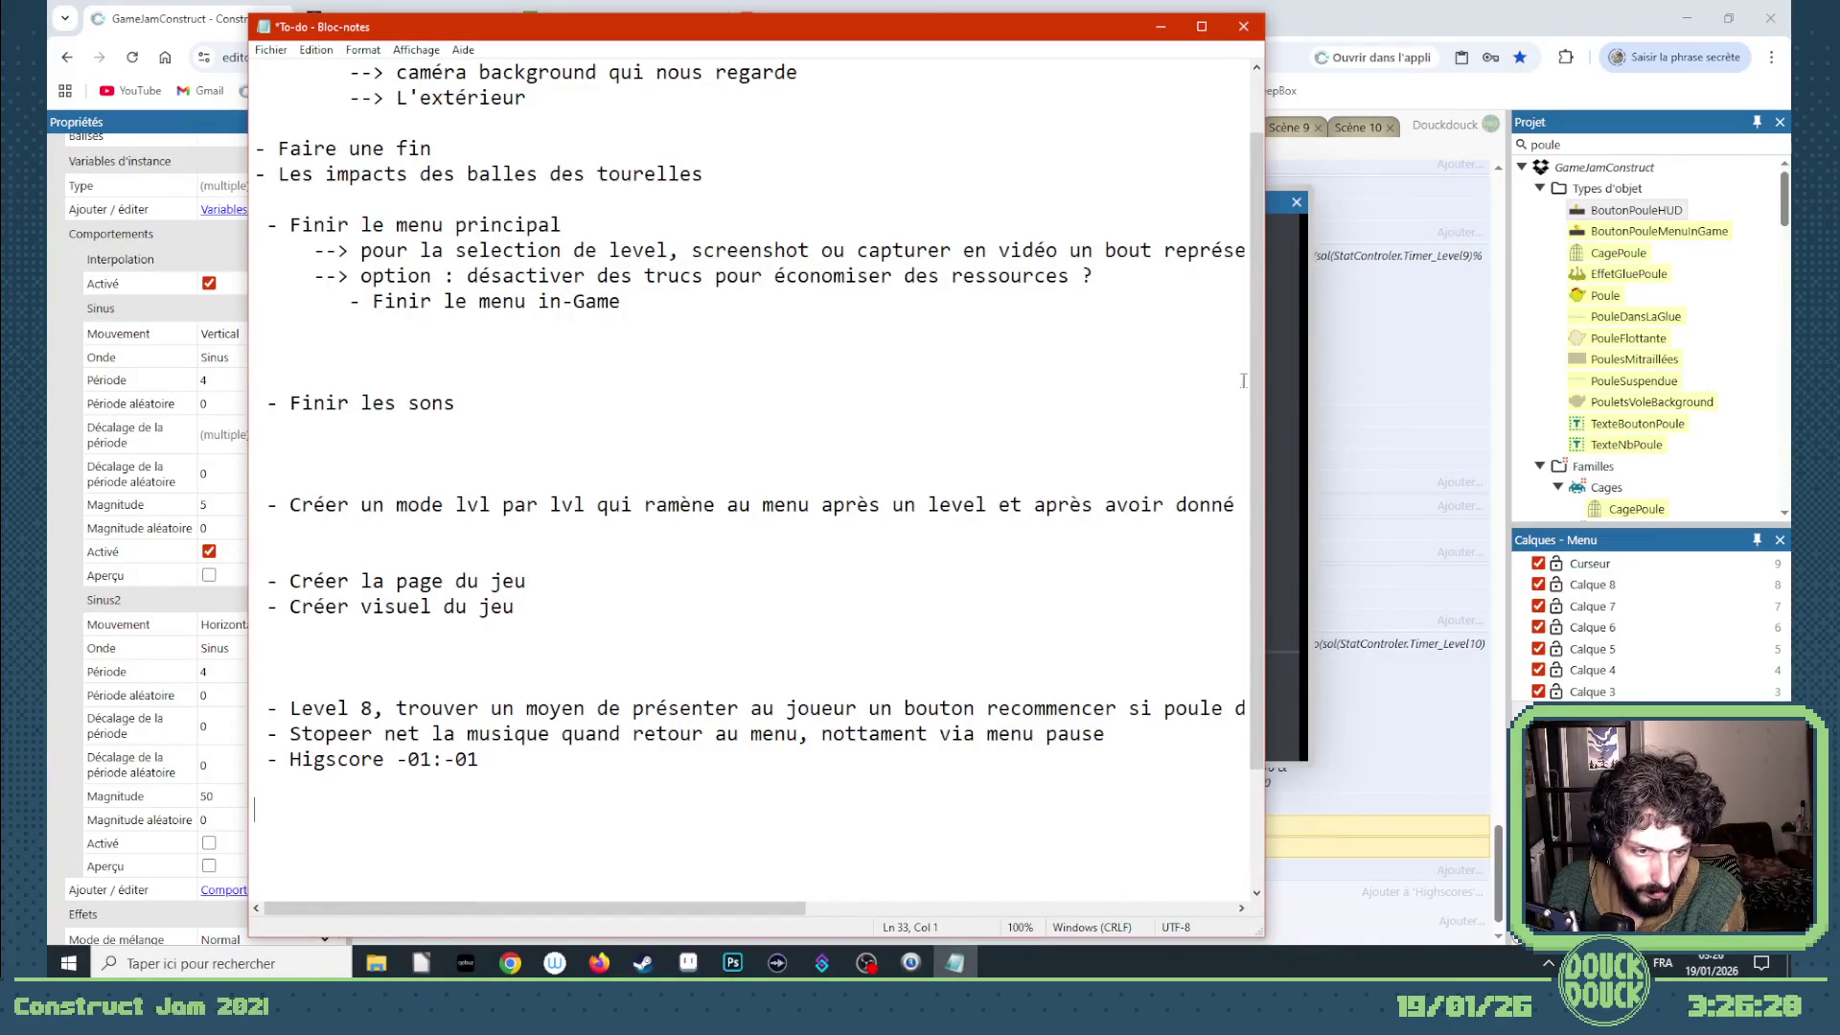
- Bring the game preview forward and make it full screen
click(1278, 366)
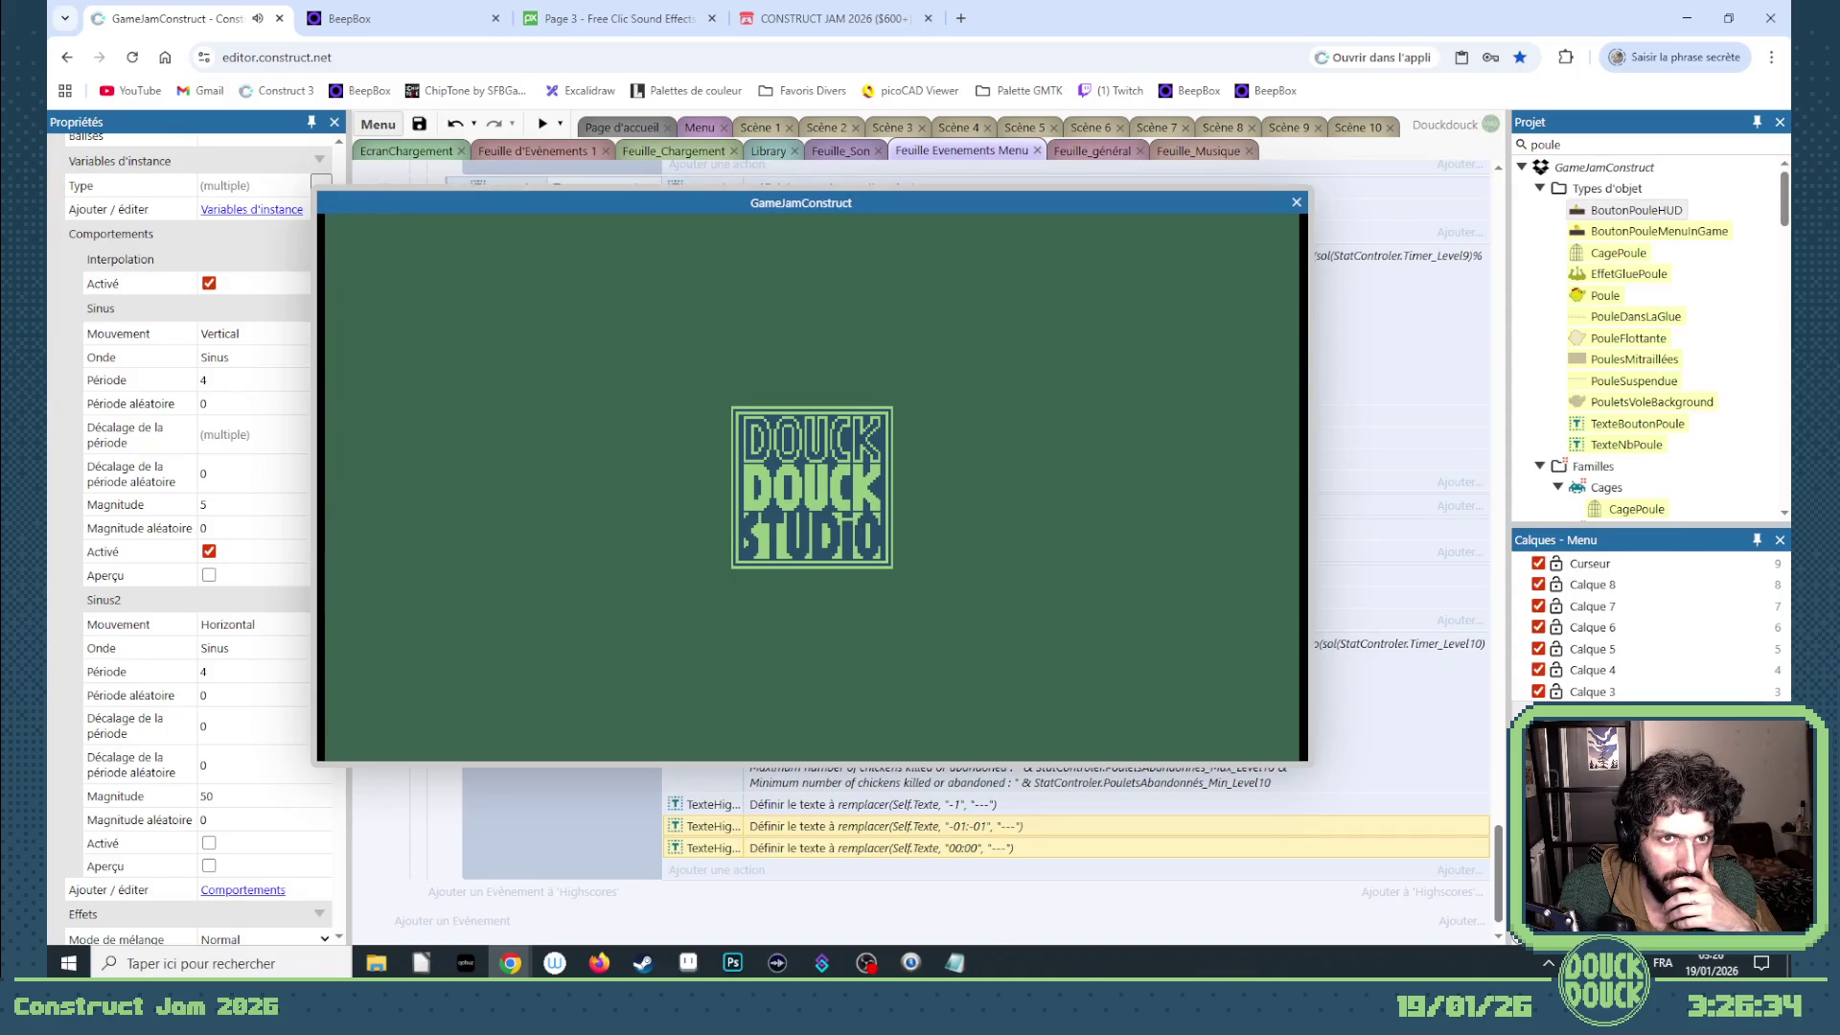
click(859, 834)
- Browse the Highscores screen through several levels, seeing "---" for unplayed stats
click(858, 837)
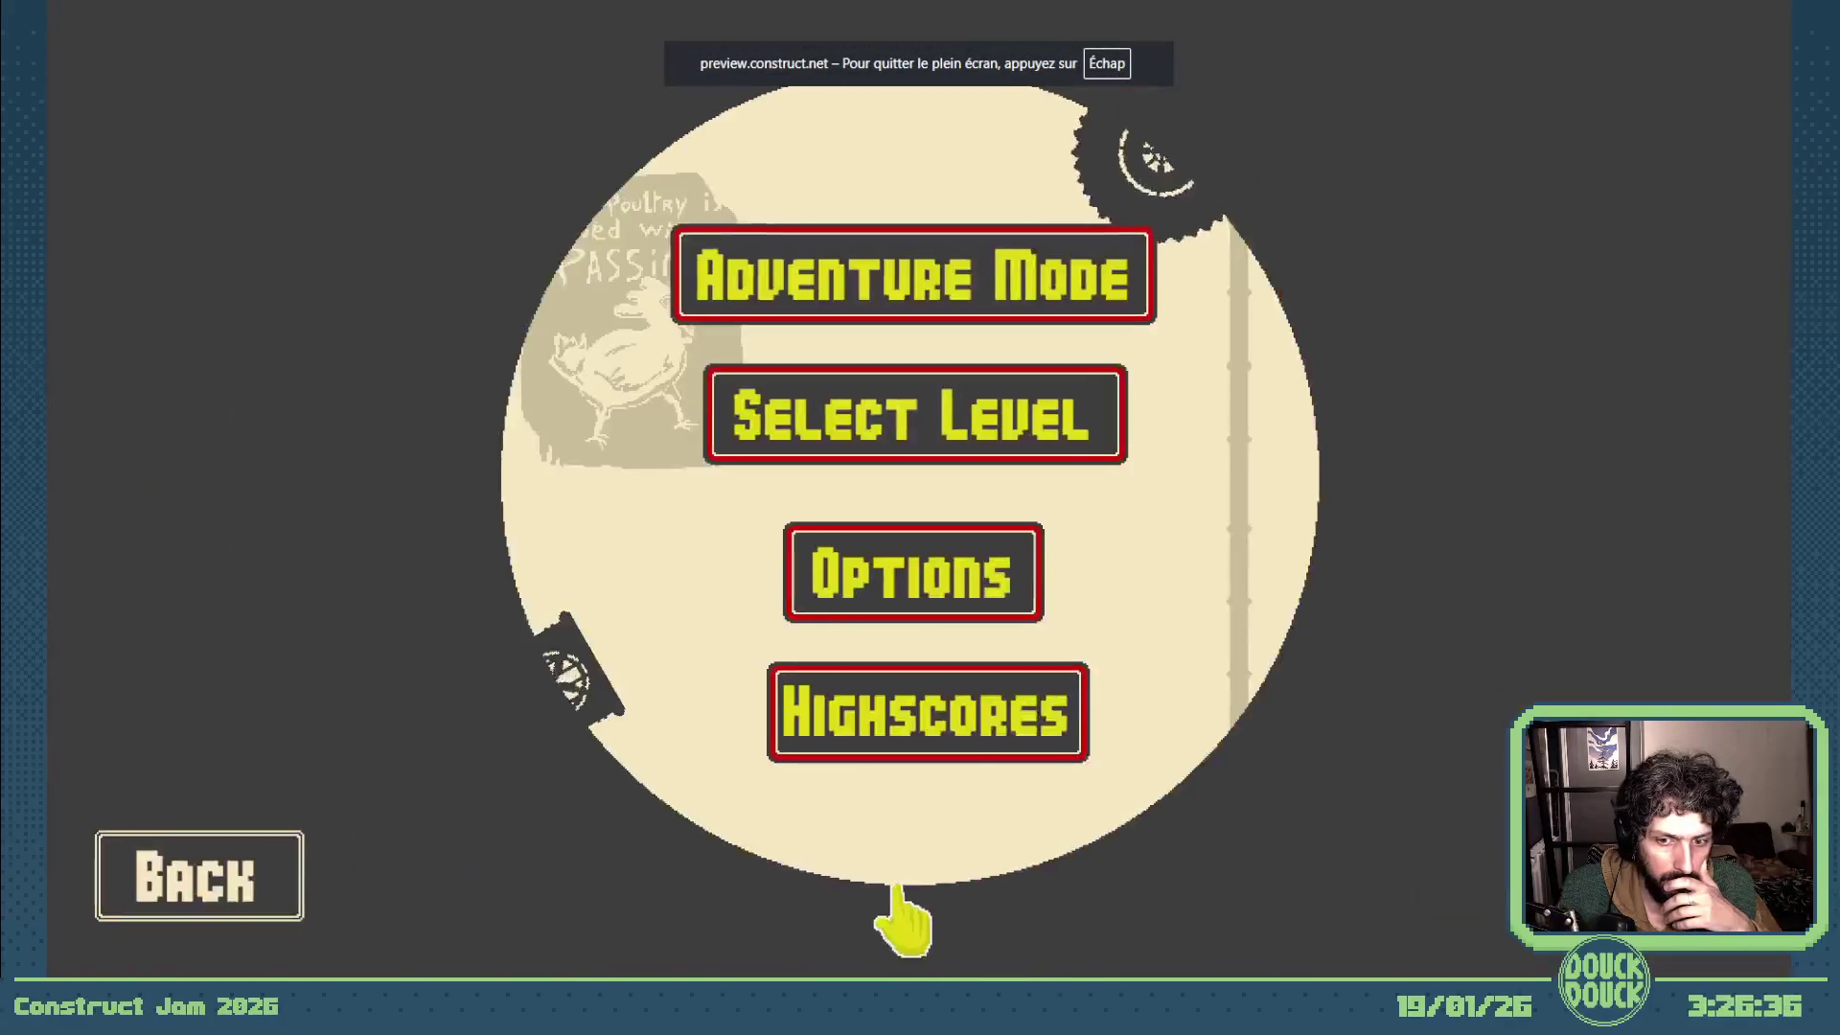
click(950, 712)
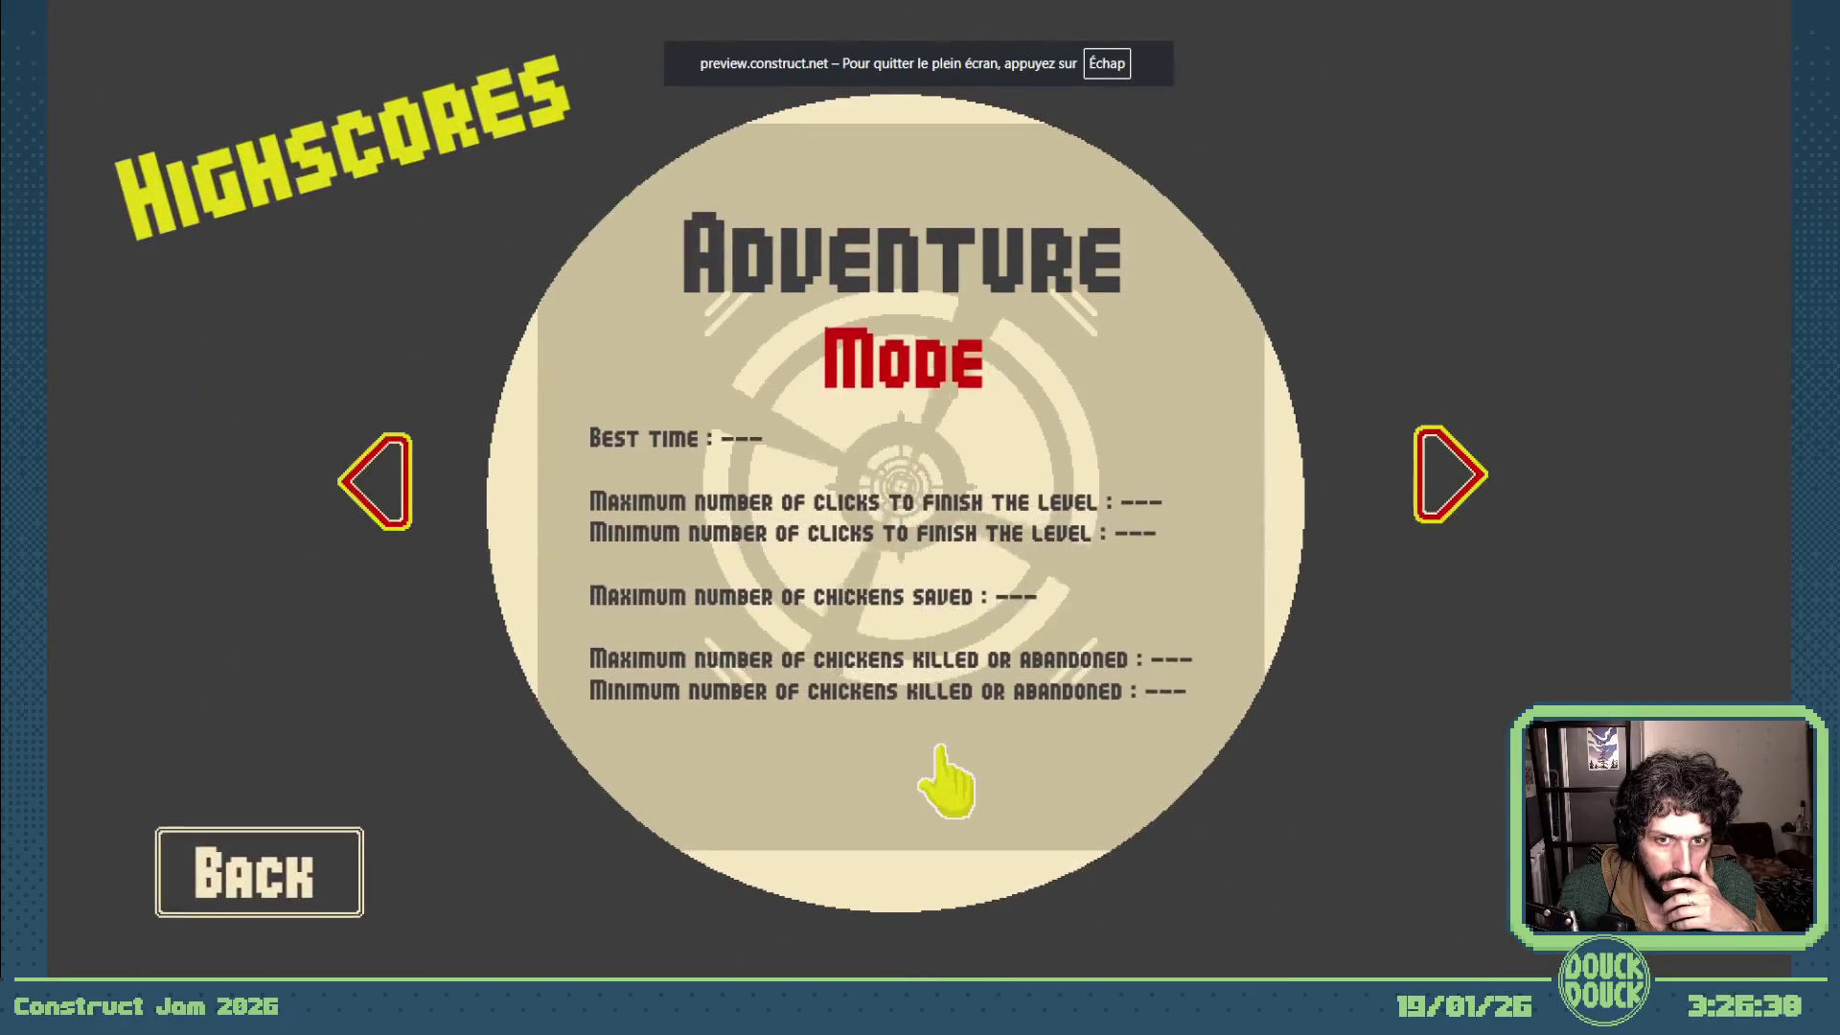
click(1450, 486)
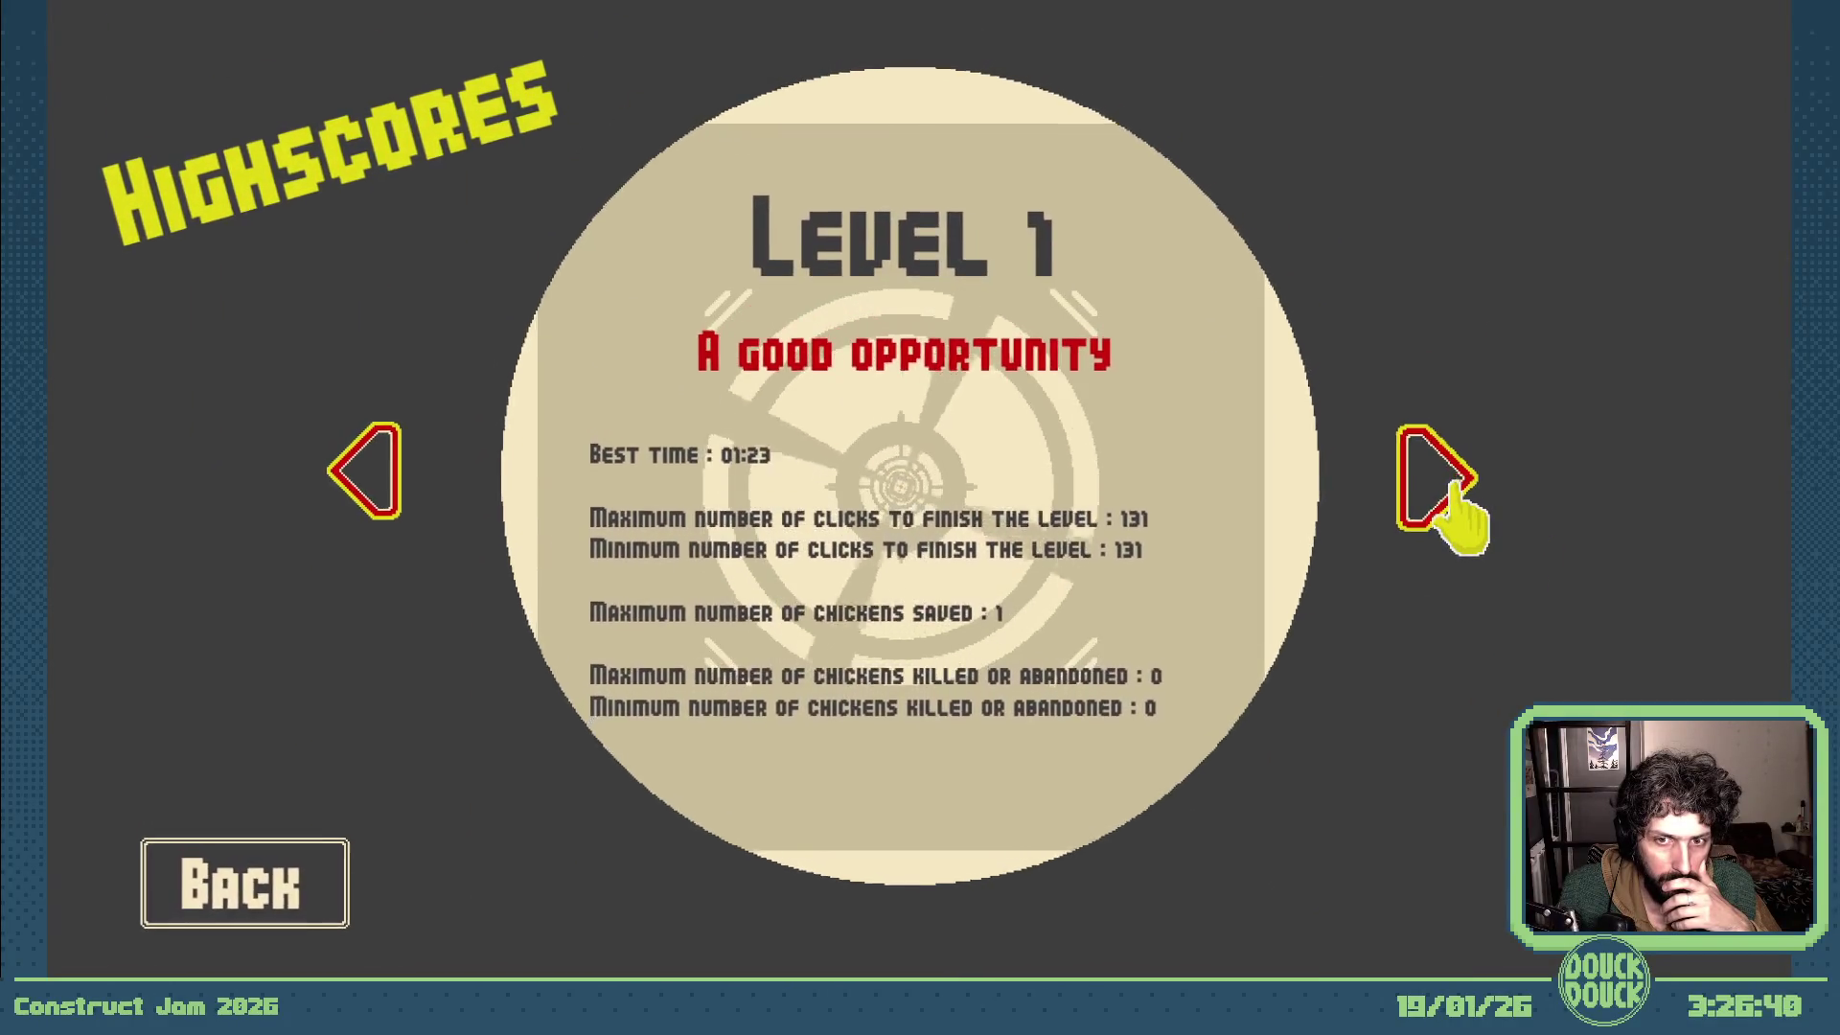
click(1447, 488)
click(1446, 490)
click(1447, 489)
click(1446, 490)
- Return to the title screen, leave fullscreen and close the preview window
click(317, 855)
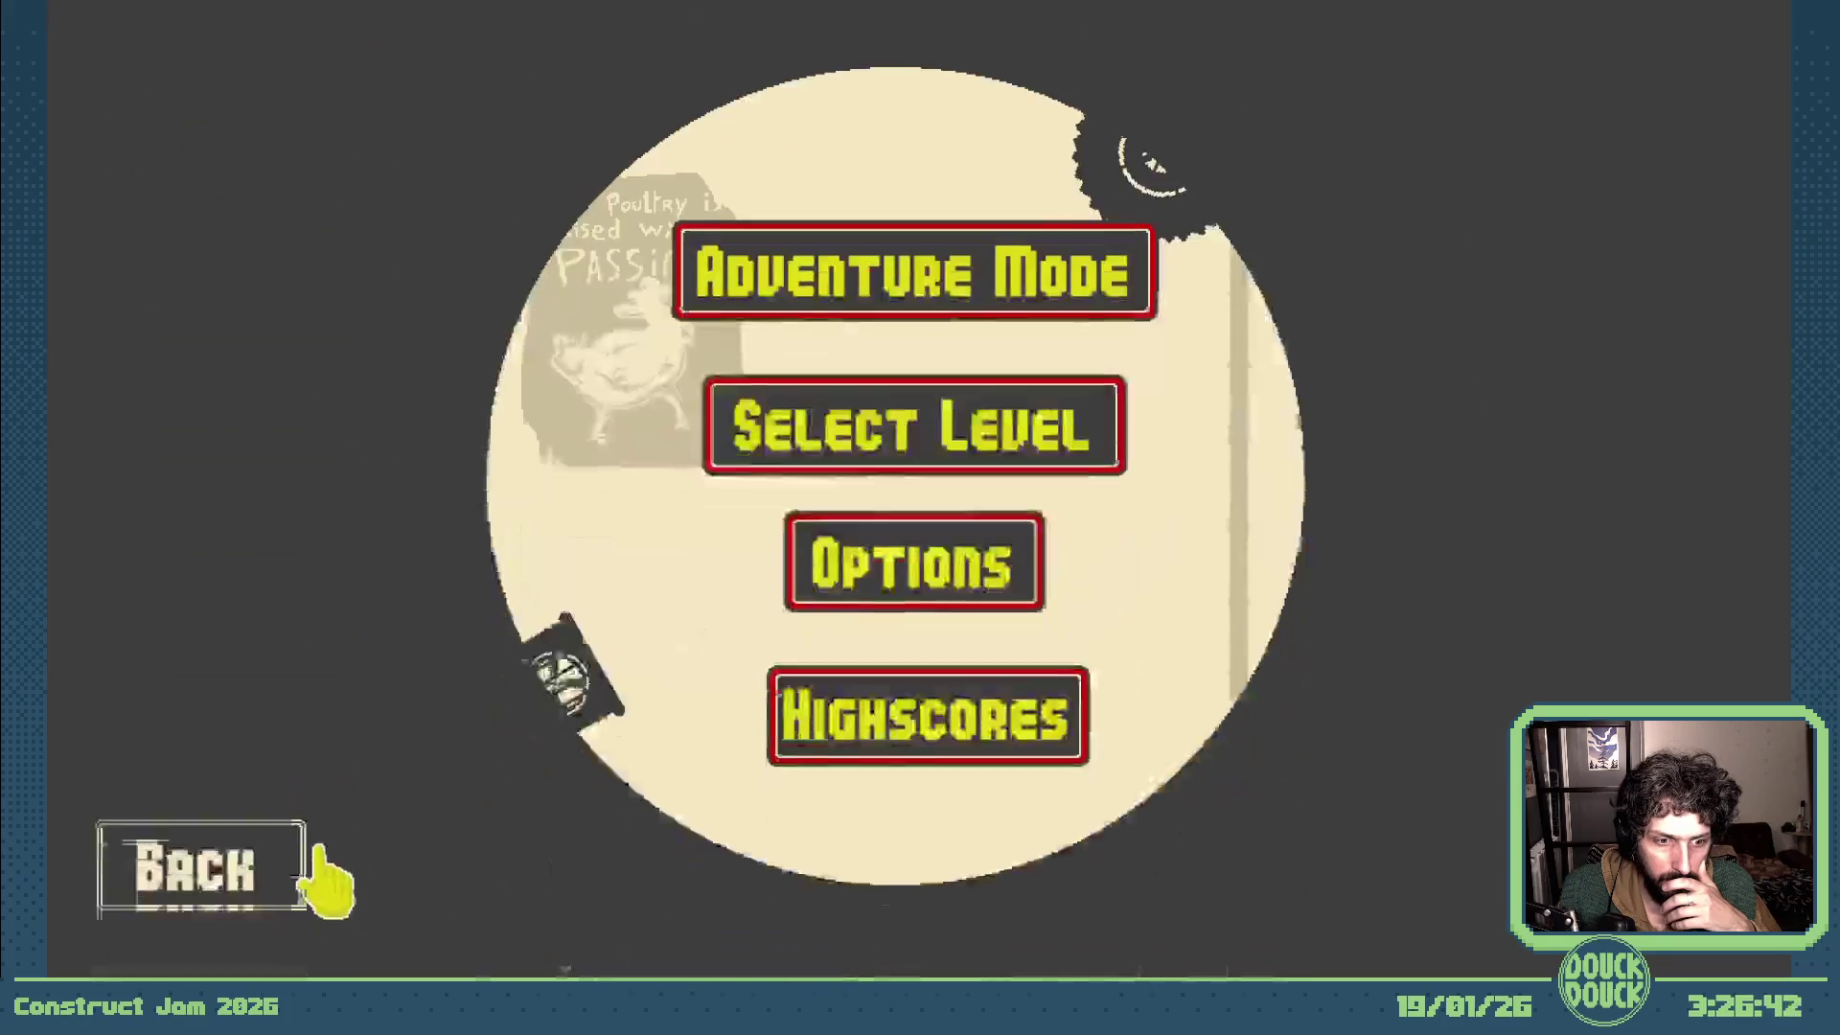
click(267, 875)
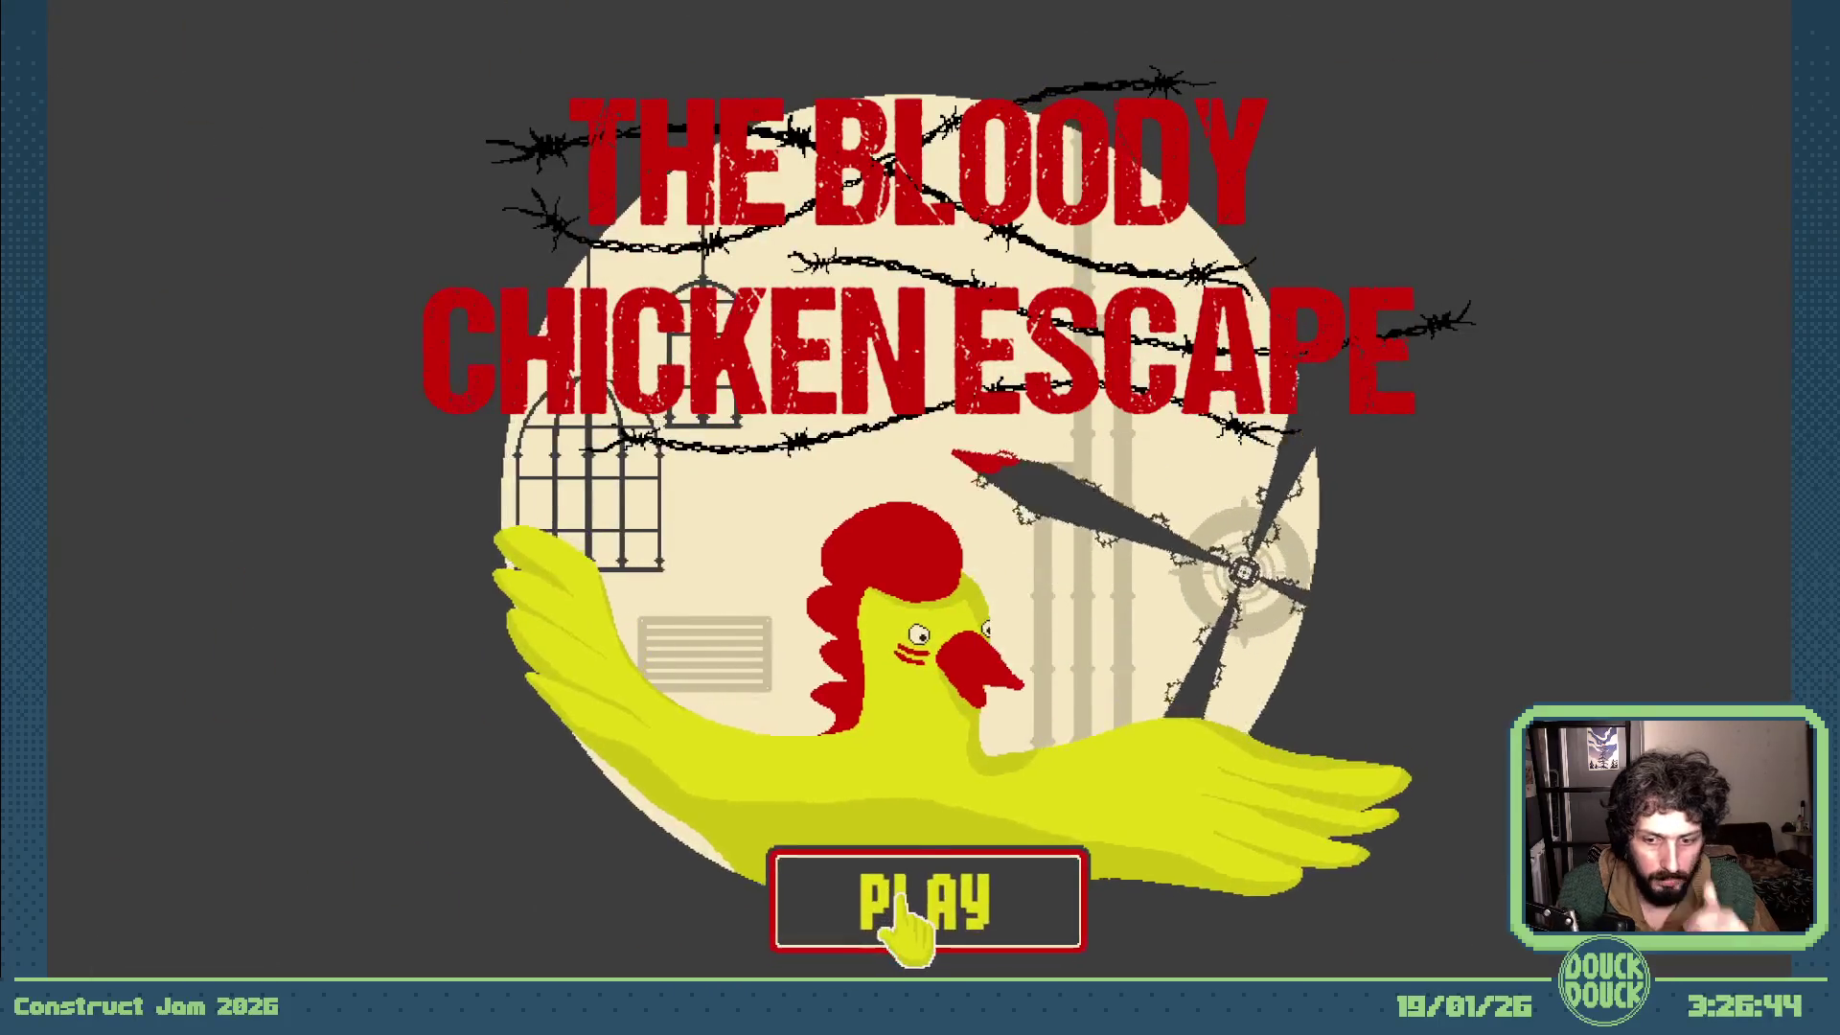
key(Escape)
click(1293, 204)
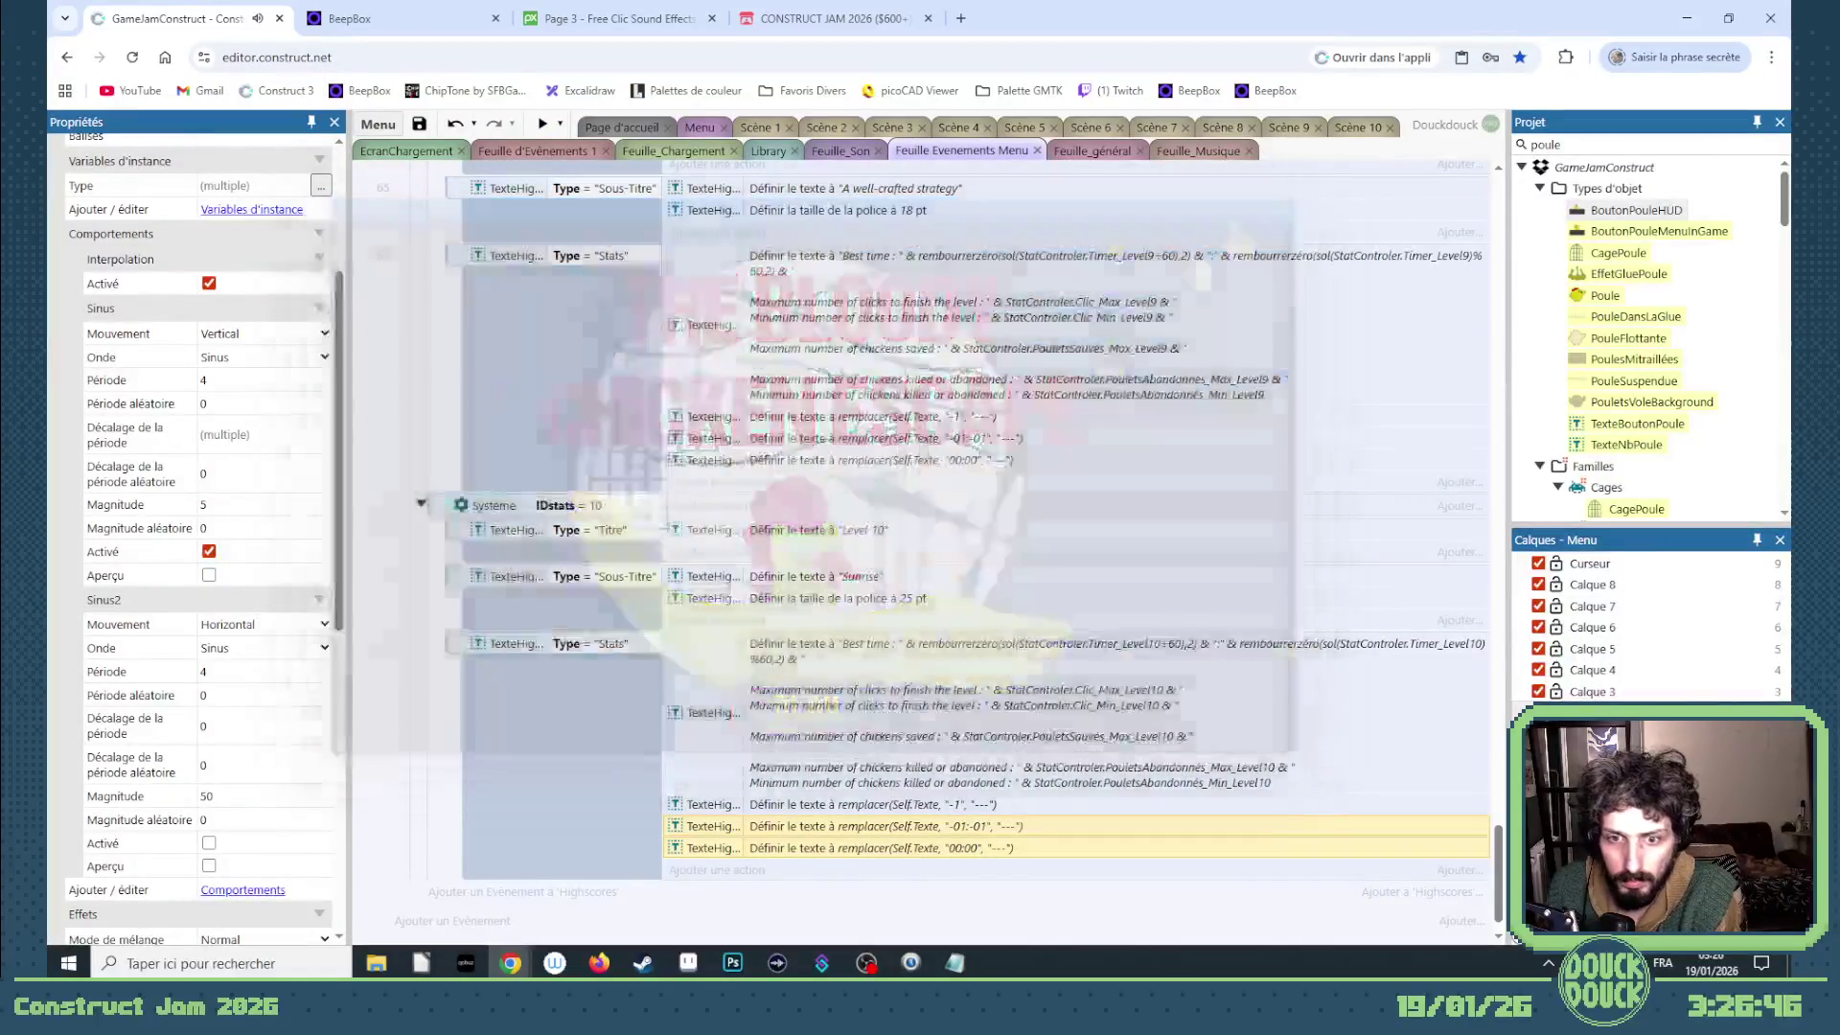
- Delete the finished music-stopping and Higscore items from the Notepad to-do list
click(954, 963)
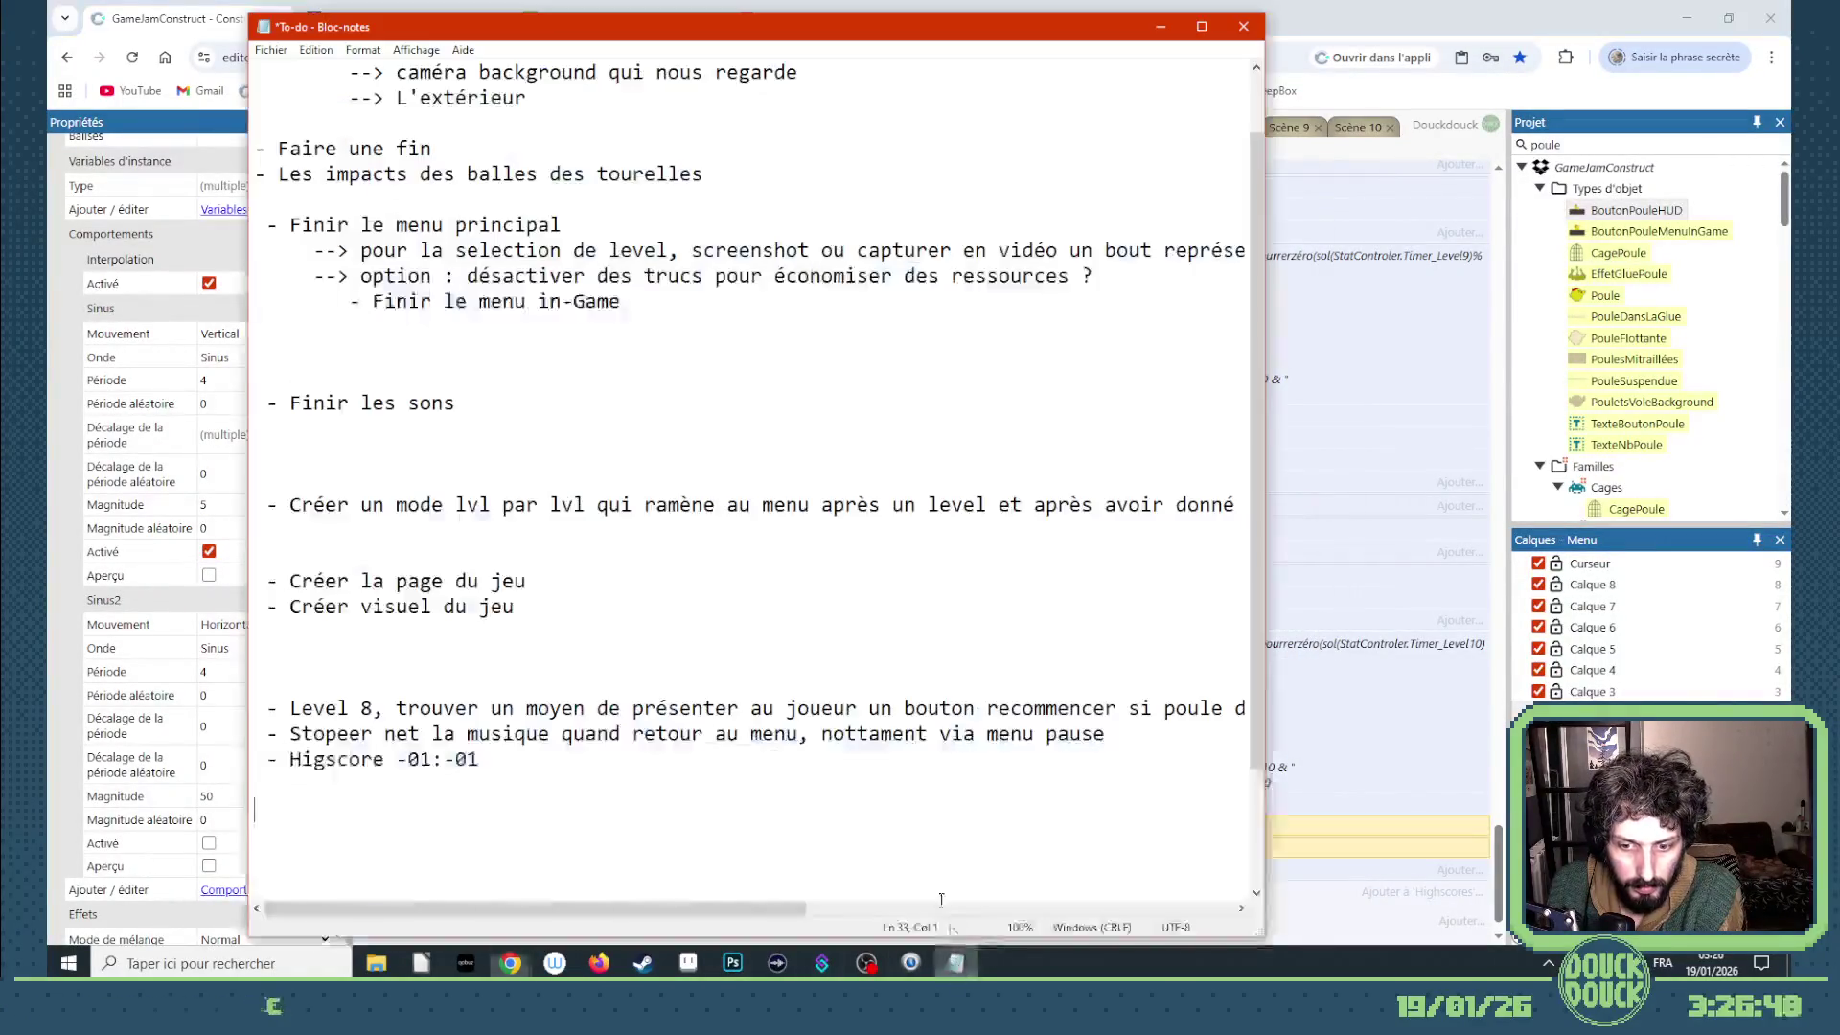
drag(506, 764, 245, 753)
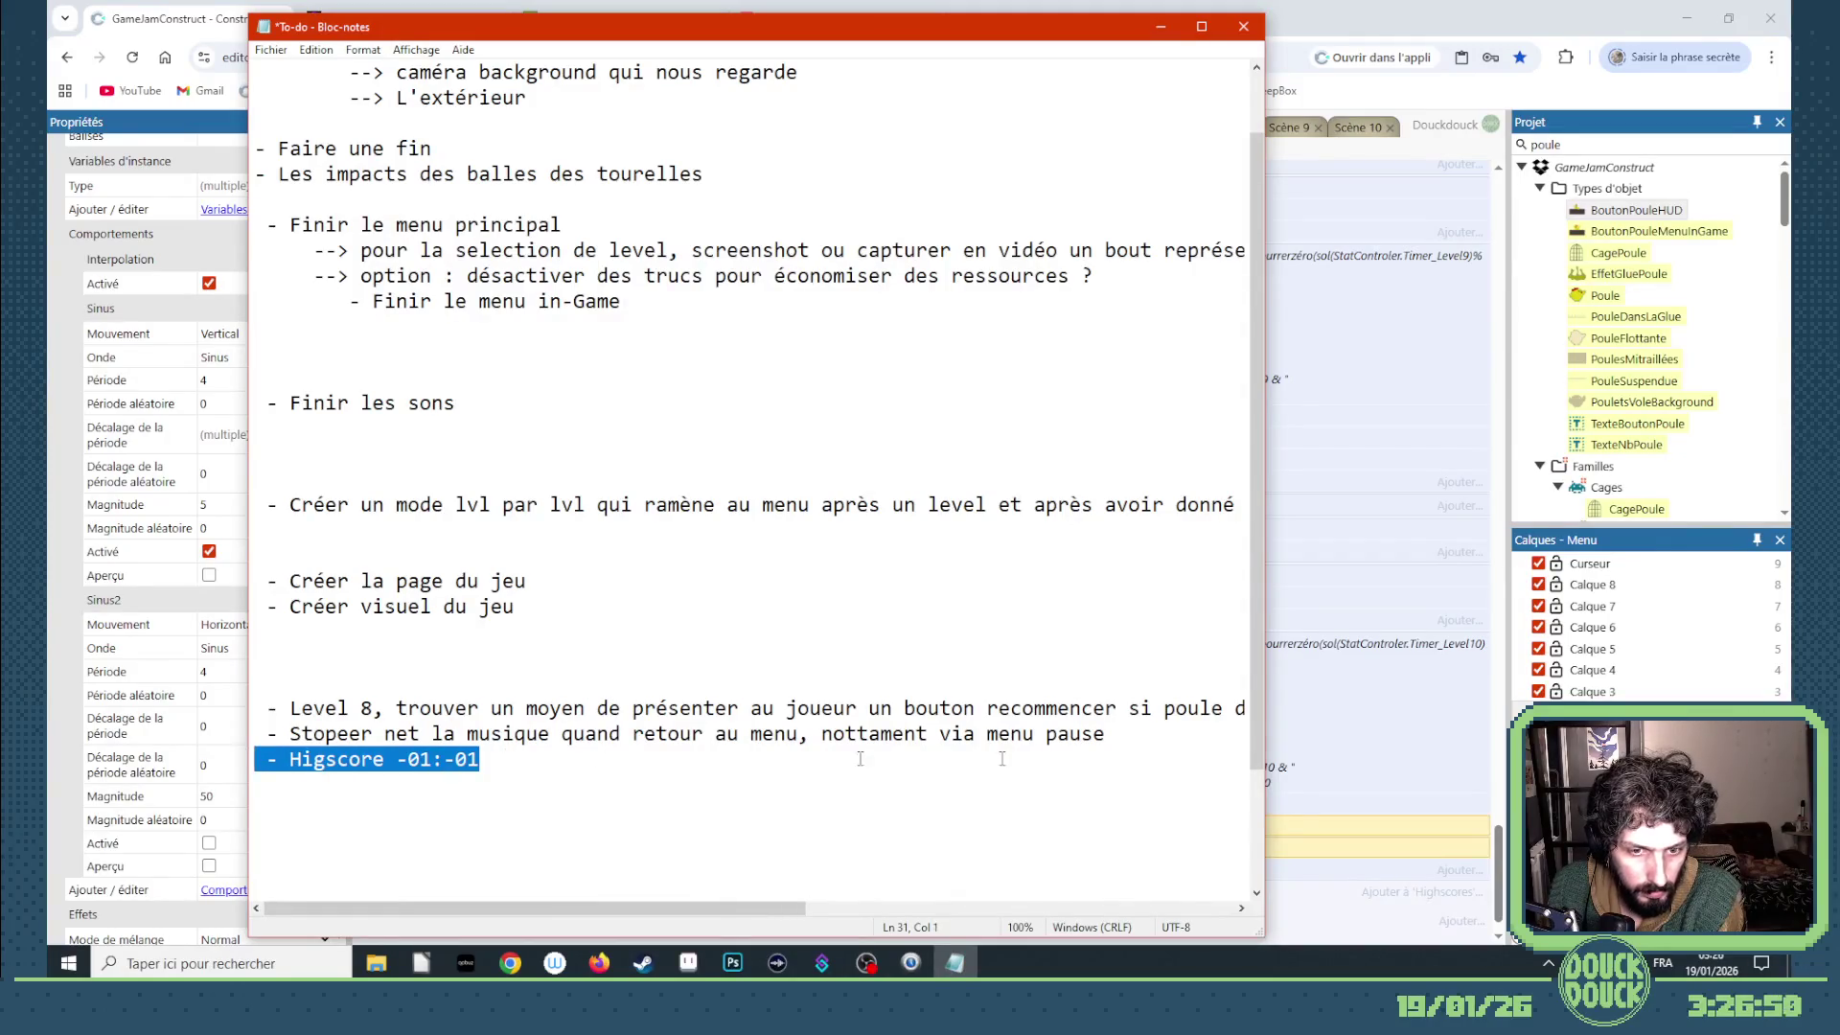
drag(860, 758, 269, 734)
key(BackSpace)
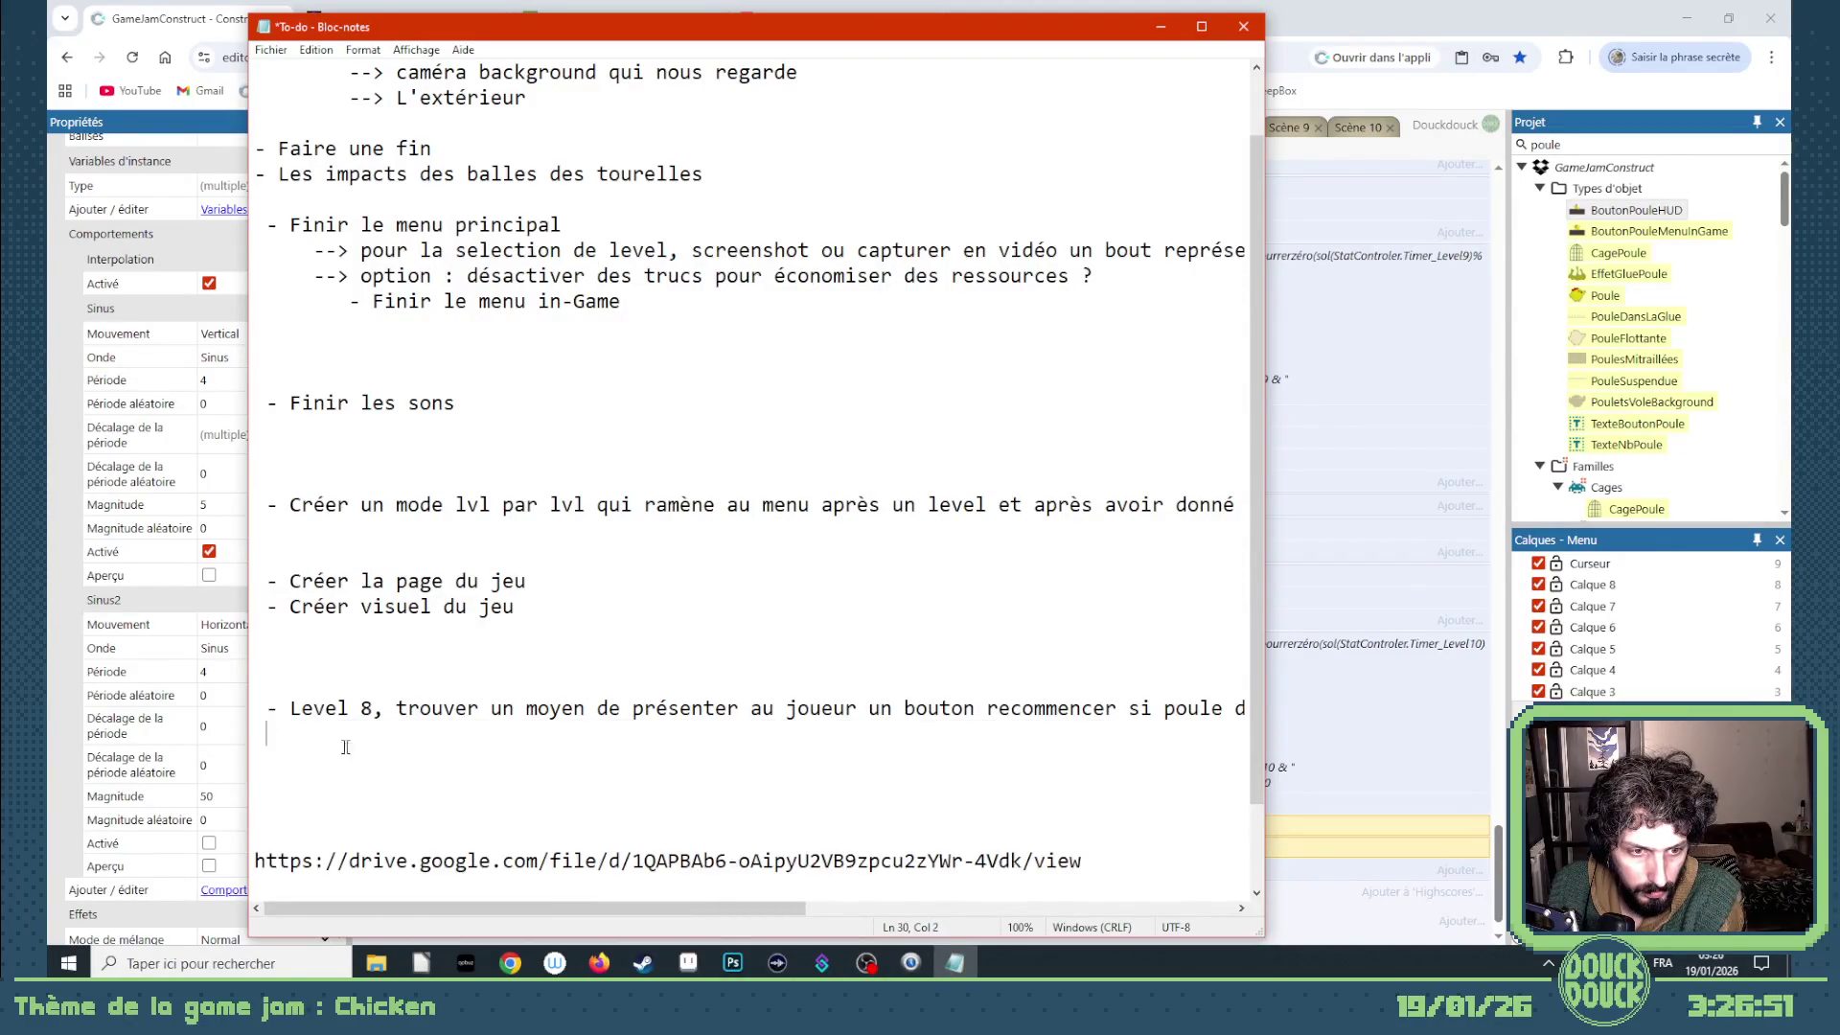
key(BackSpace)
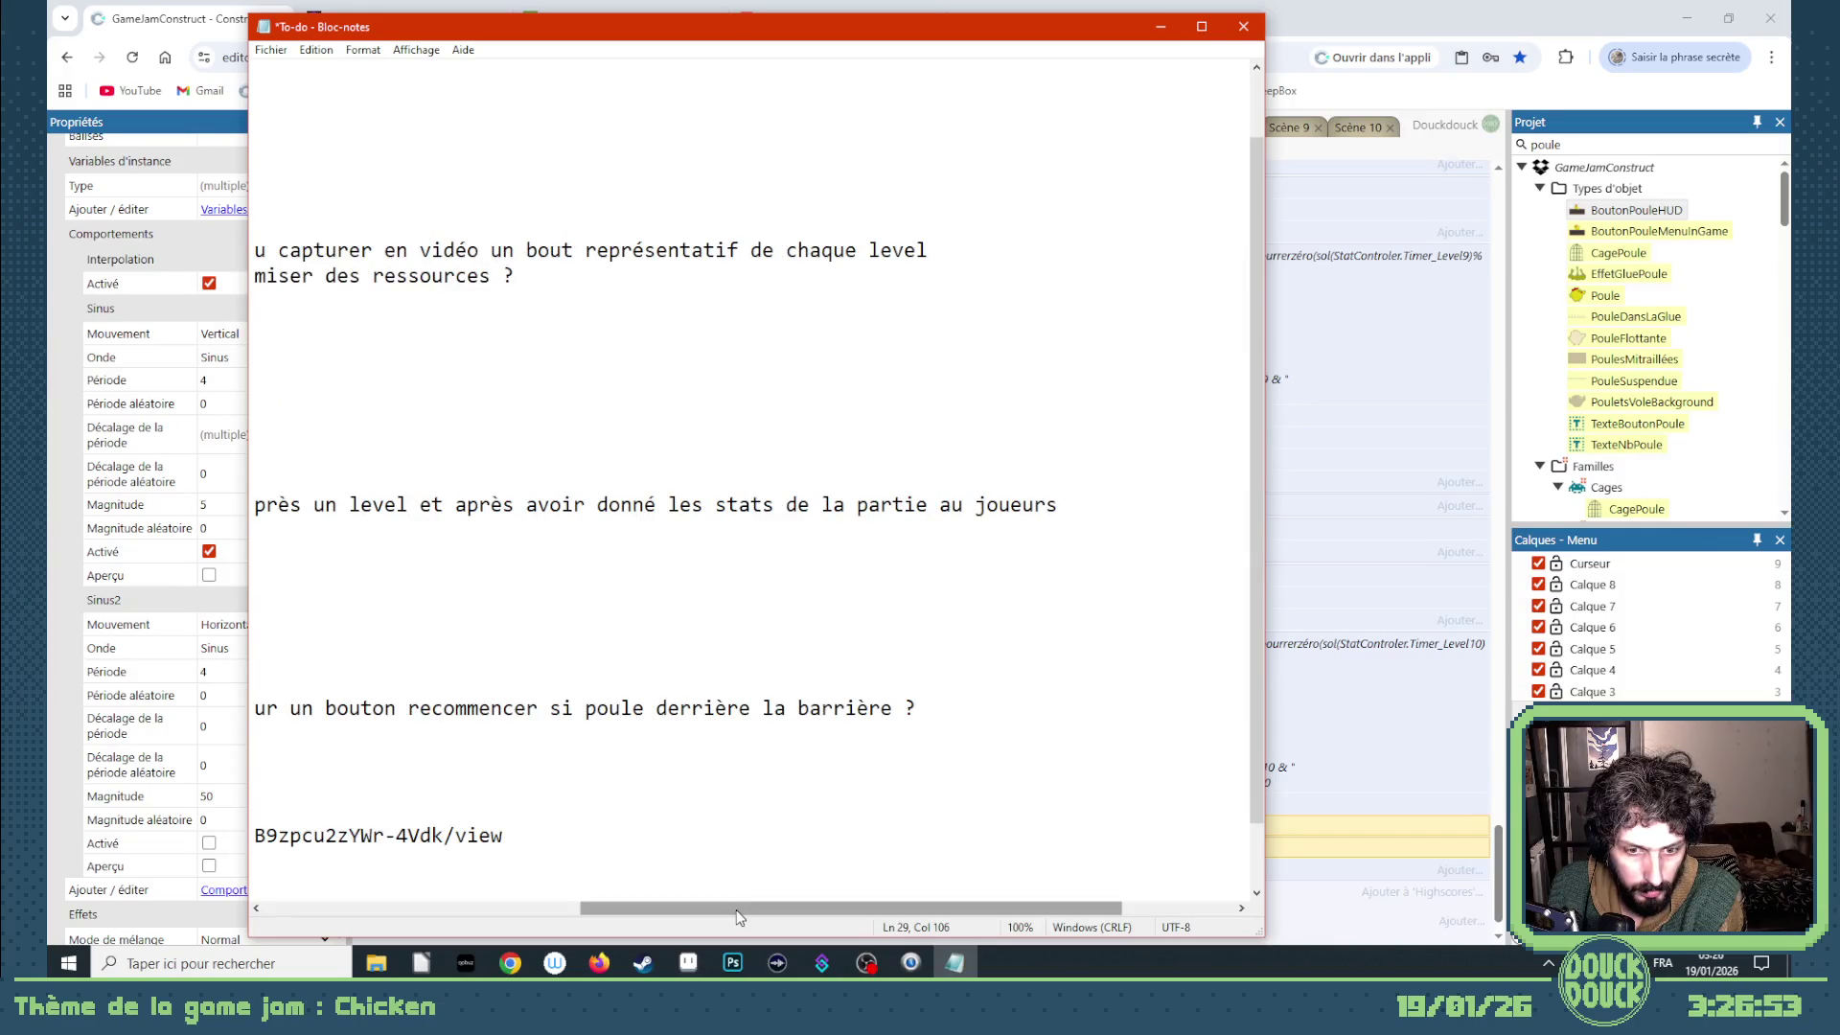
scroll(564, 713, up, 1)
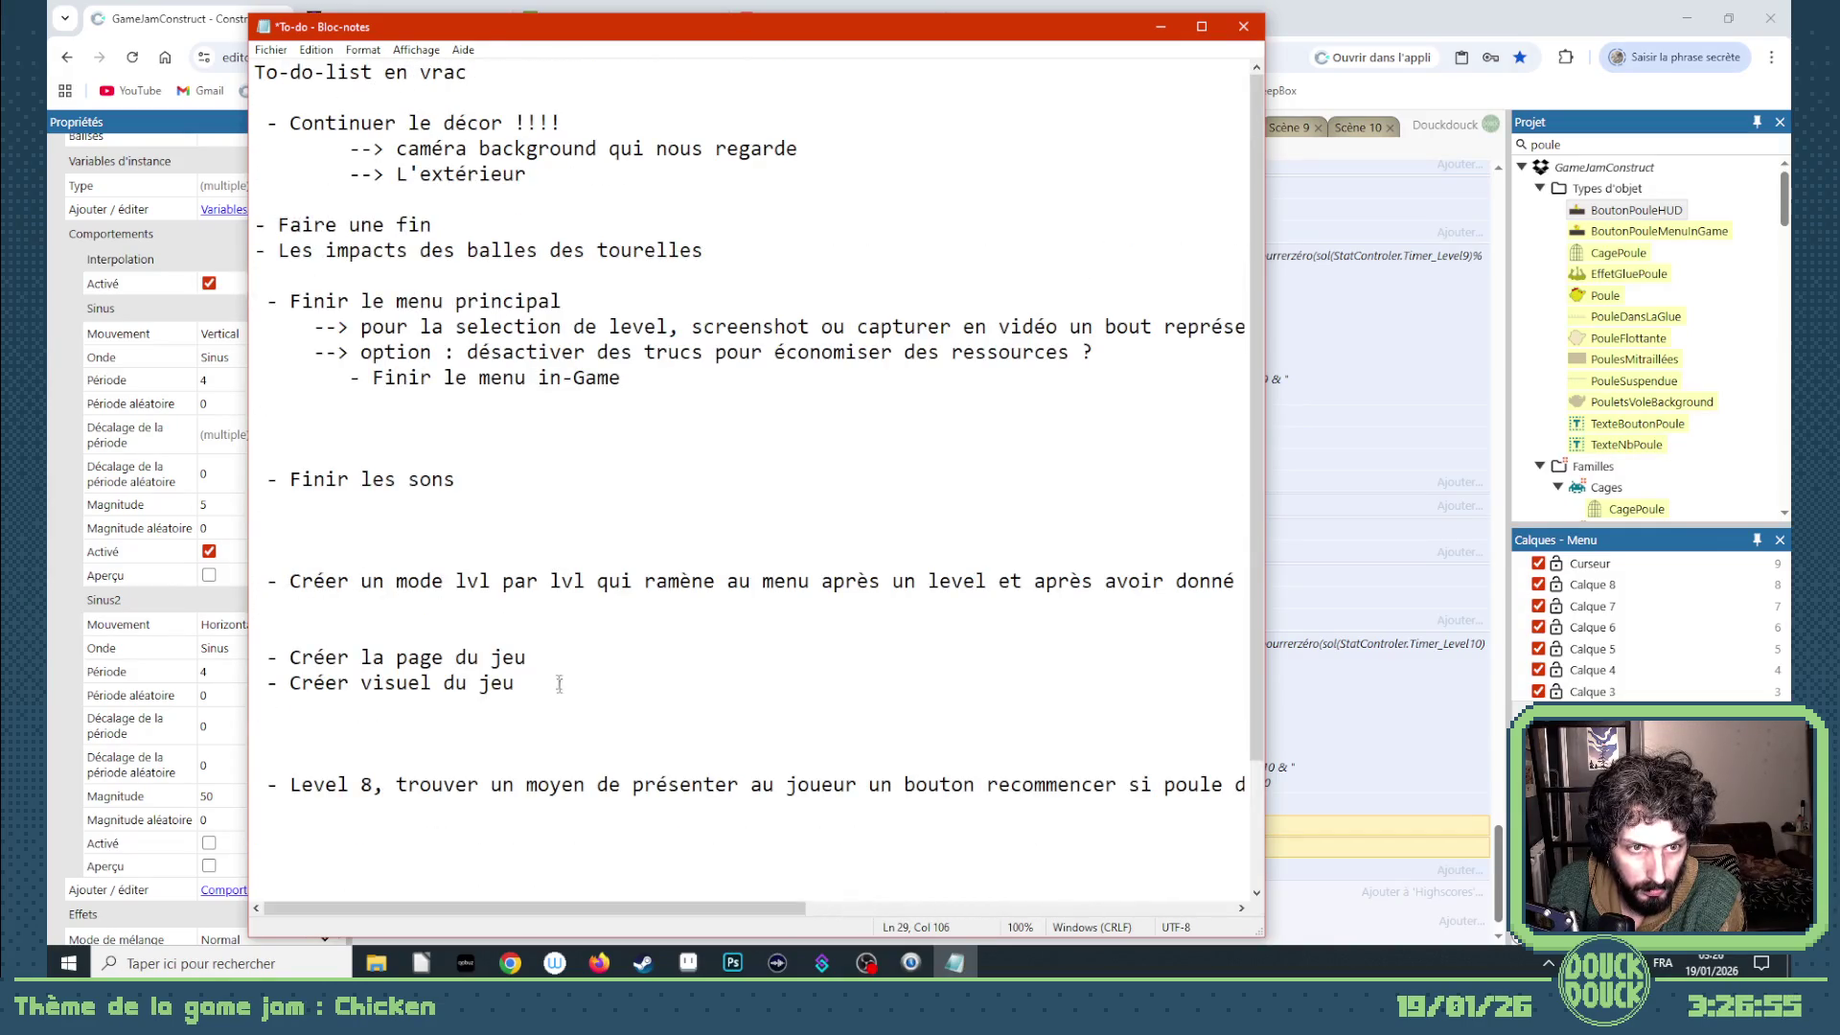
- Return to the game editor in Chrome and show the Scène 1 layout
click(1264, 424)
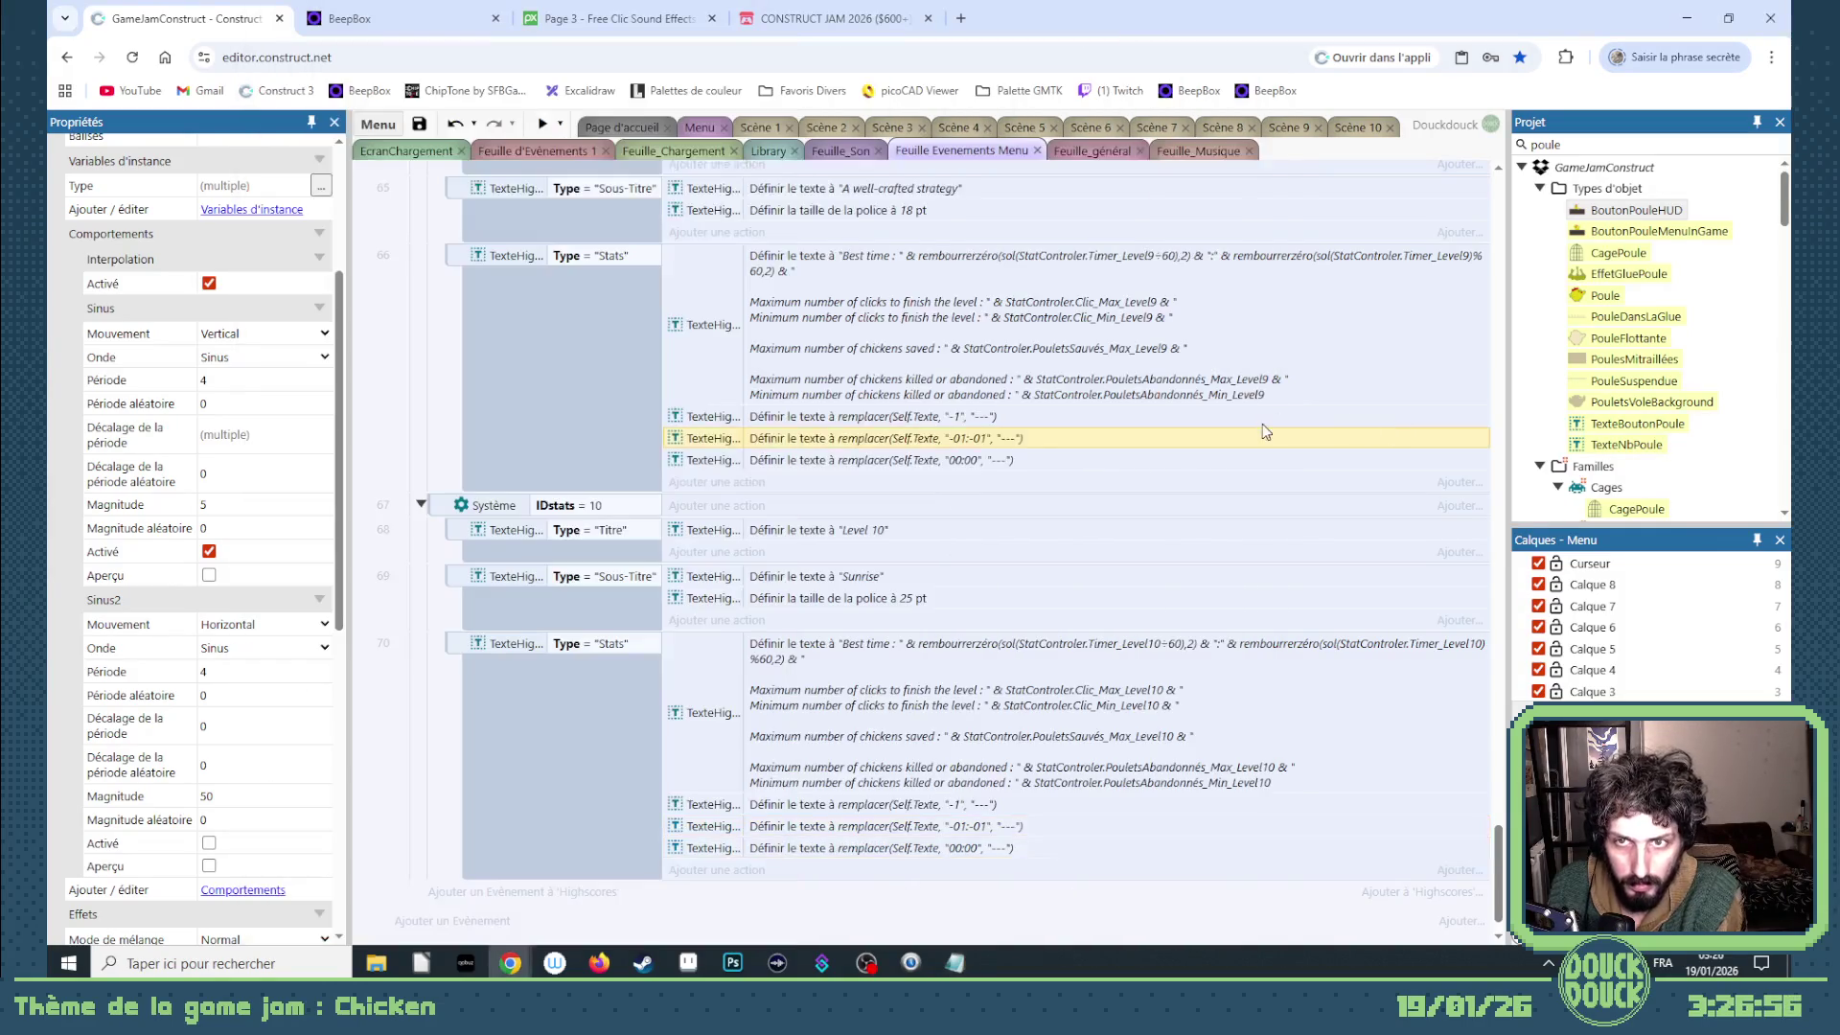
click(757, 128)
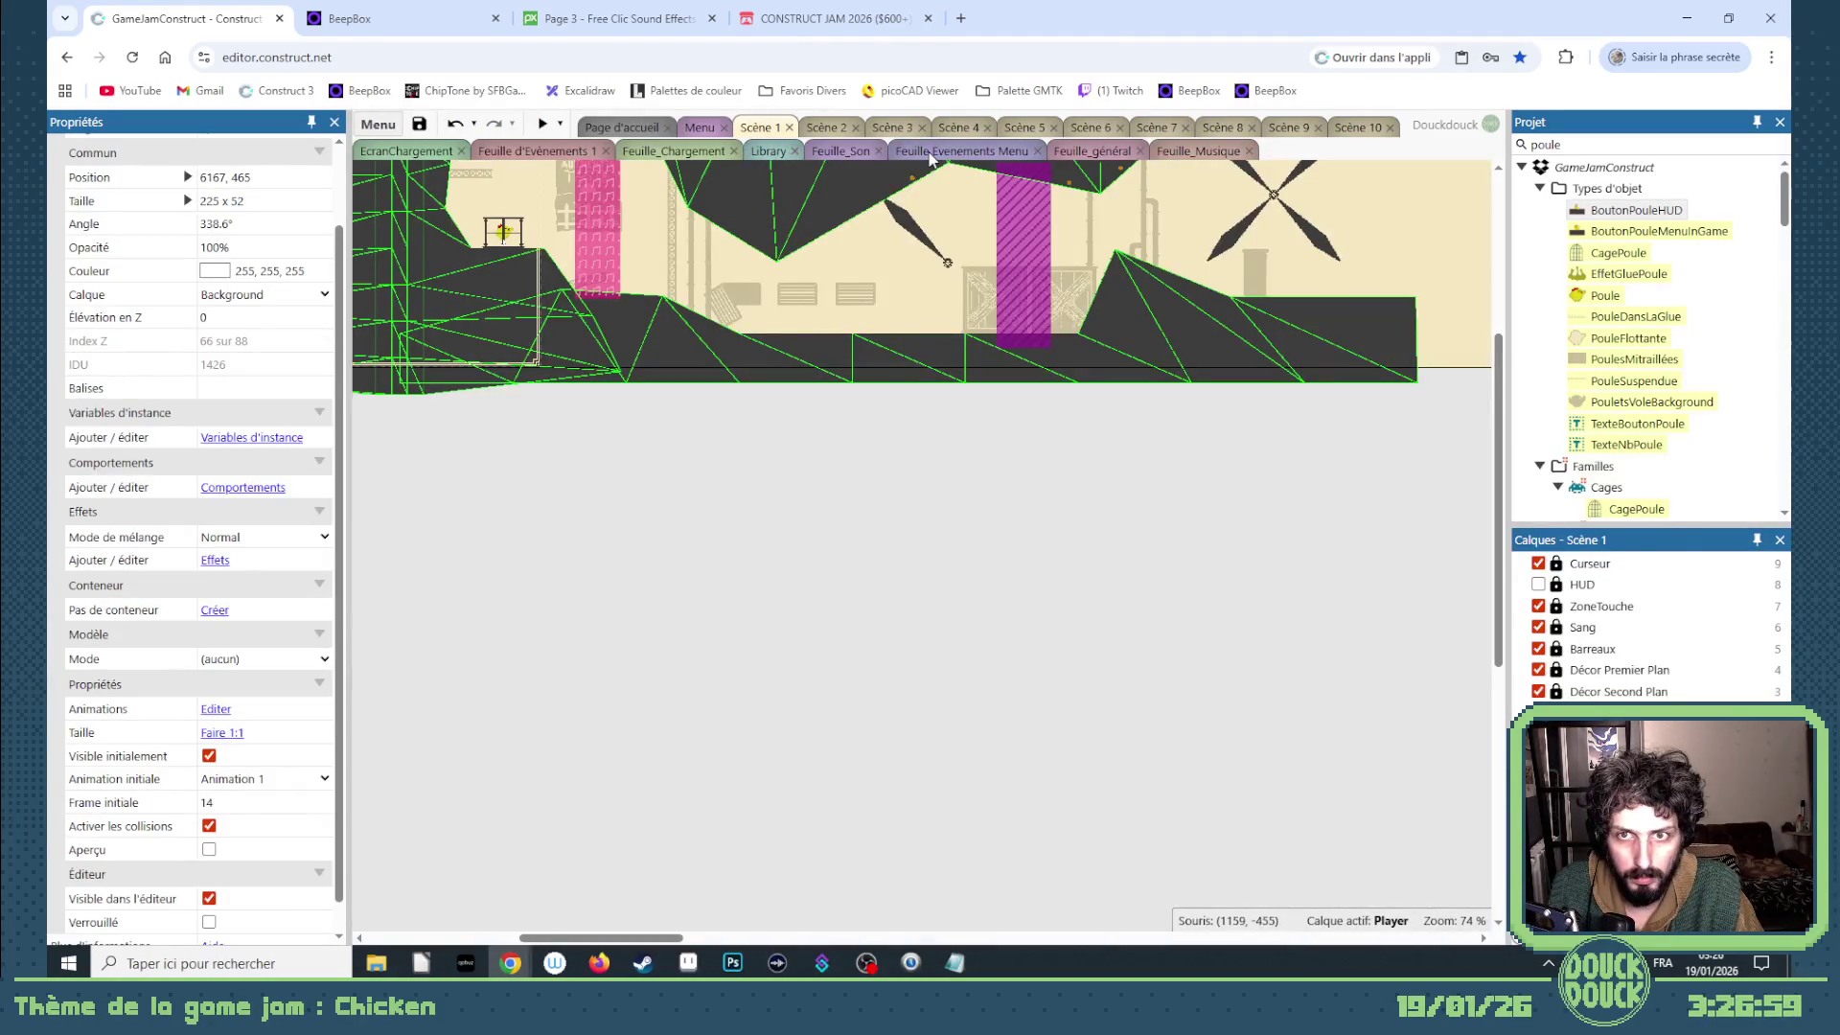
- Change the Play button's menu-fade wait from 4 to 2 seconds and start a preview
click(932, 151)
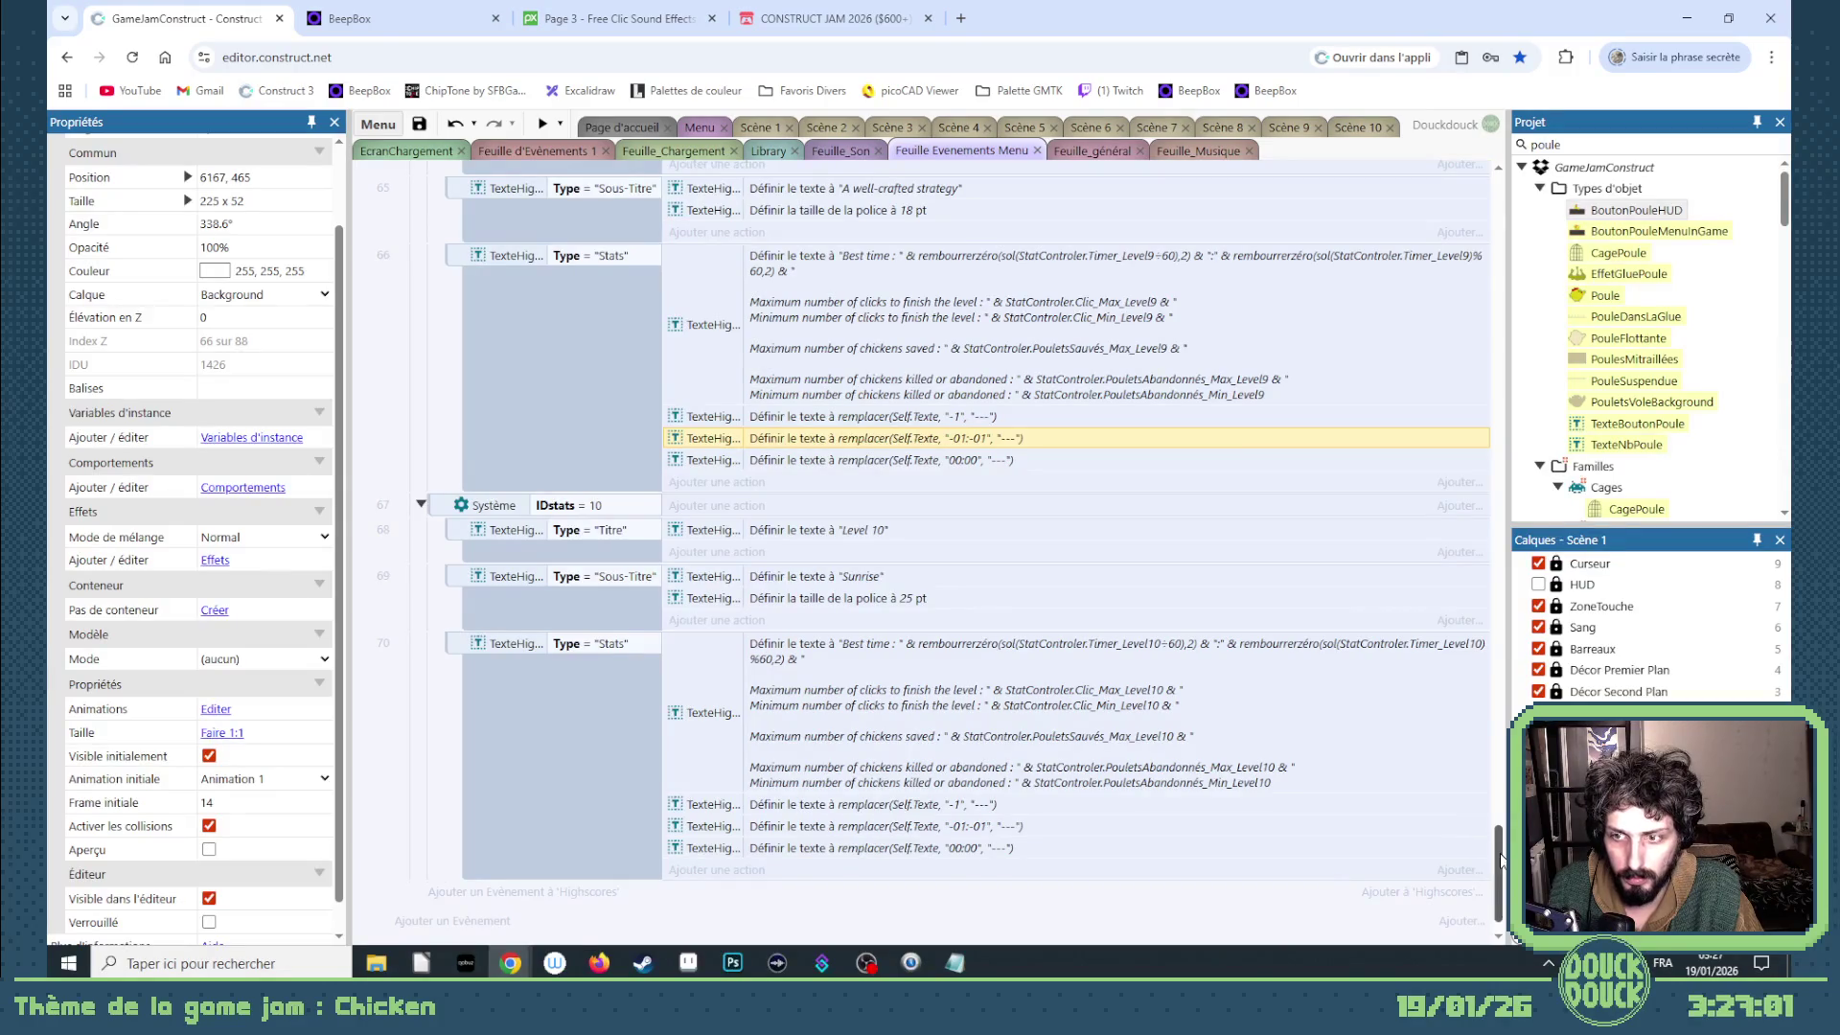
drag(1501, 859, 1460, 184)
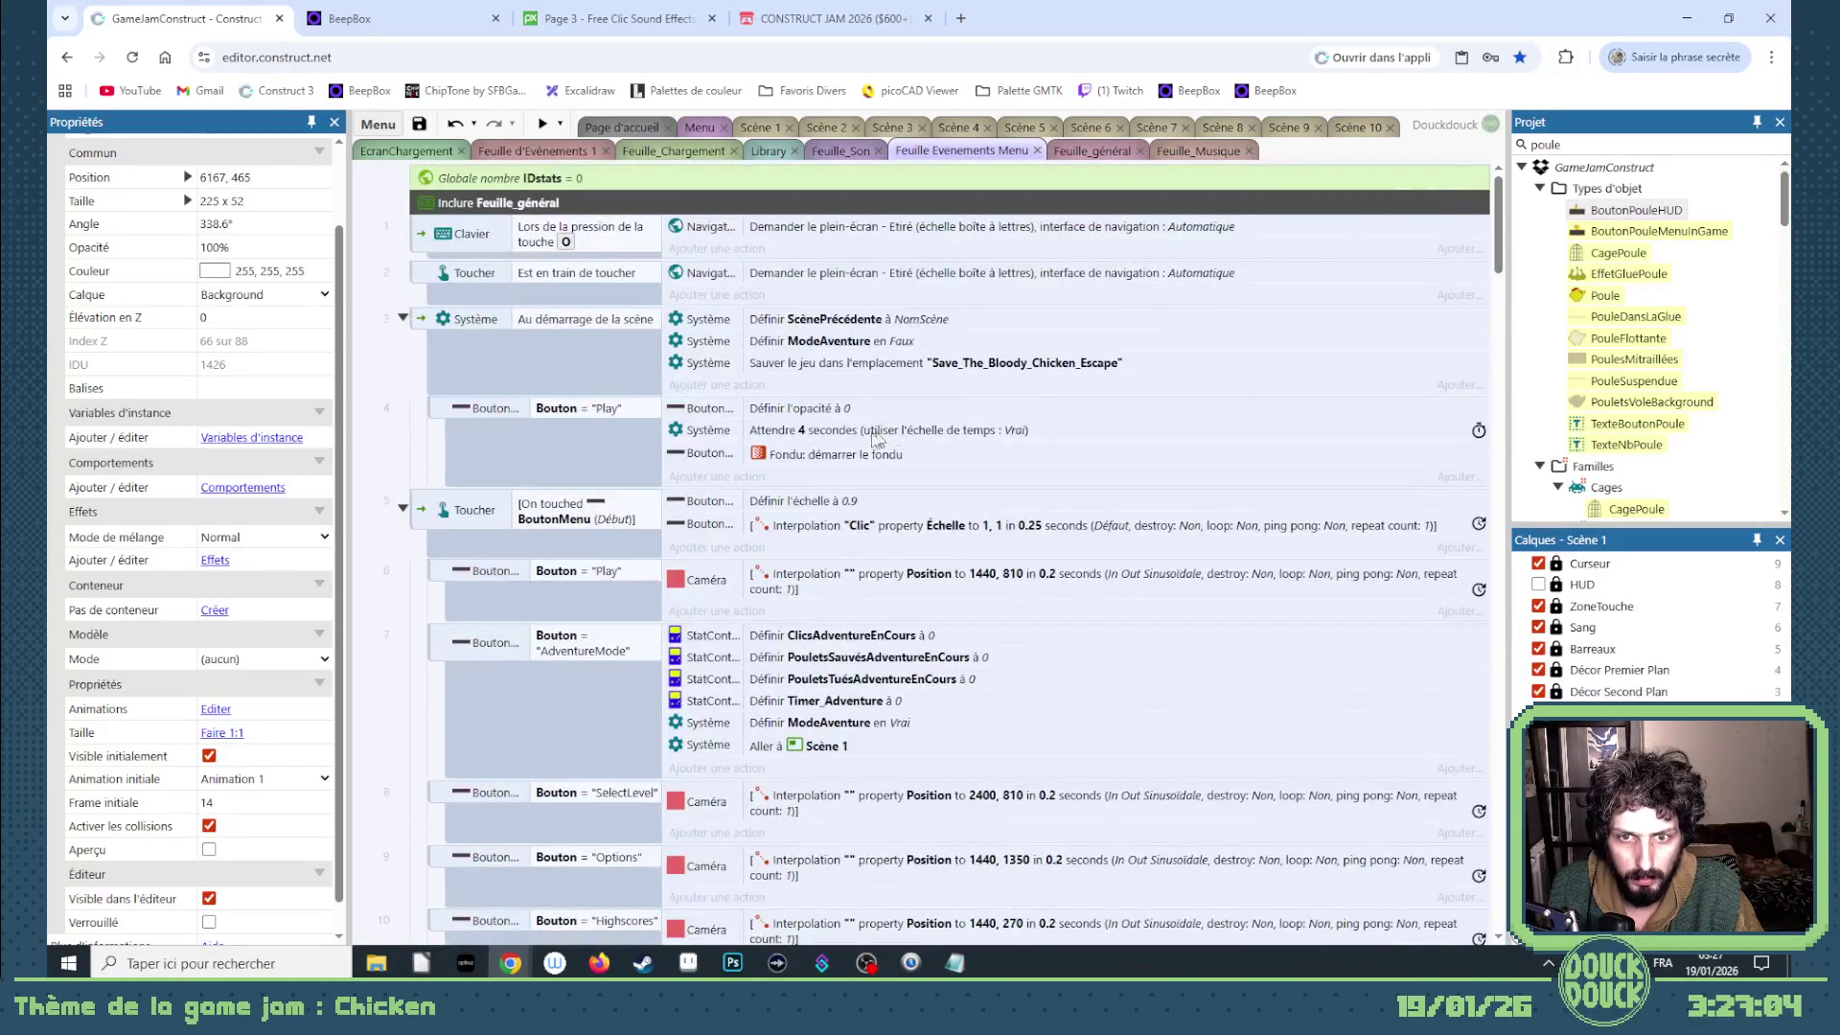
double_click(749, 435)
text(2)
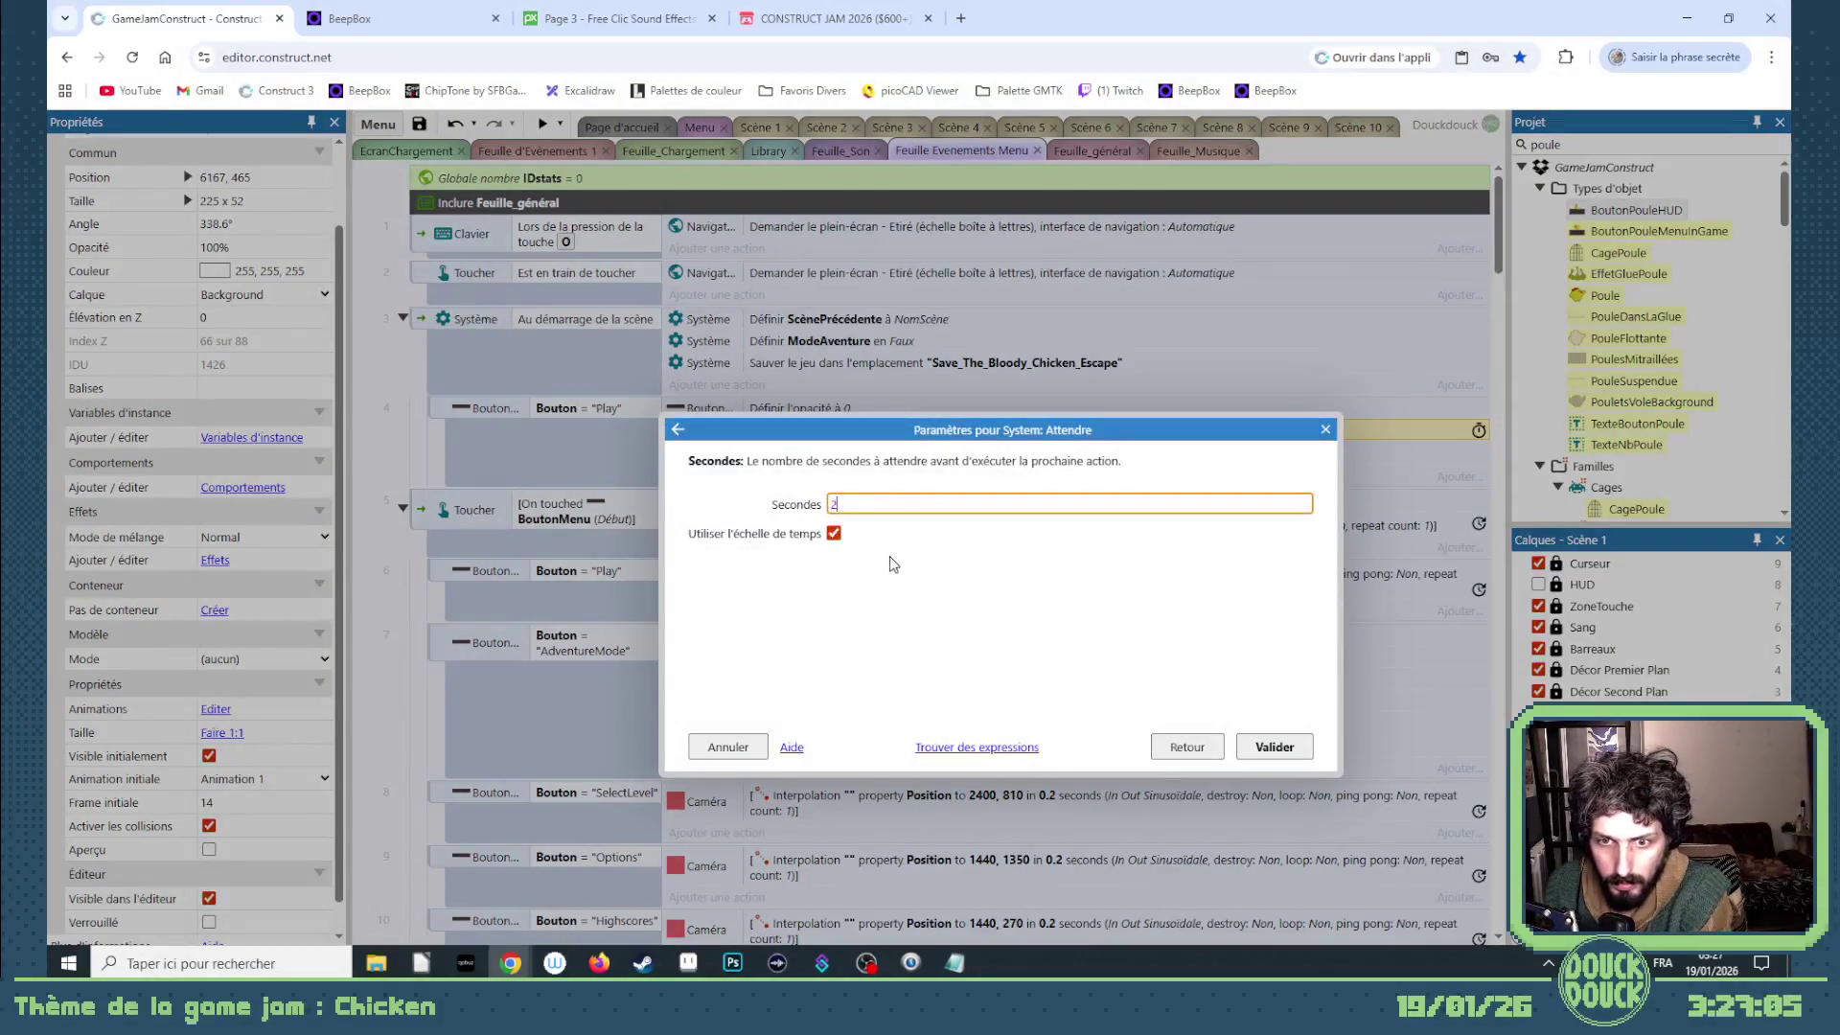
key(Return)
click(704, 129)
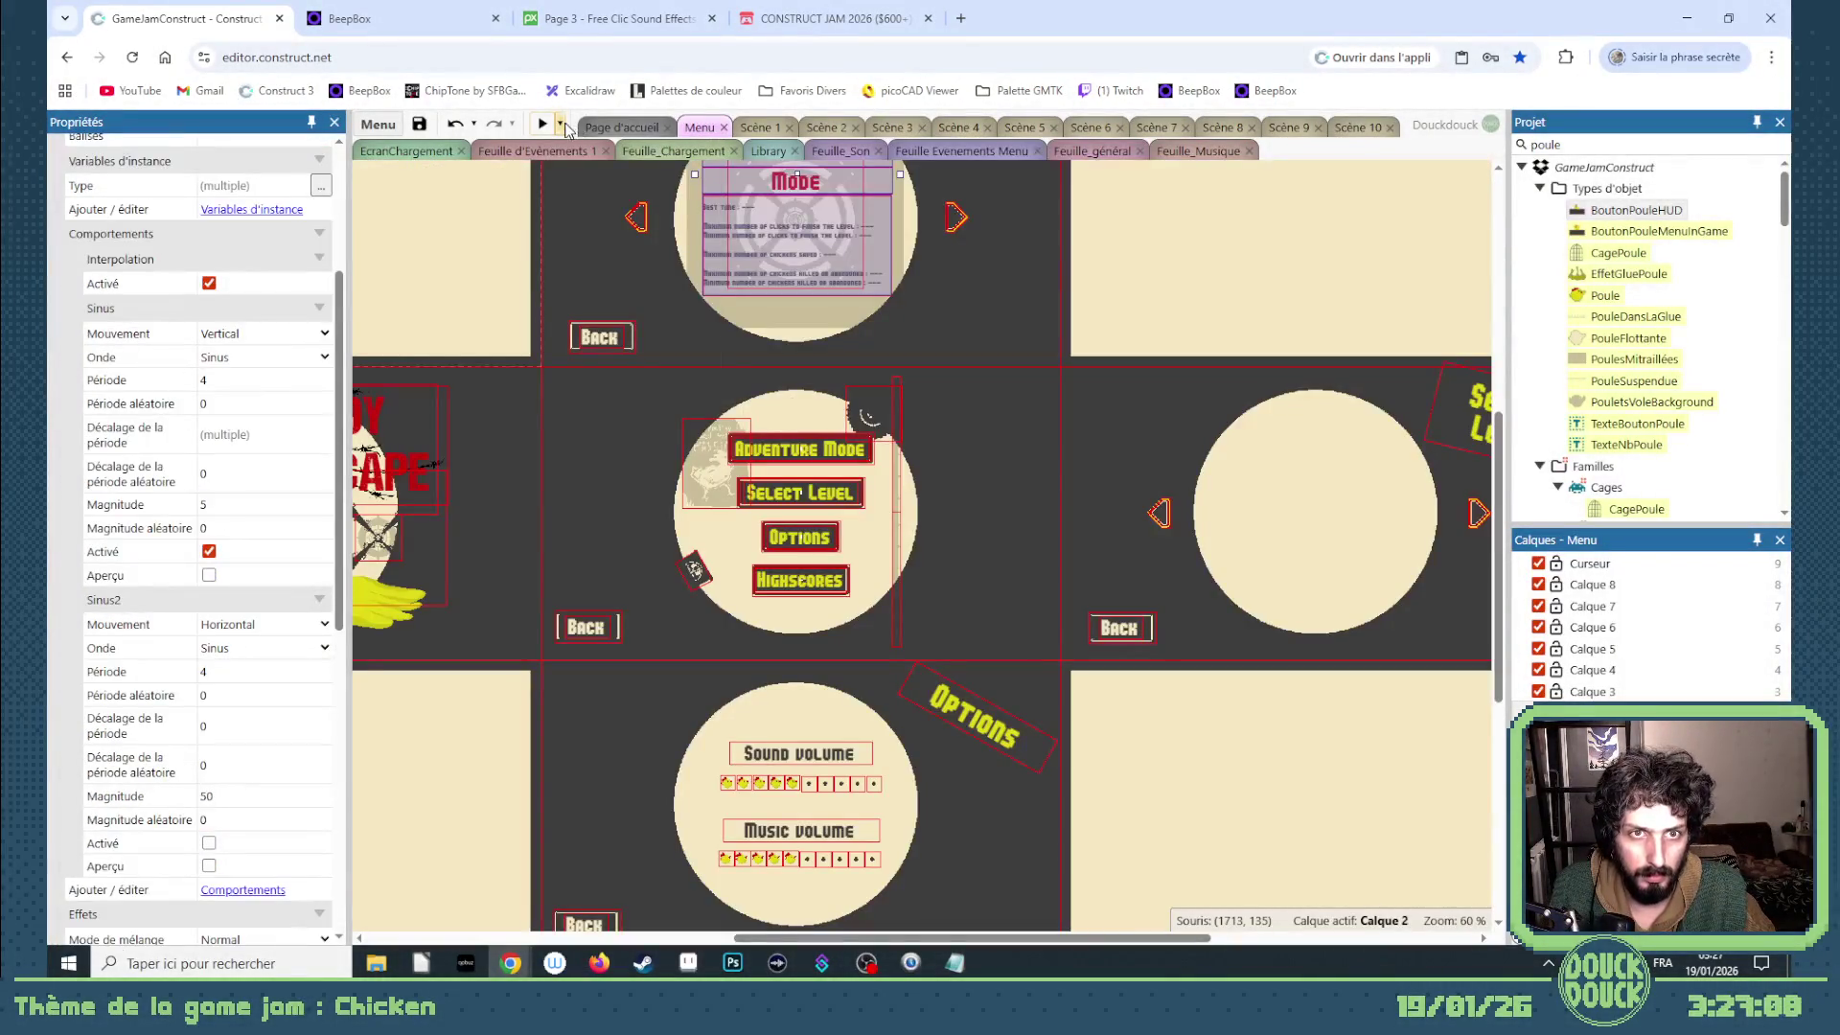
click(560, 124)
click(608, 246)
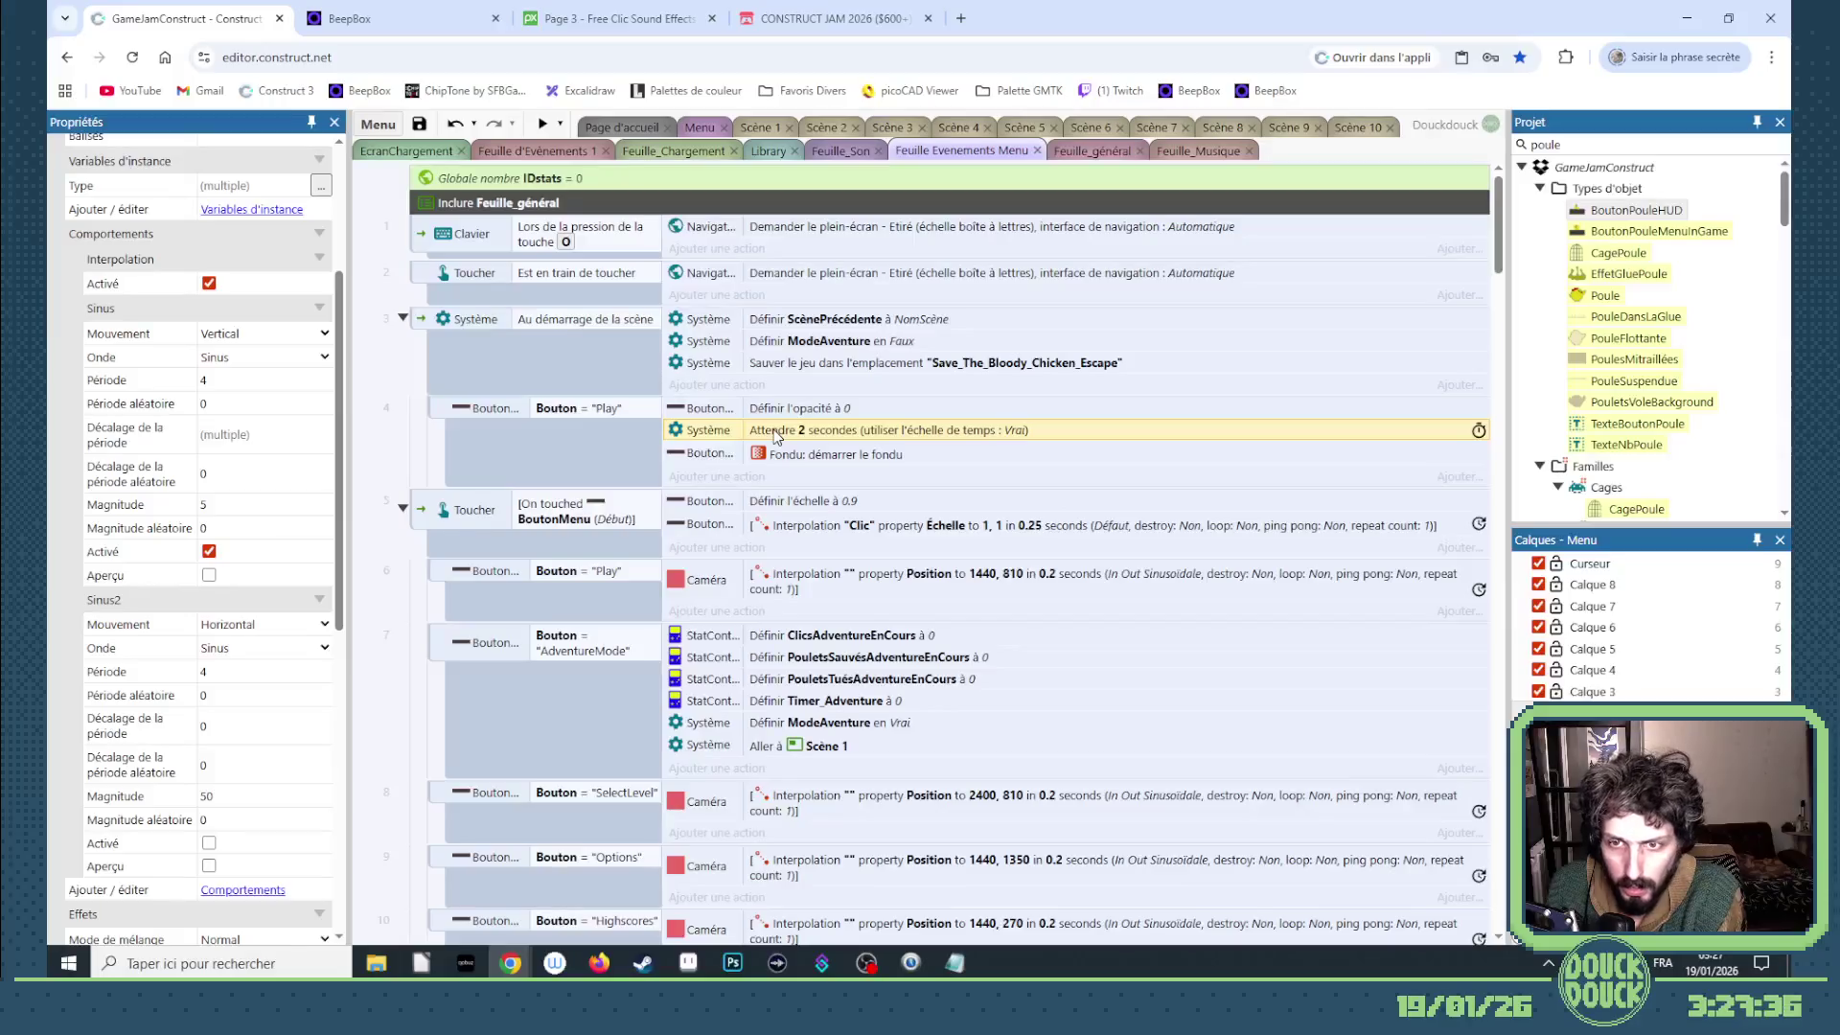
- Reduce the wait further to 1 second and reach for the preview options
double_click(777, 431)
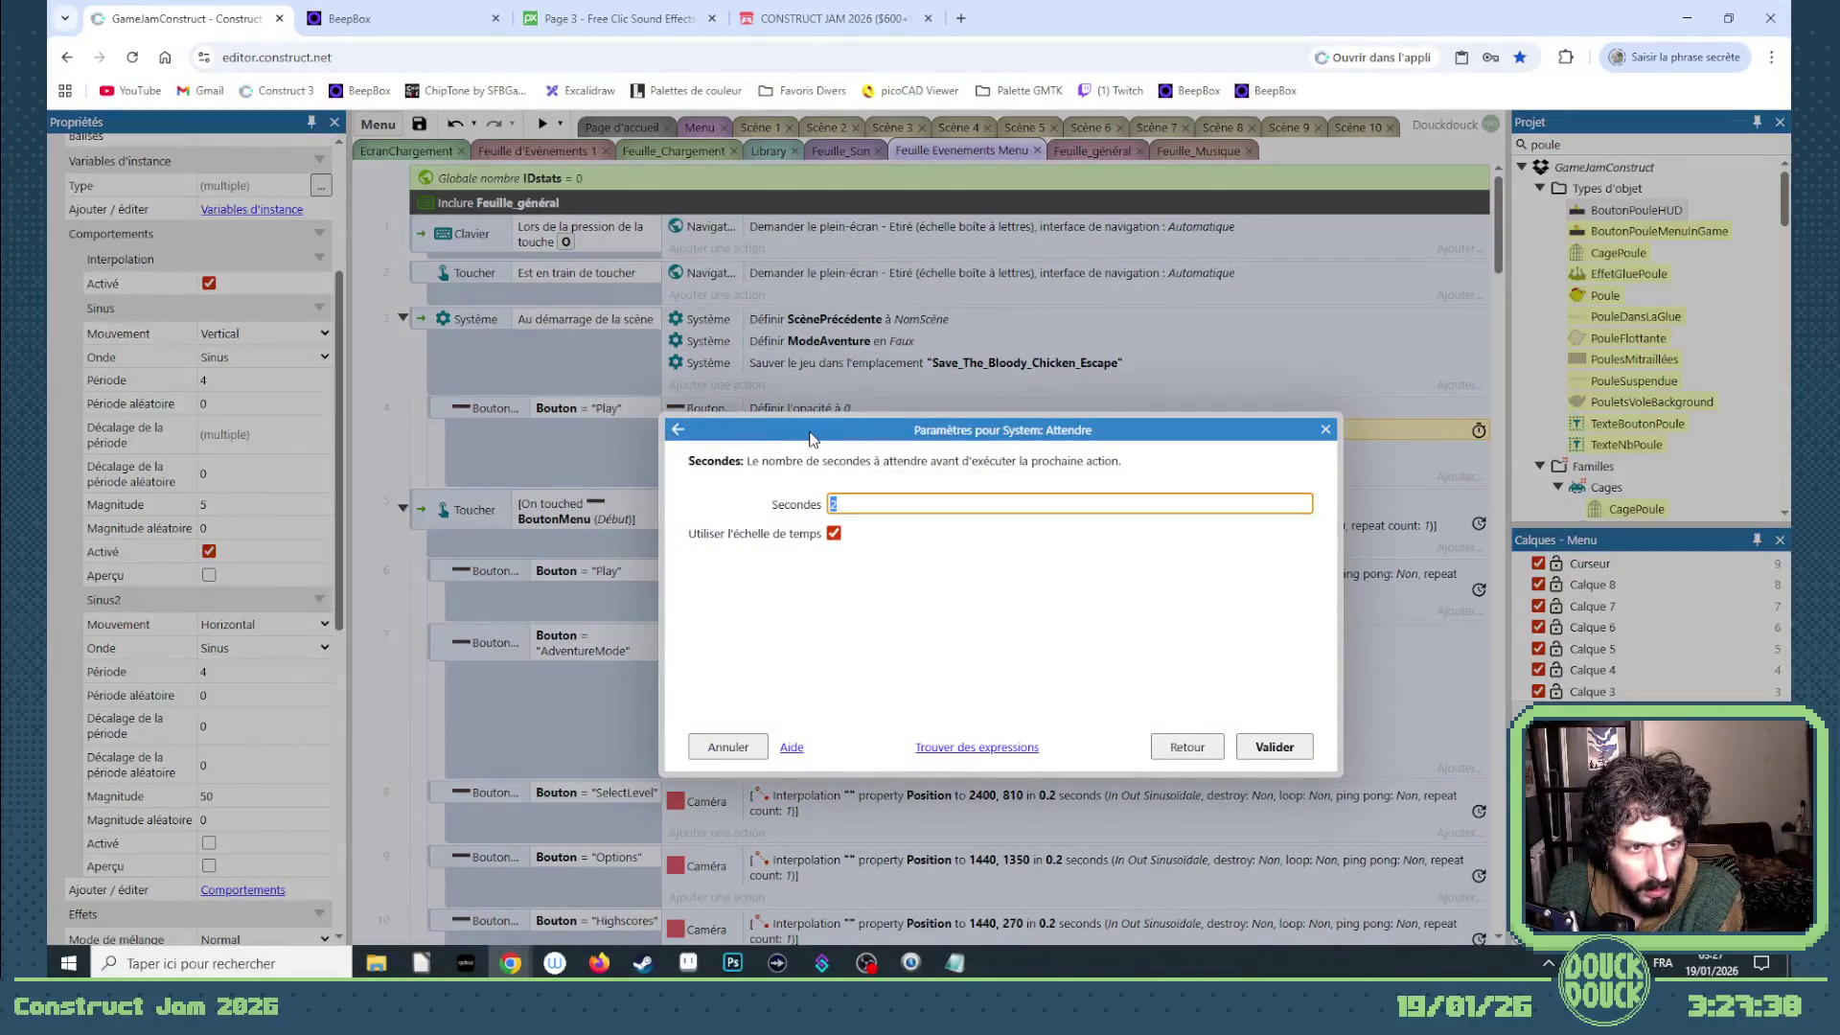
key(Return)
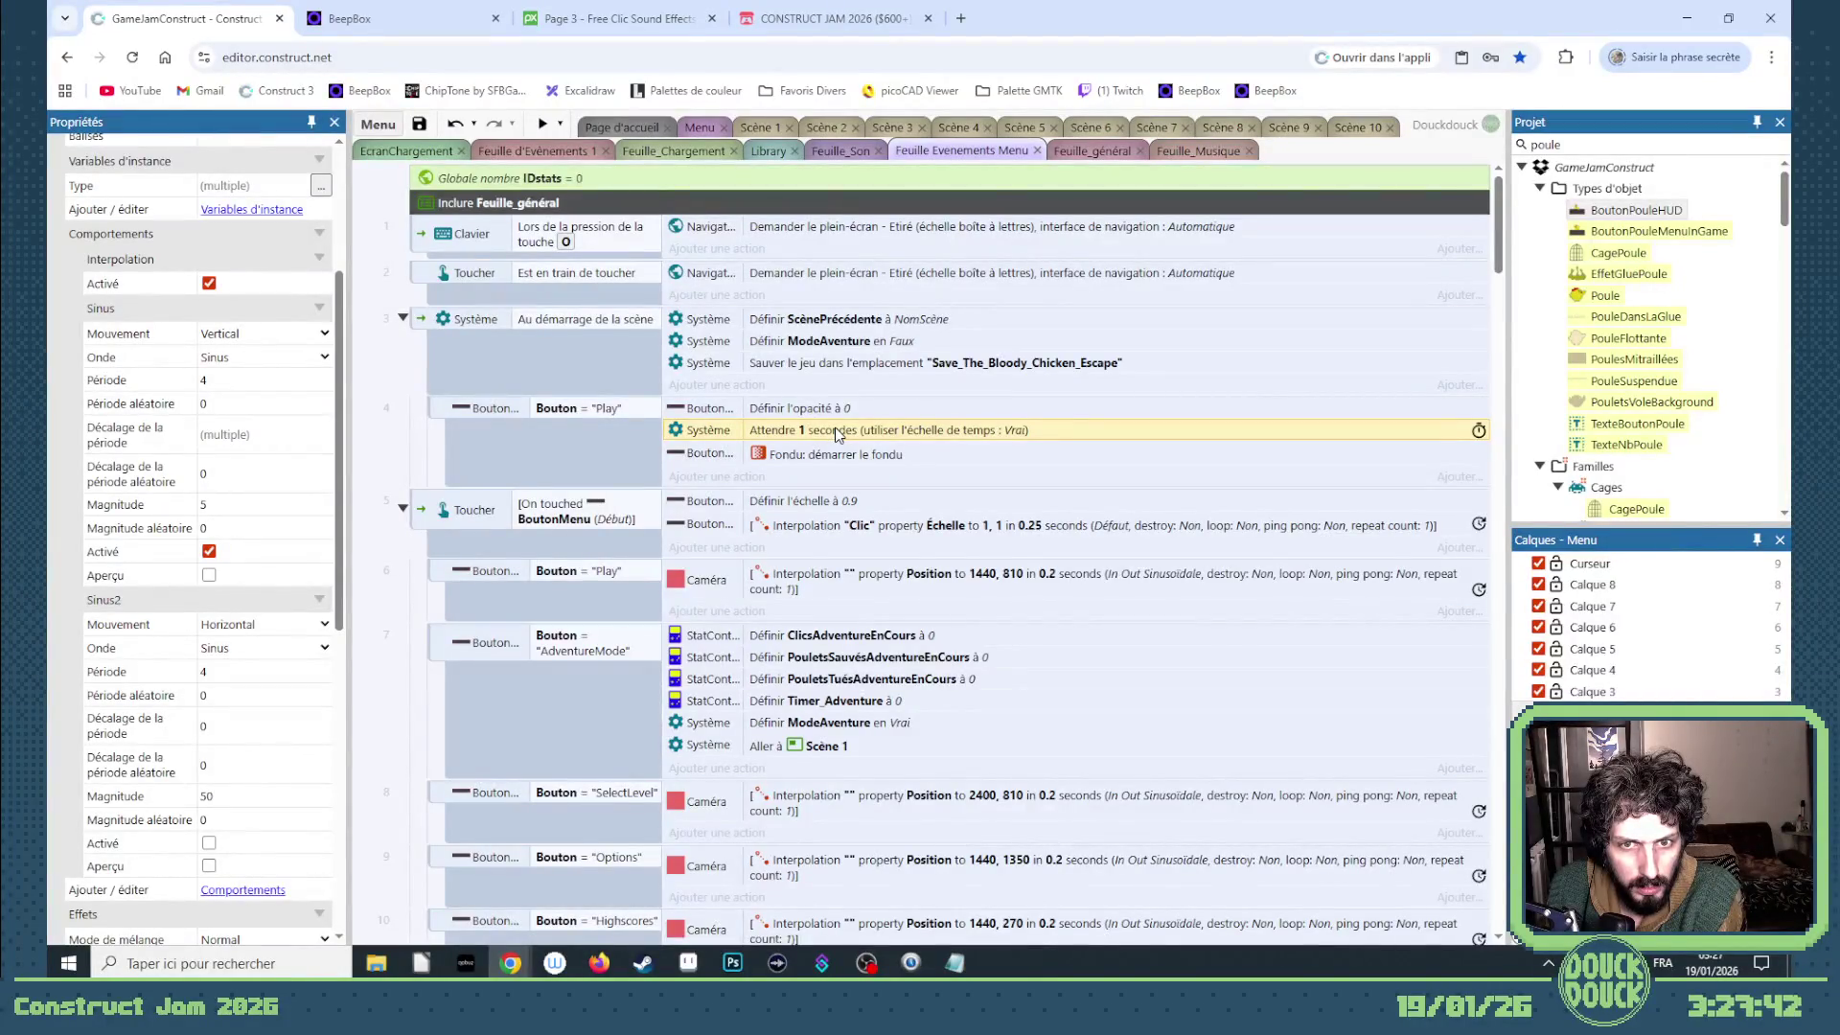
click(561, 125)
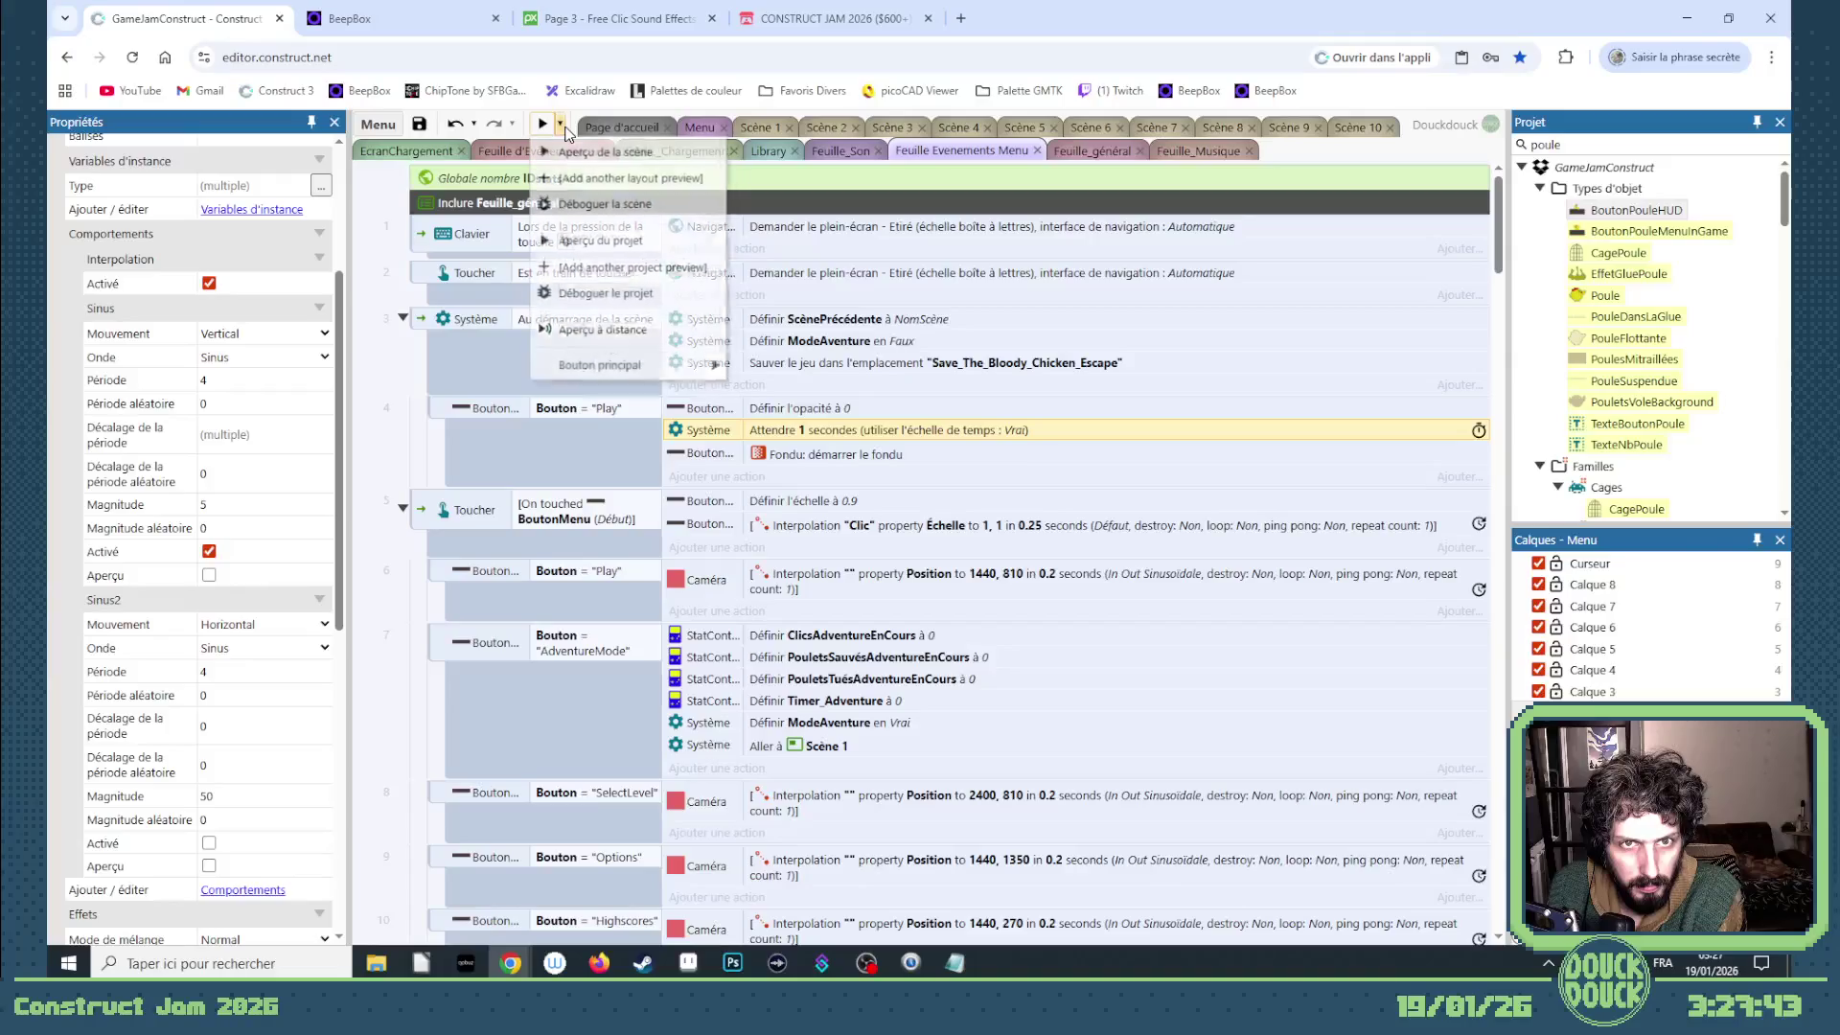
click(611, 209)
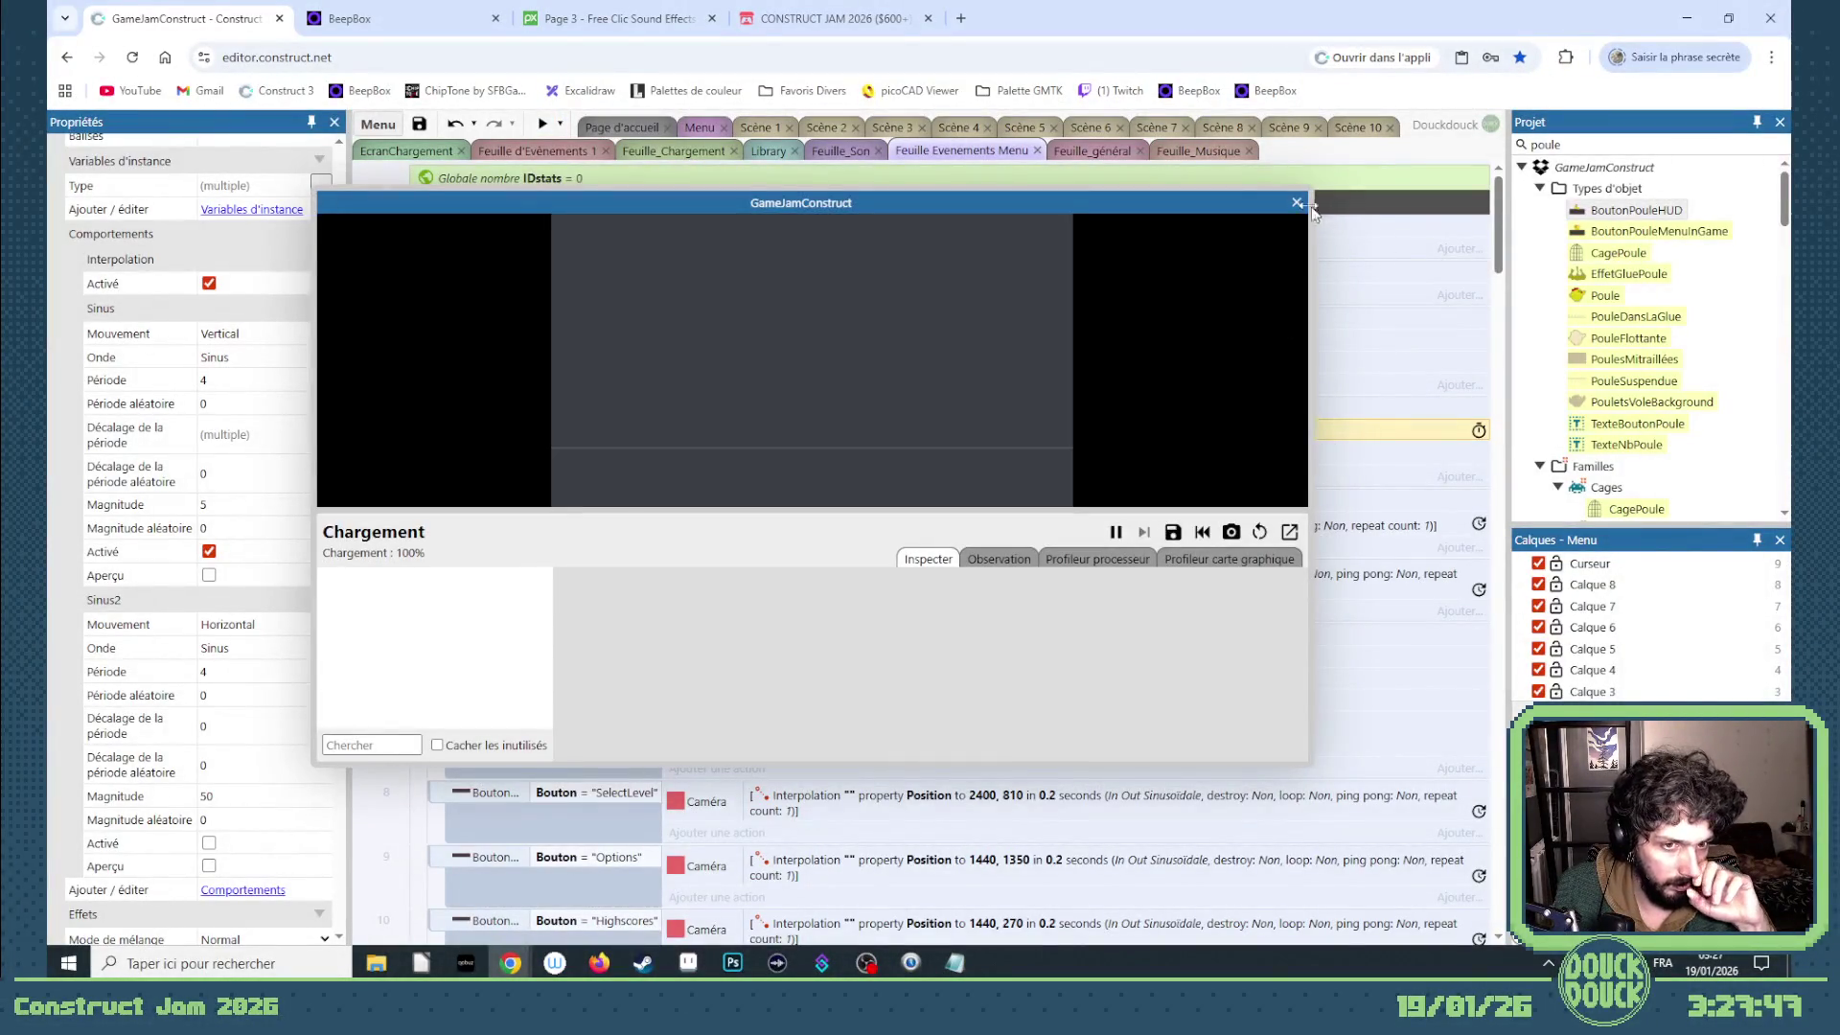
click(572, 151)
click(561, 125)
click(619, 234)
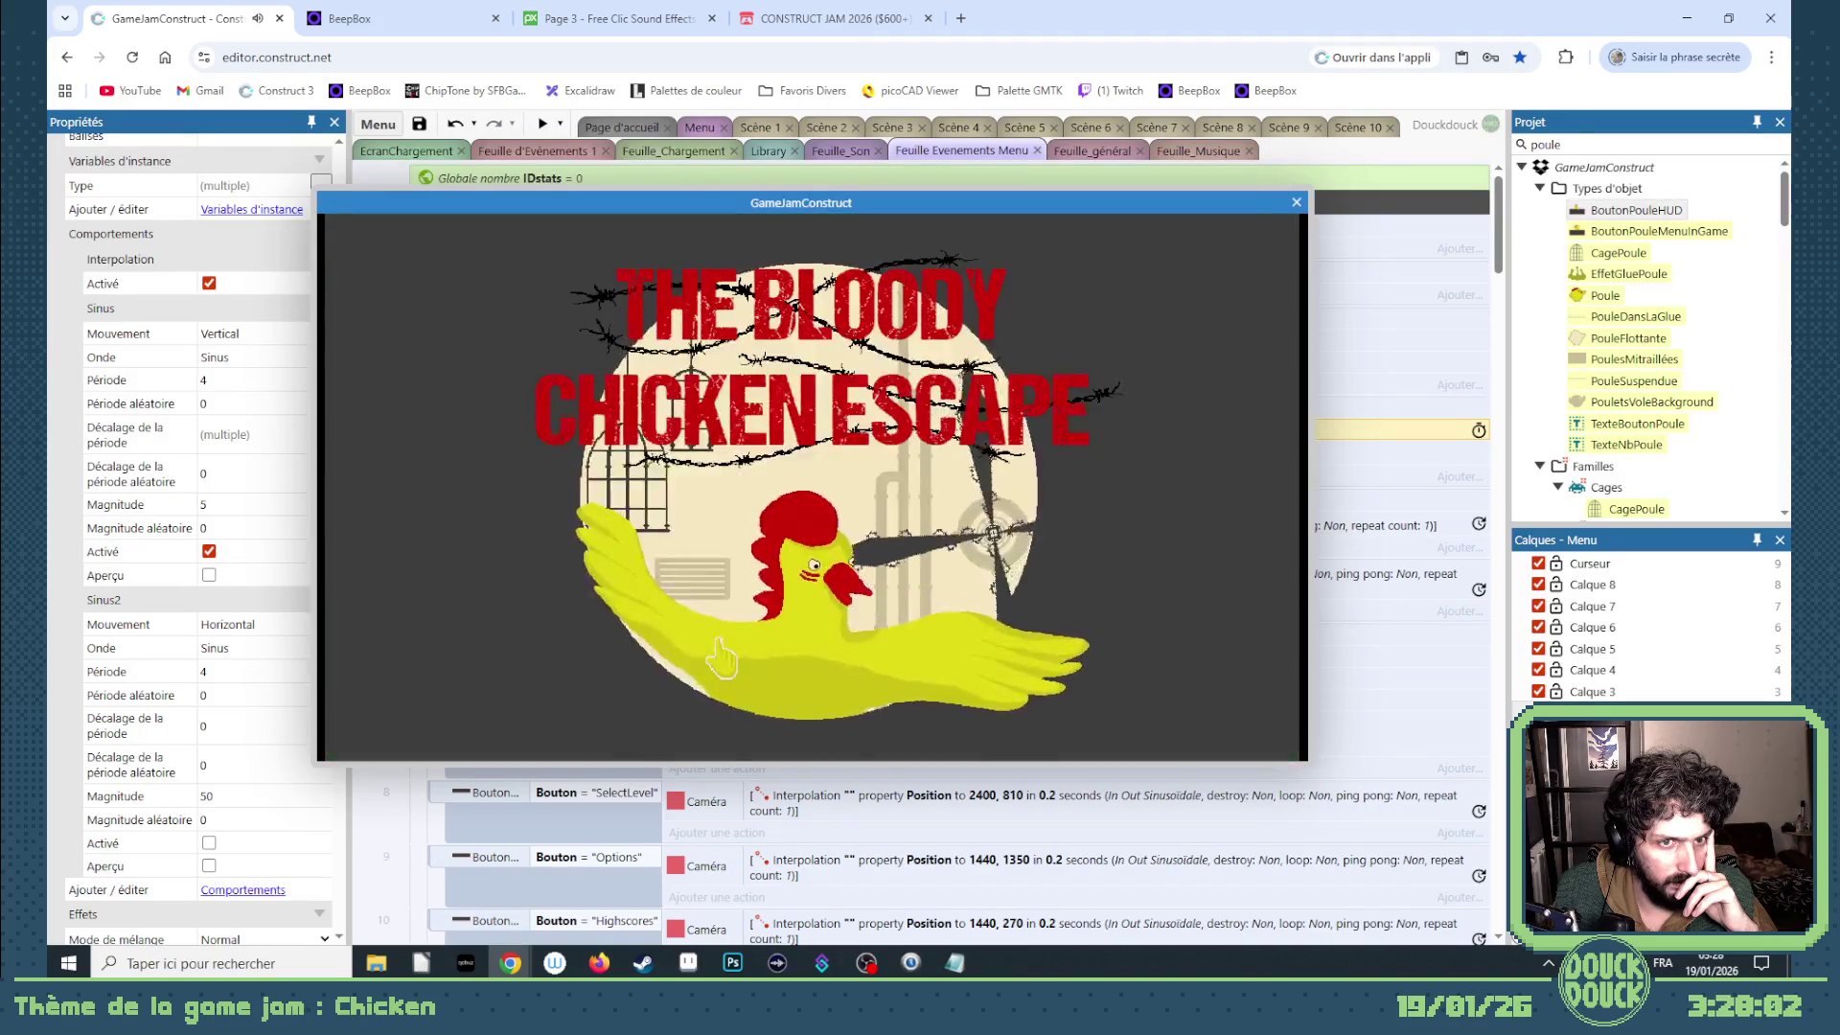
click(493, 543)
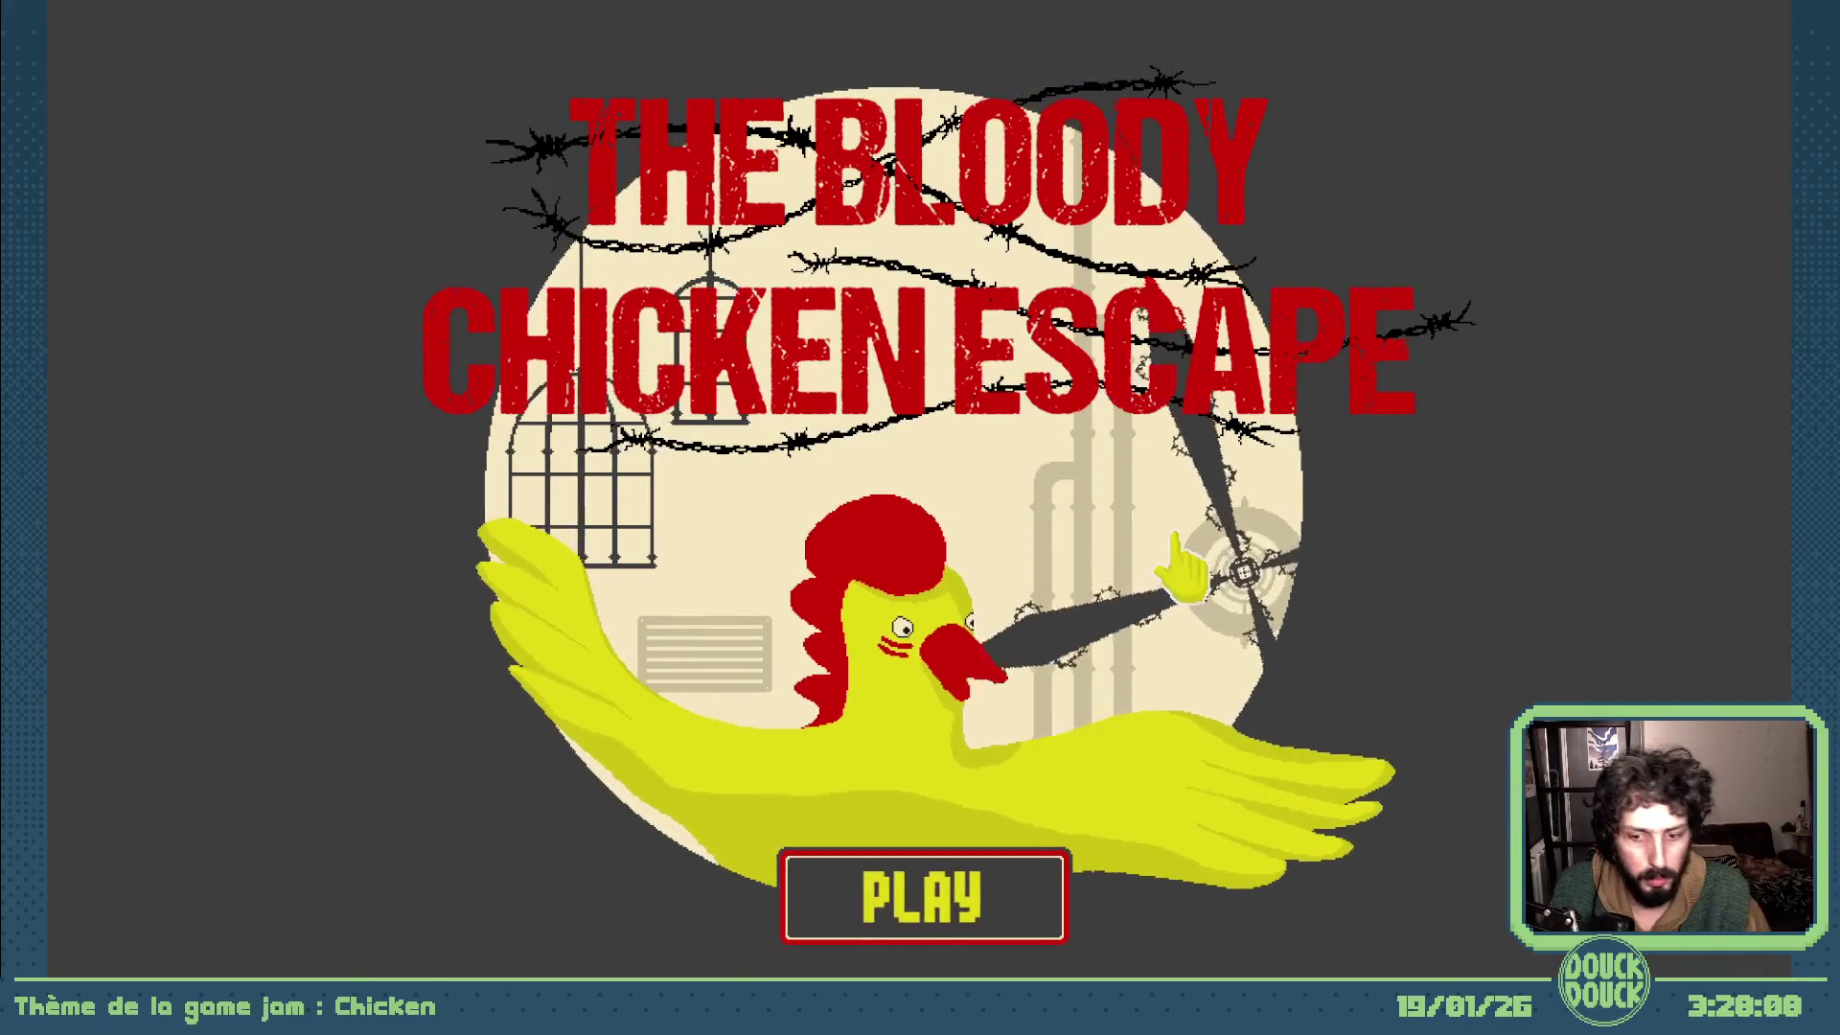
key(Escape)
click(1296, 202)
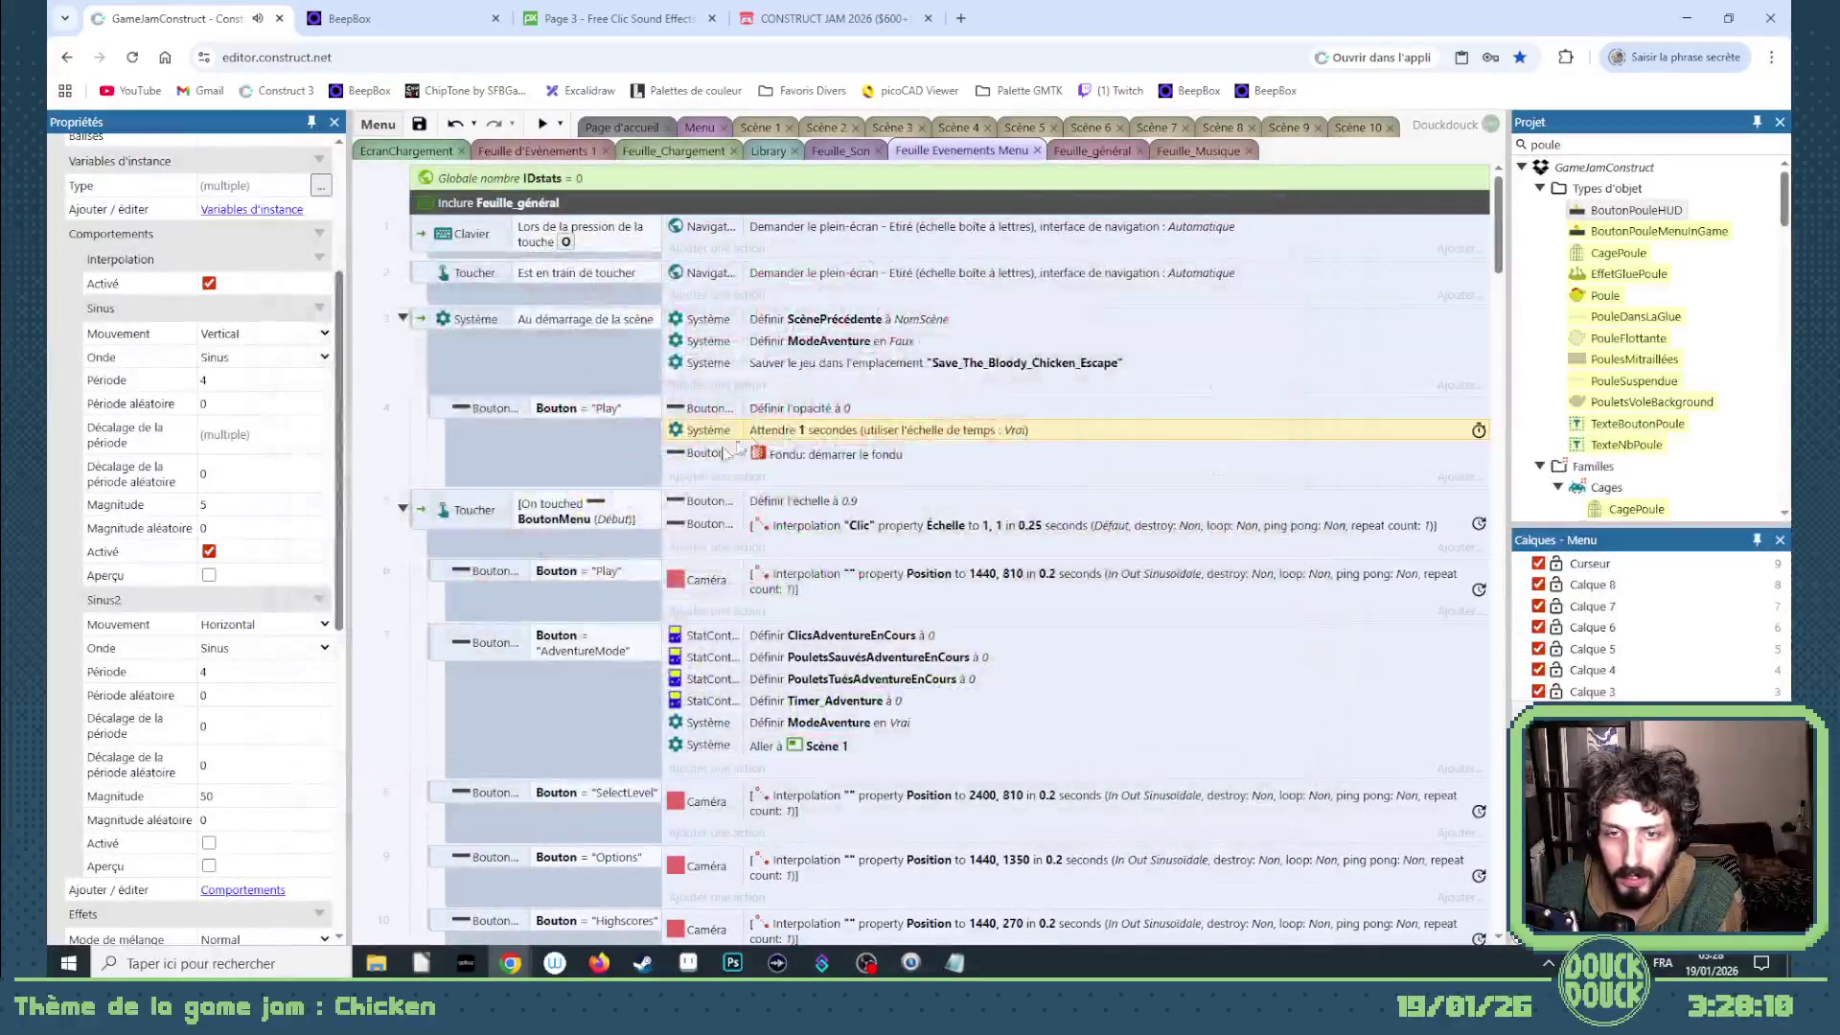
- Set the menu-fade wait to 2 seconds and launch a preview from the Menu layout
double_click(818, 429)
text(2)
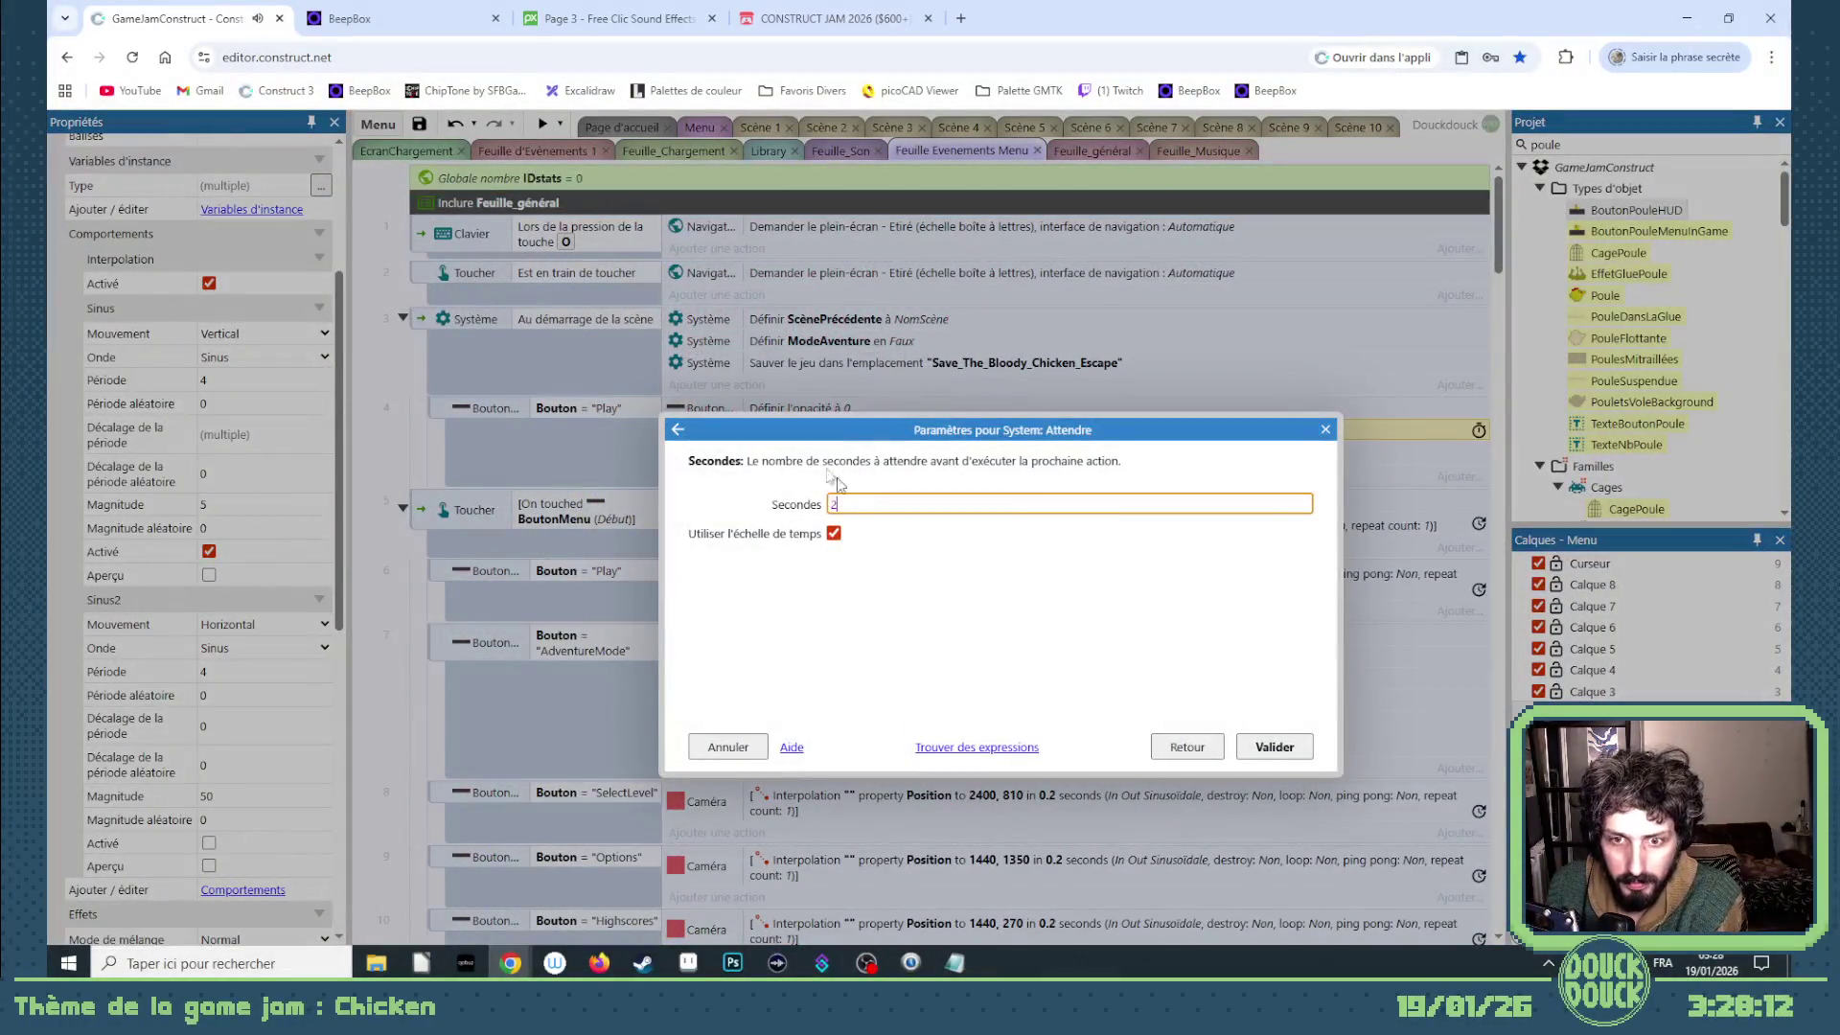
key(Return)
click(697, 127)
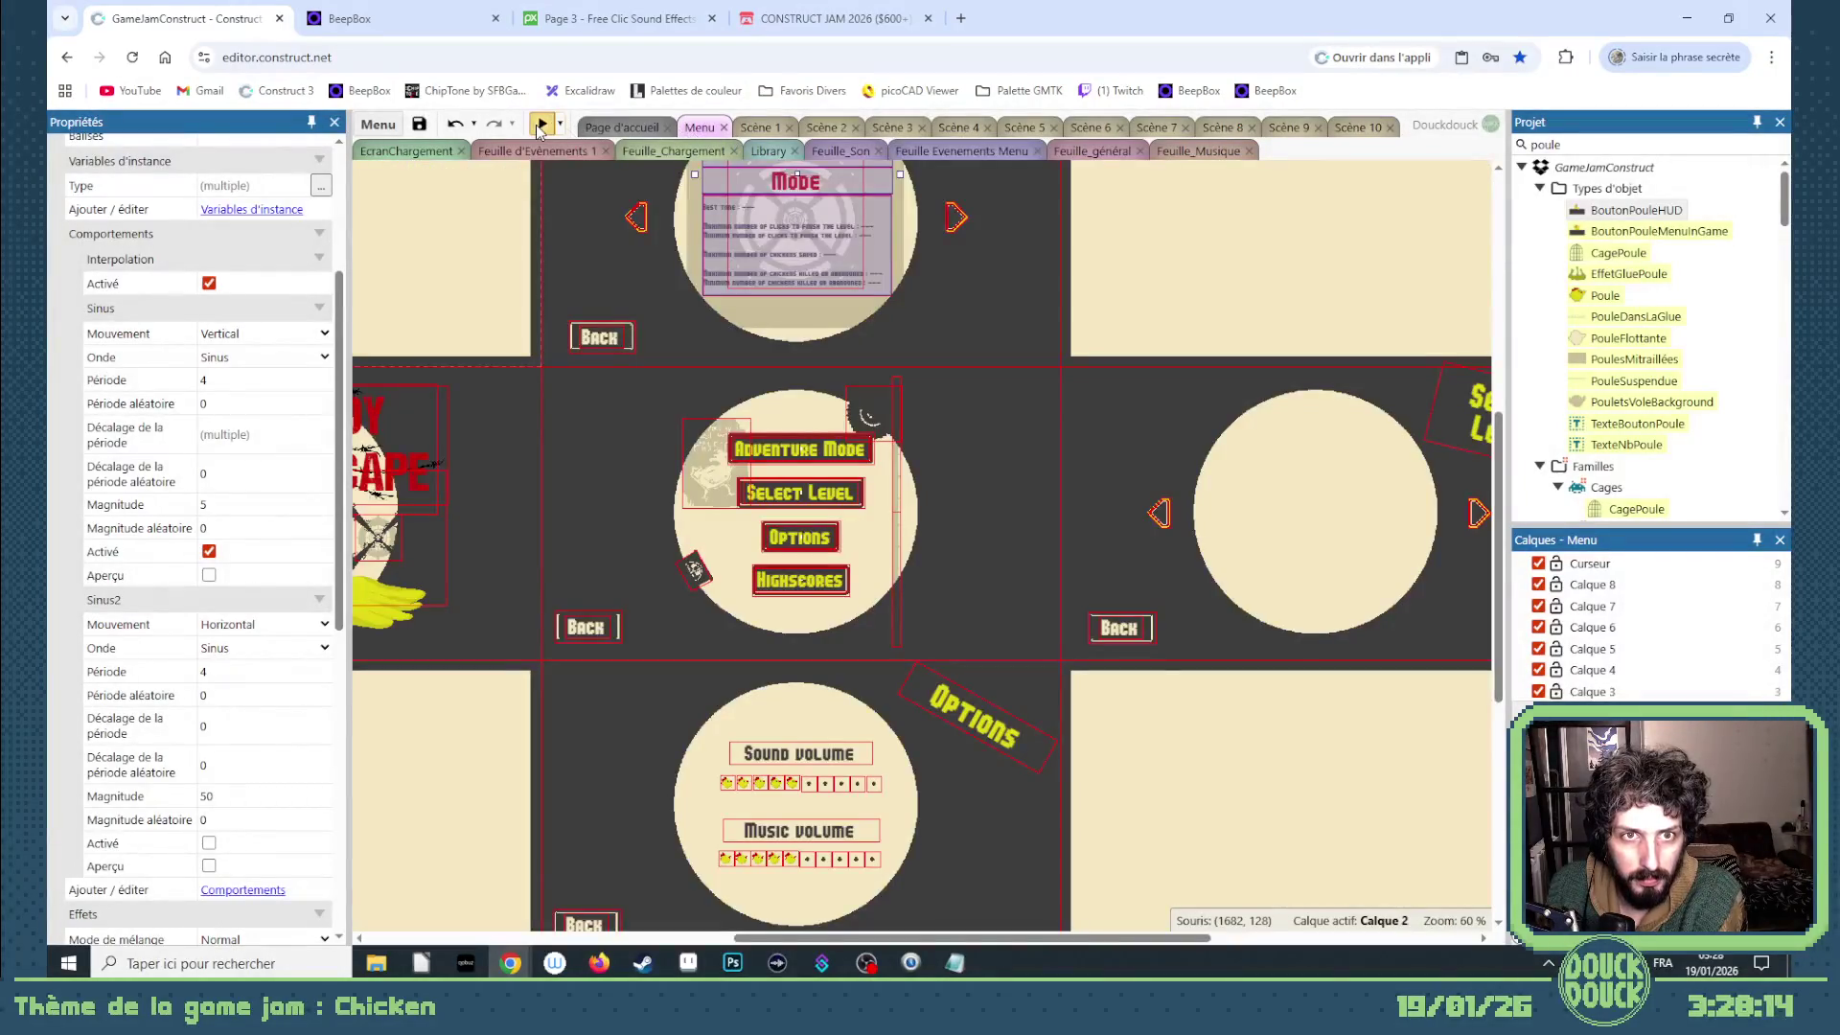
click(541, 124)
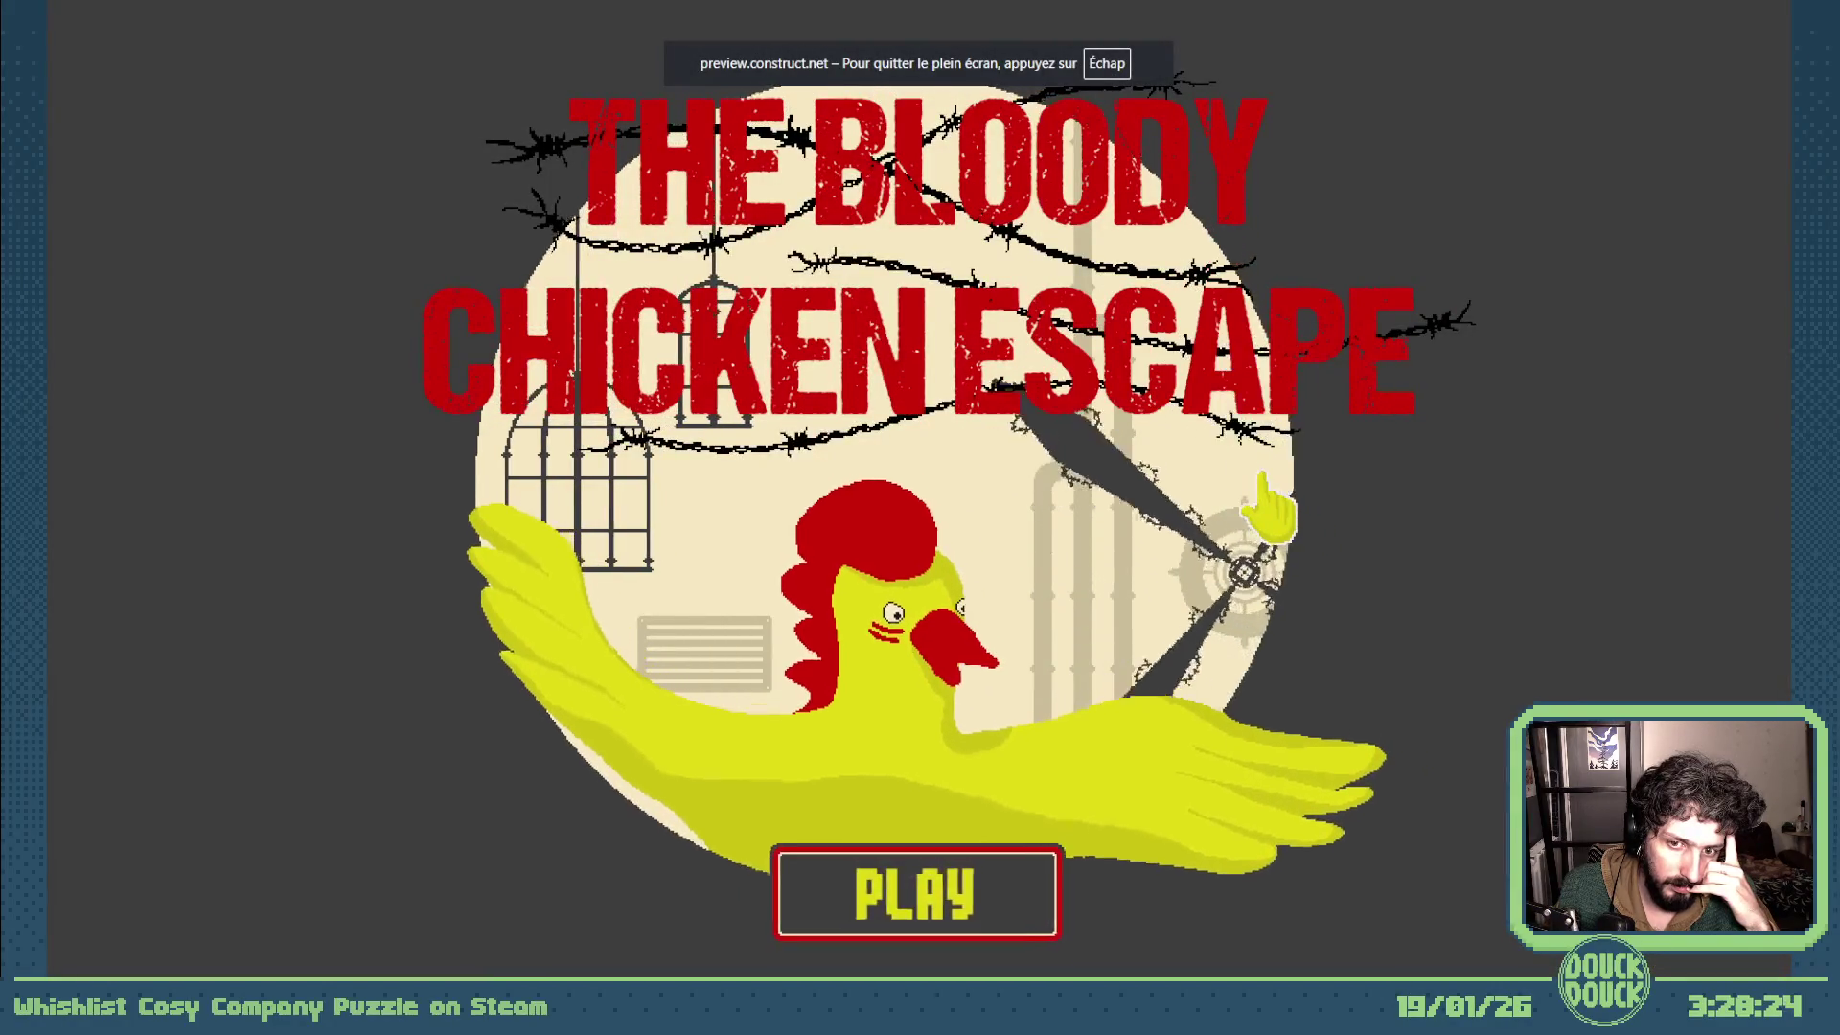
- Go from the title to the main menu and back, close the preview, and raise Notepad
click(938, 899)
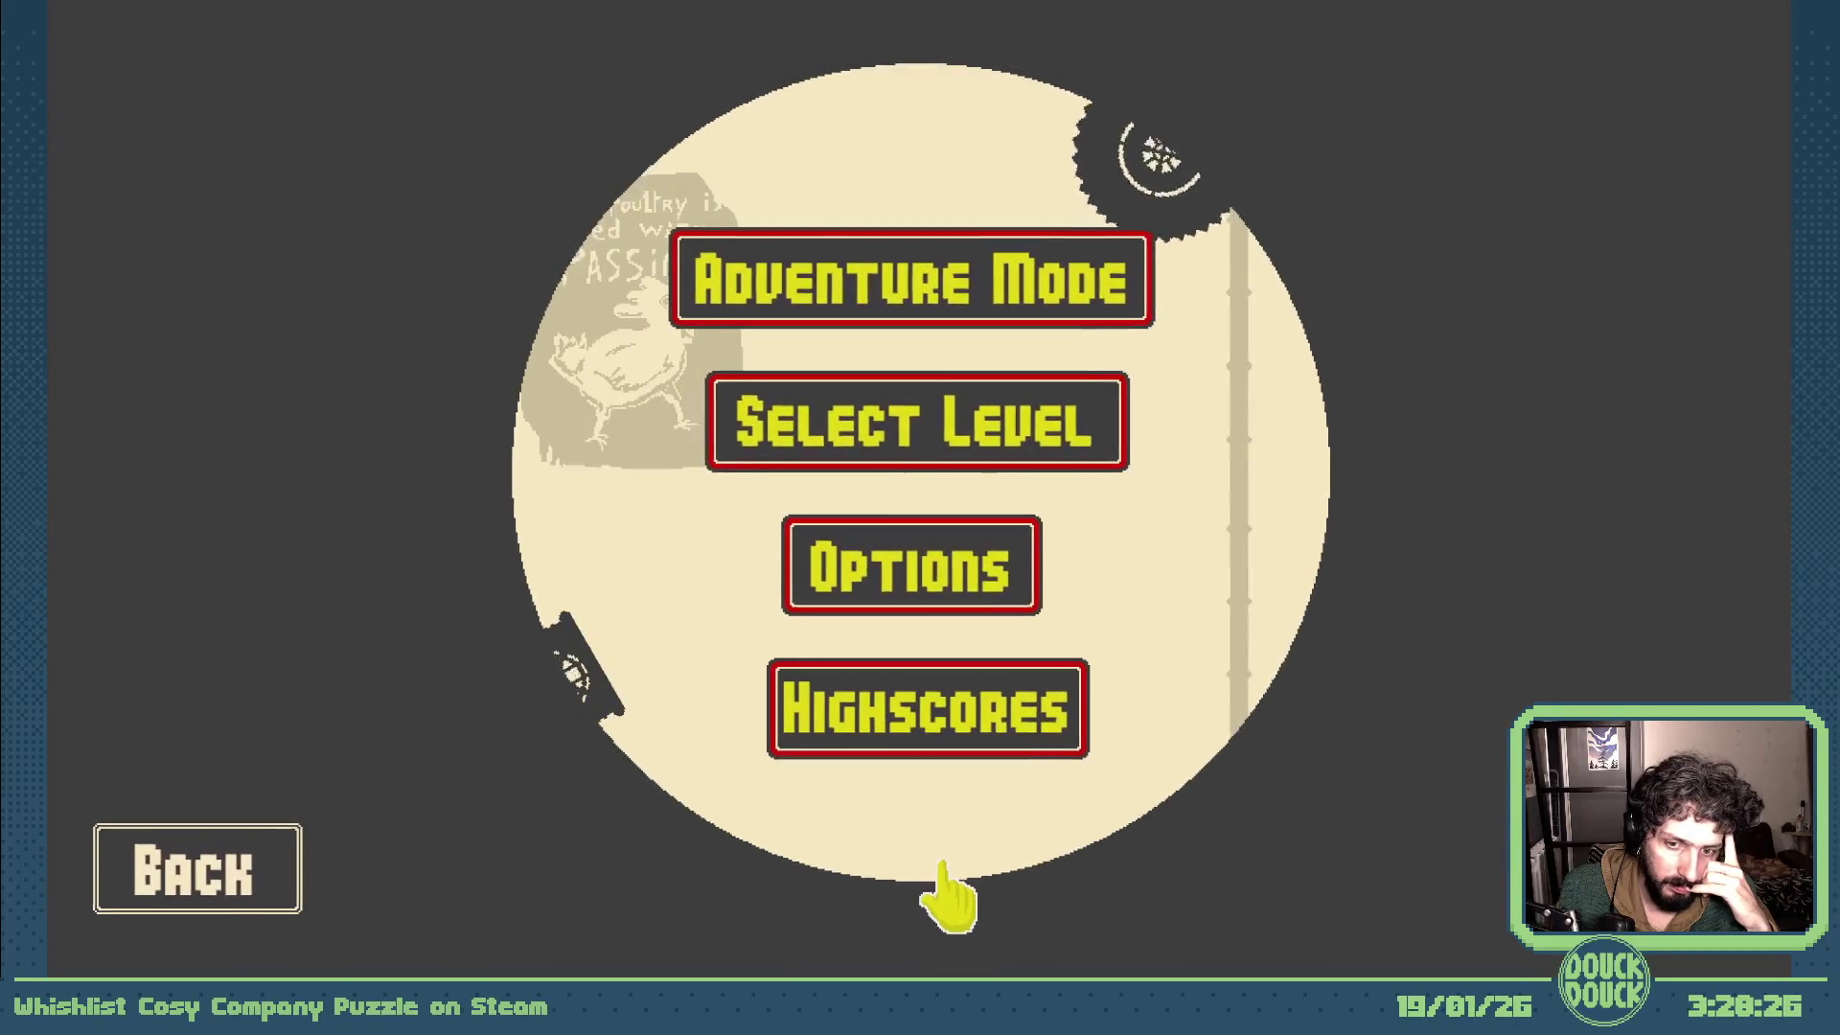
click(294, 902)
key(Escape)
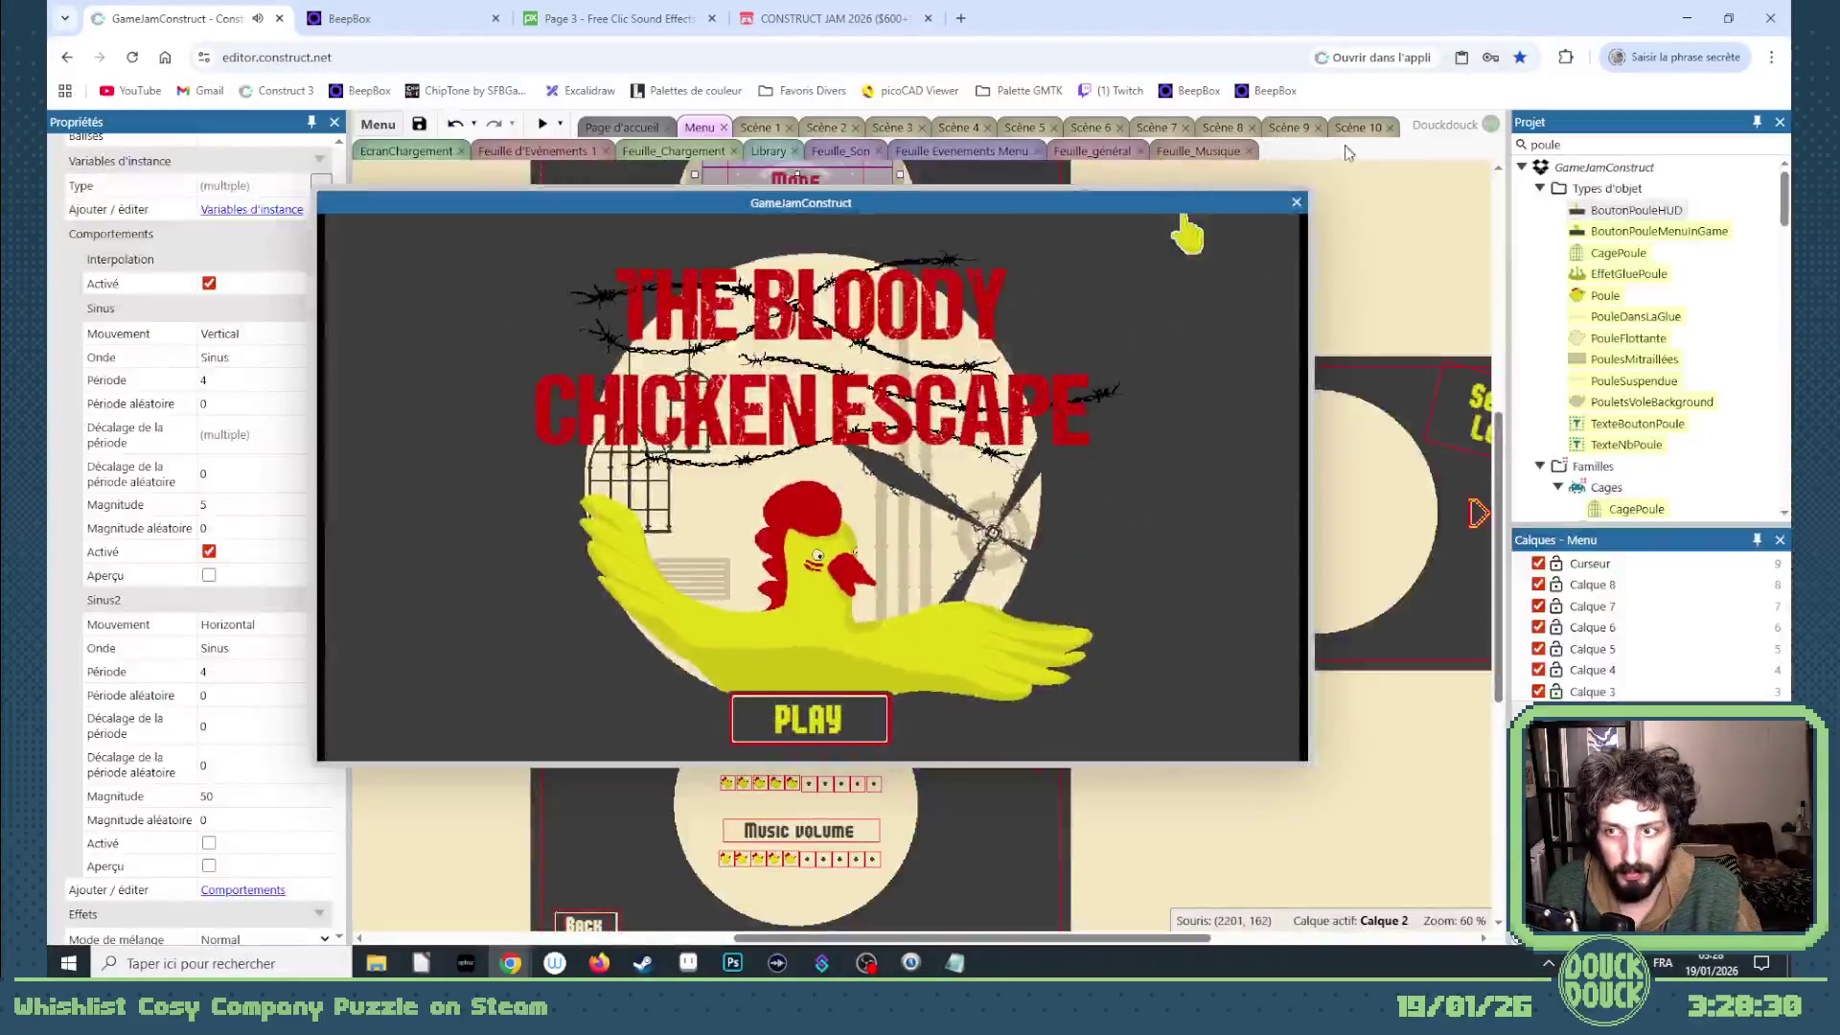
key(ctrl+w)
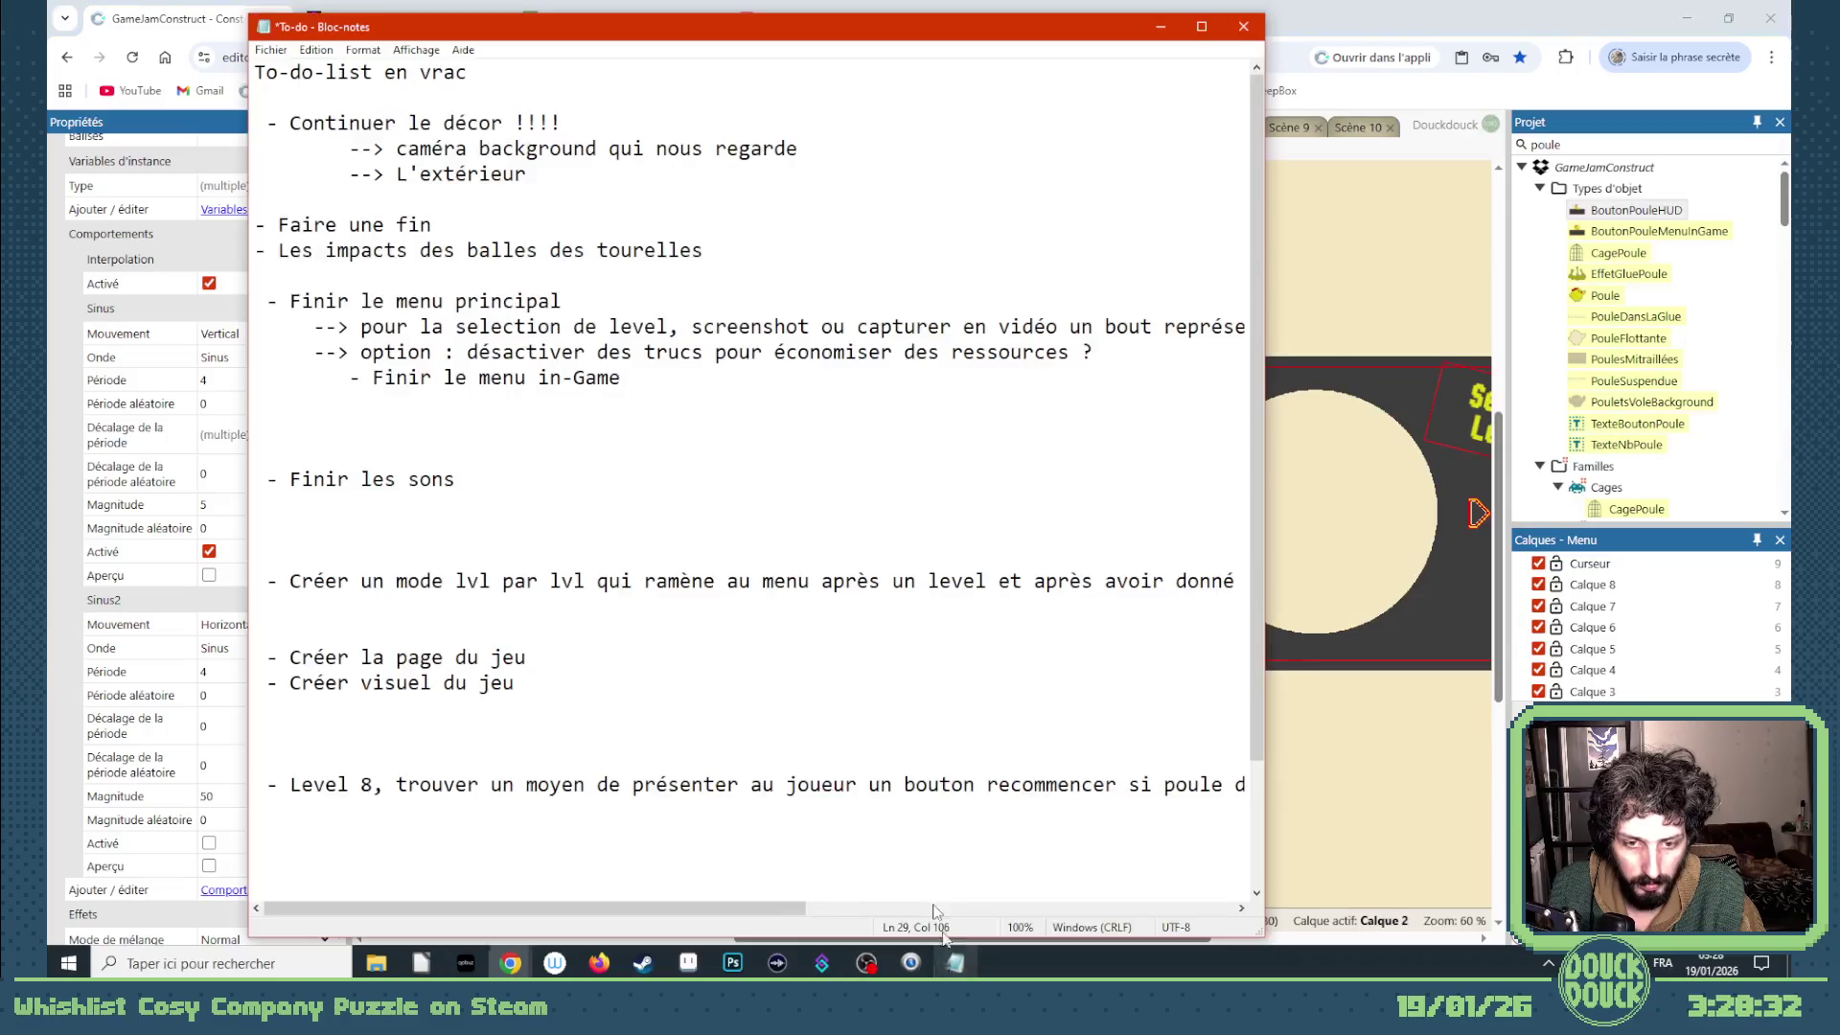
click(954, 963)
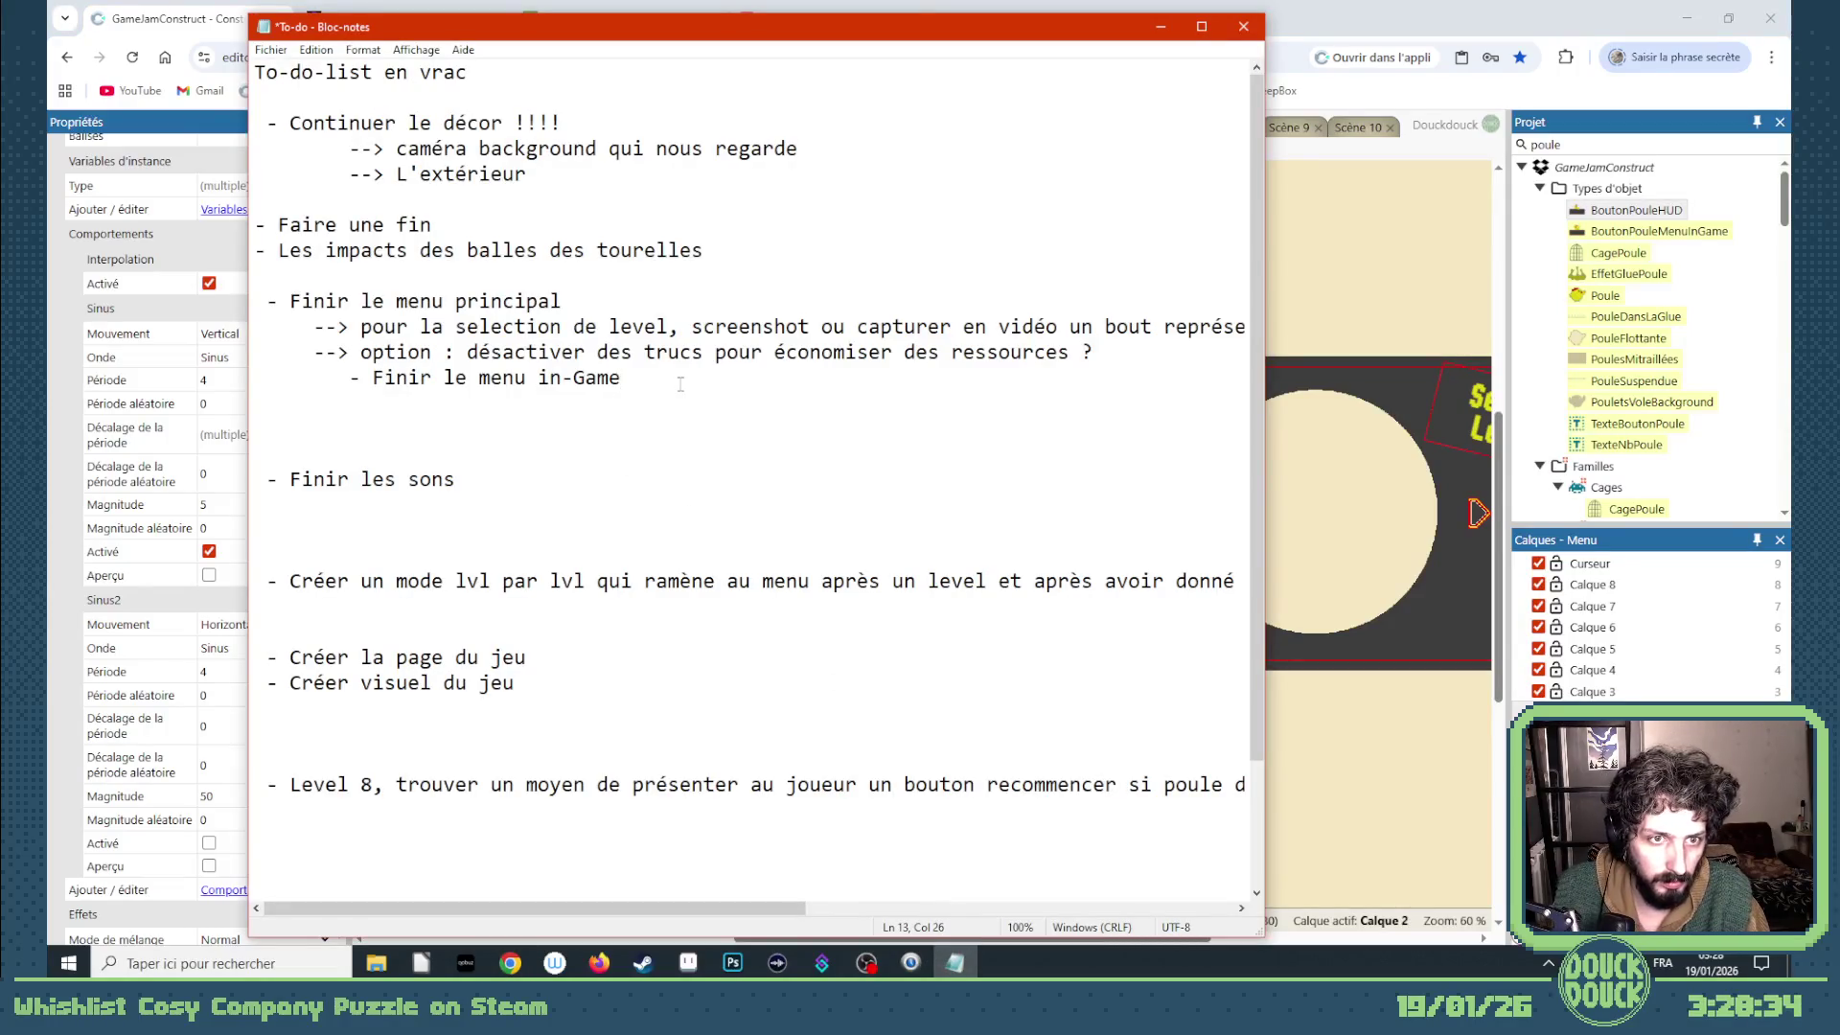
- Extend the 'Finir les sons' item with 'clic menu volume' and 'woosh higs' details
key(Return)
text(- finir décor menu)
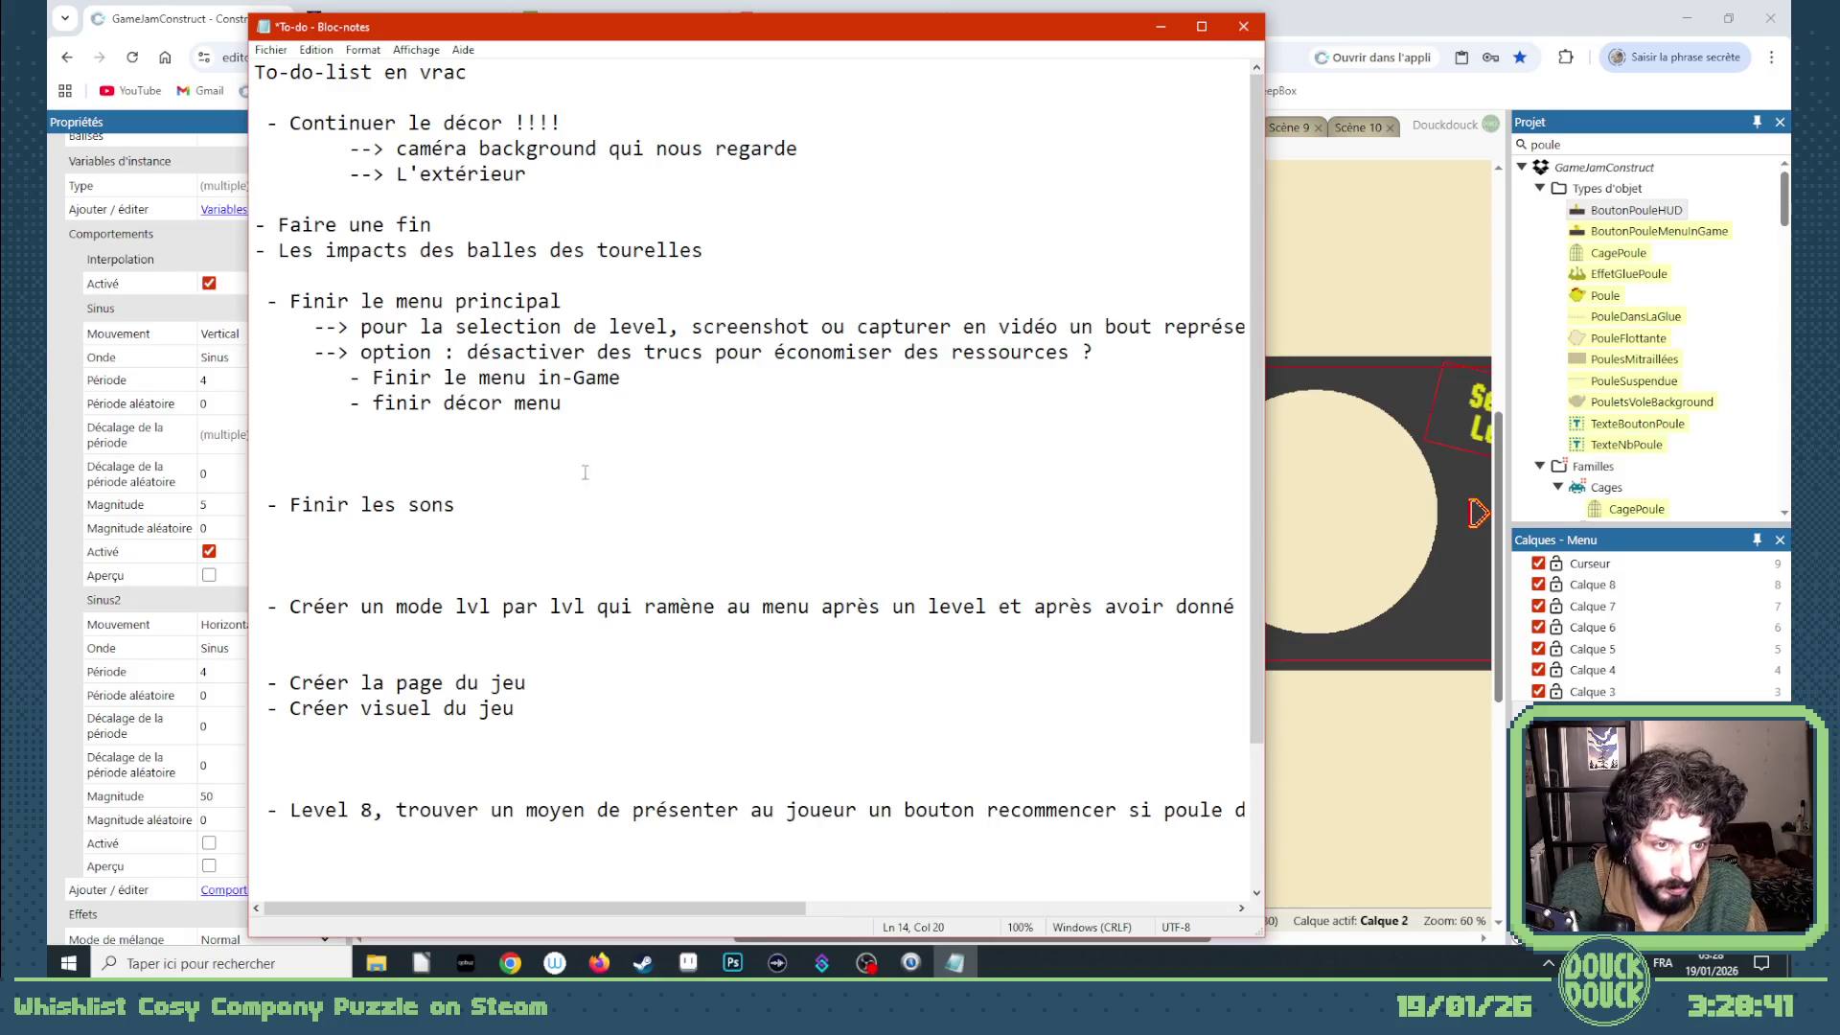
scroll(583, 472, down, 1)
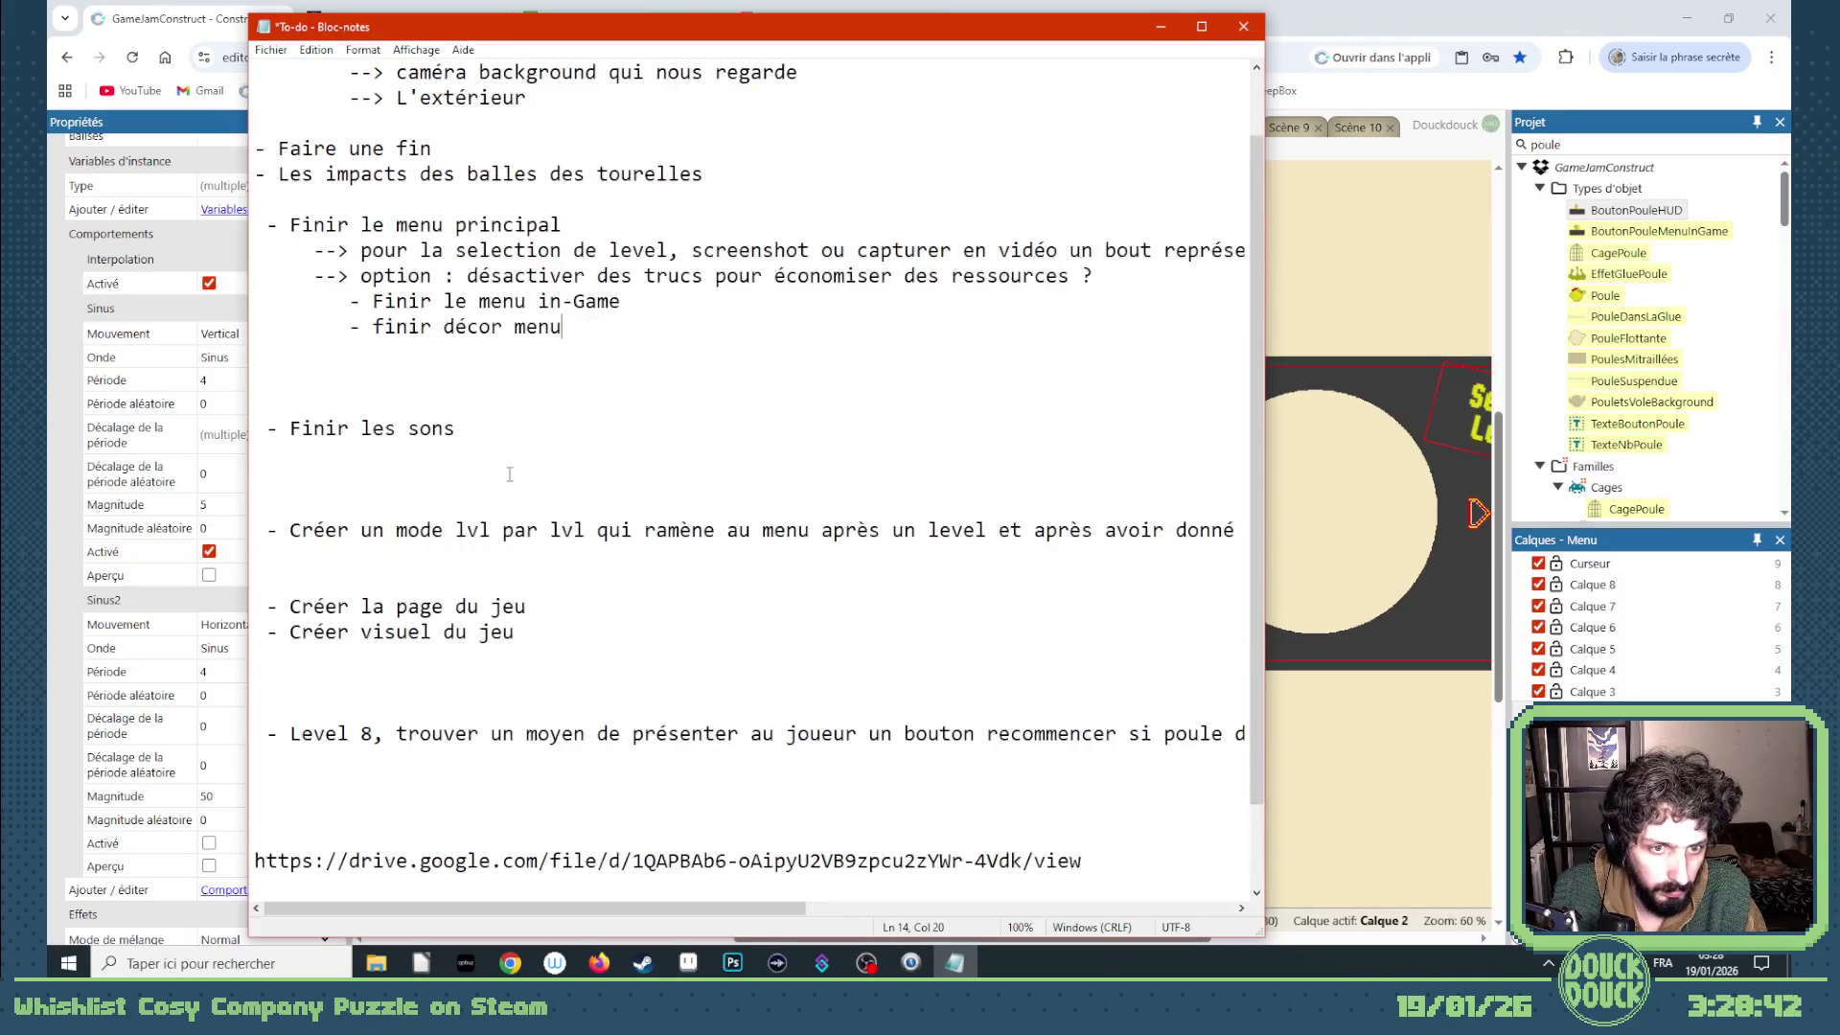
scroll(522, 534, up, 1)
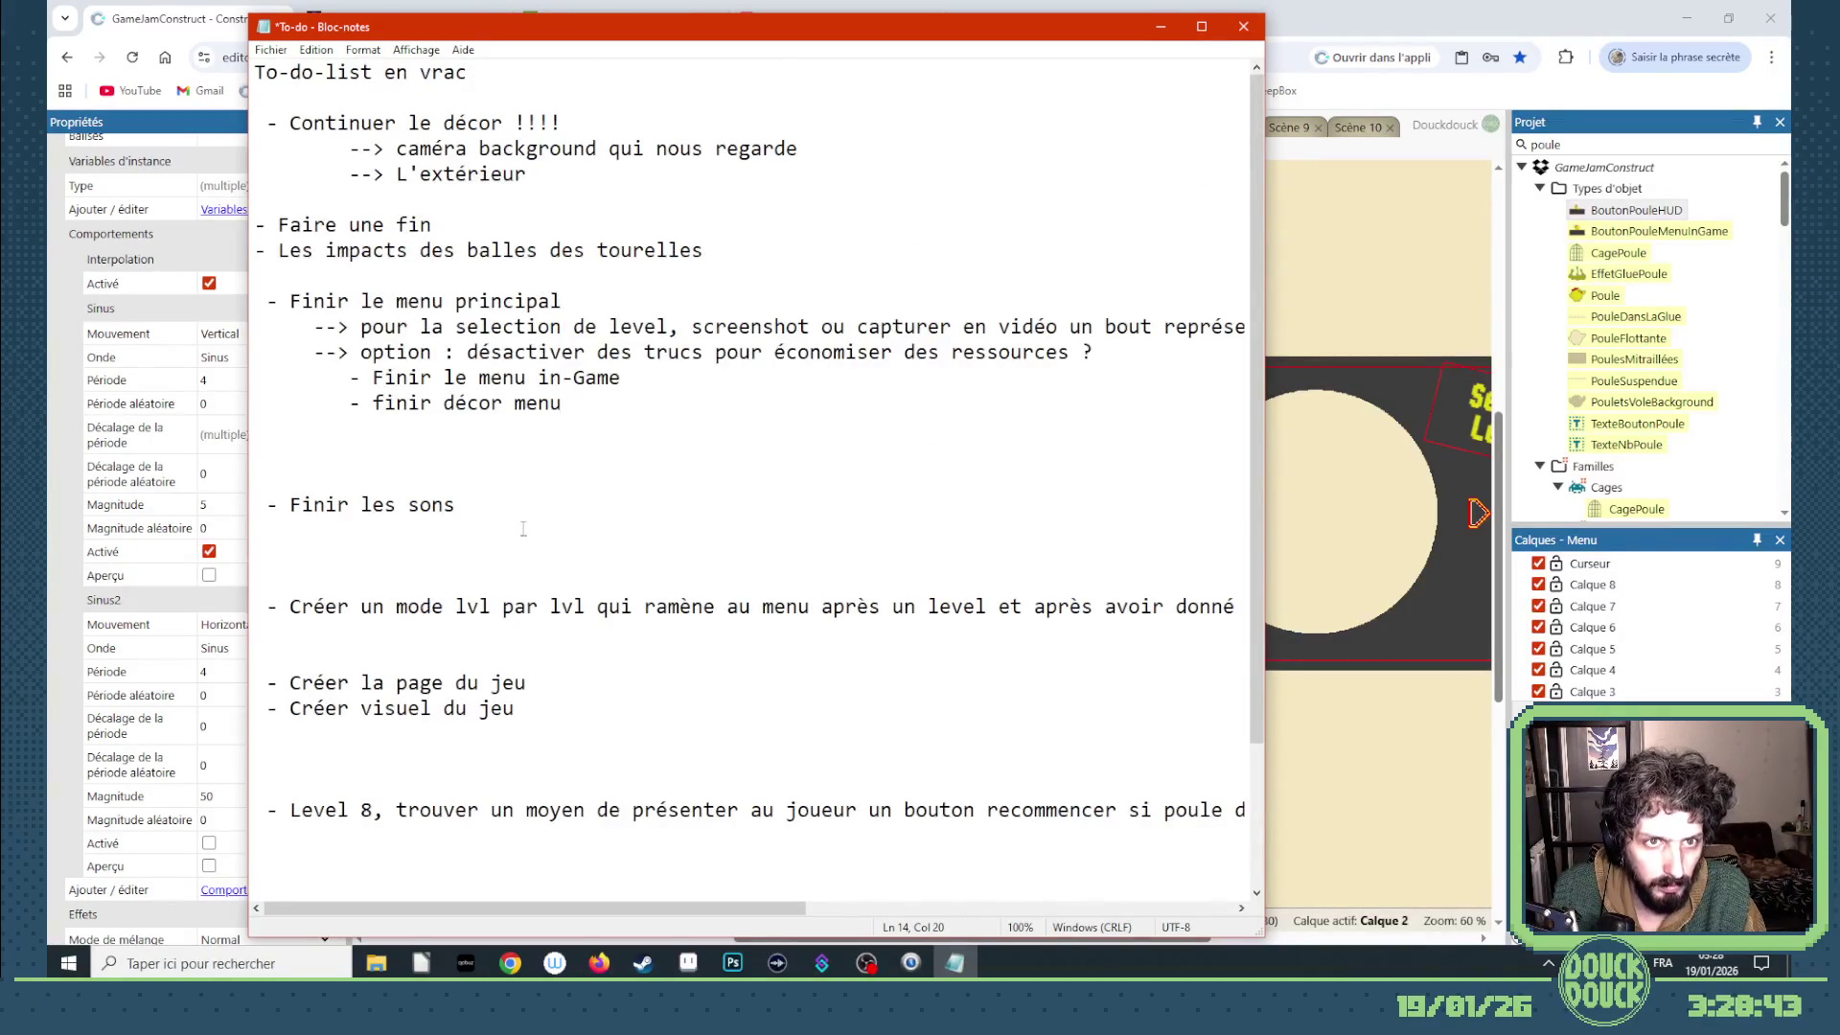
scroll(531, 505, down, 1)
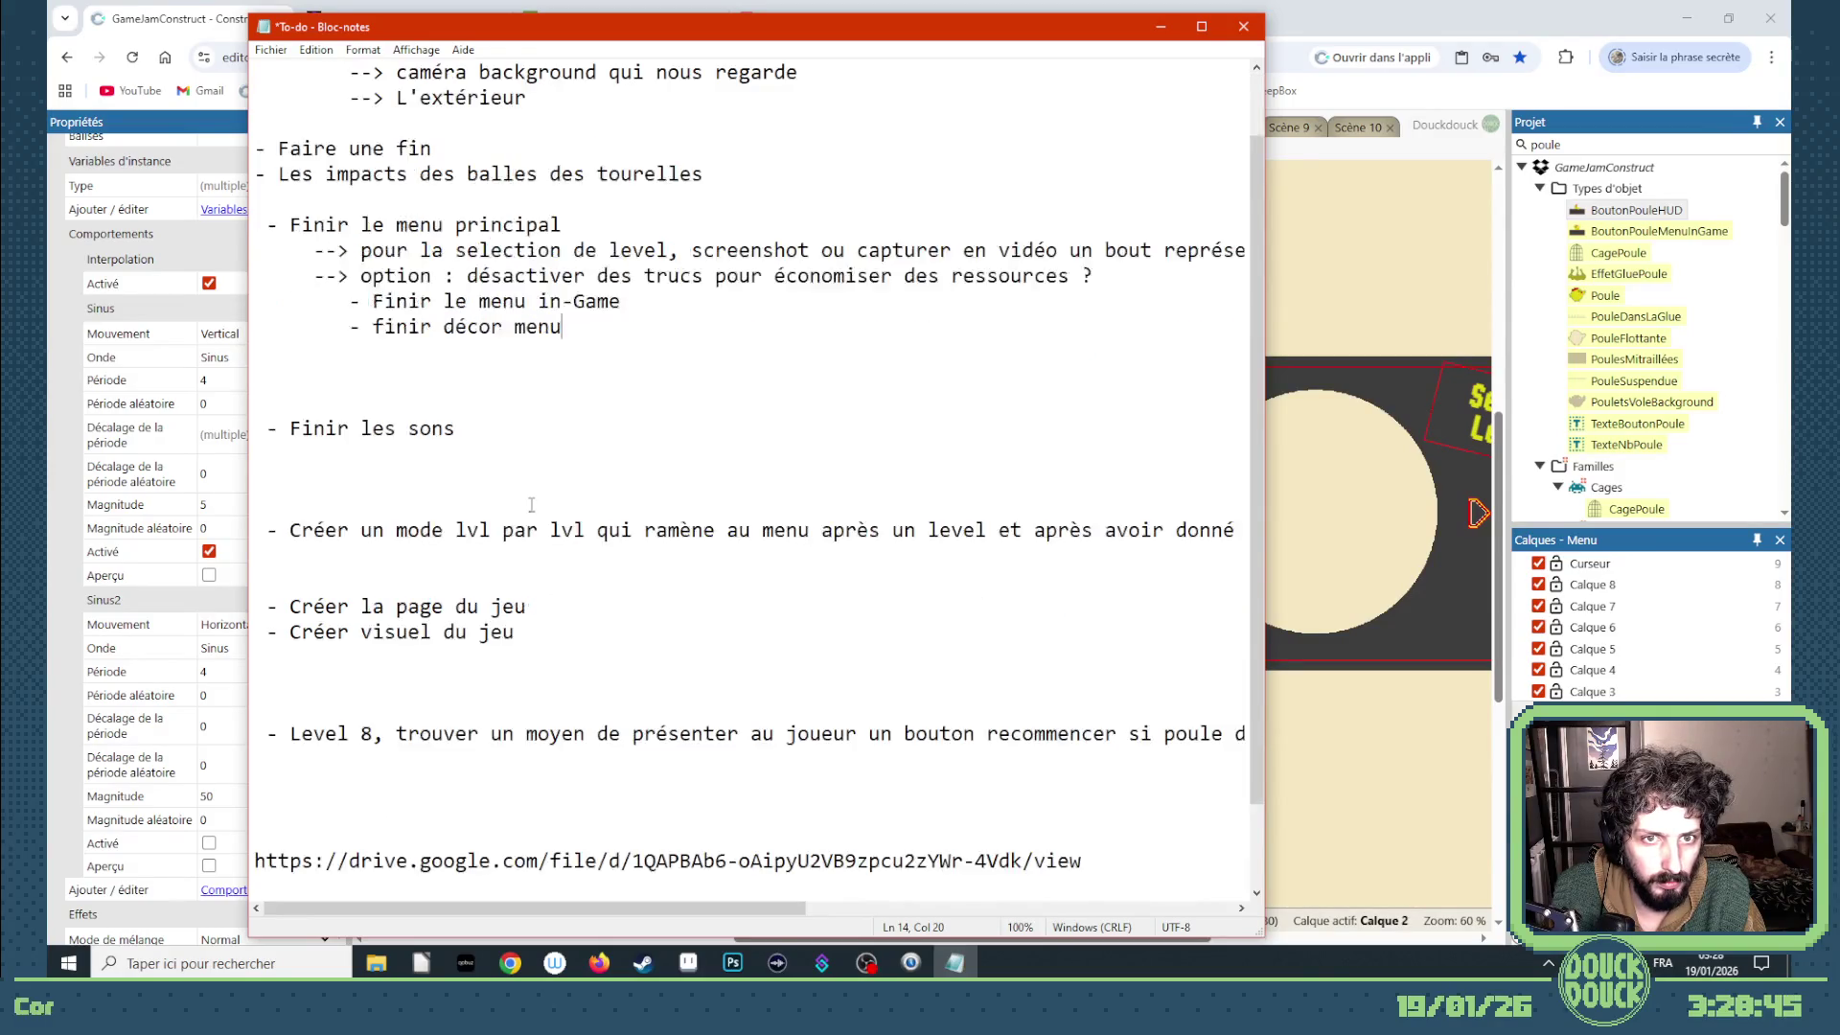
scroll(530, 505, up, 1)
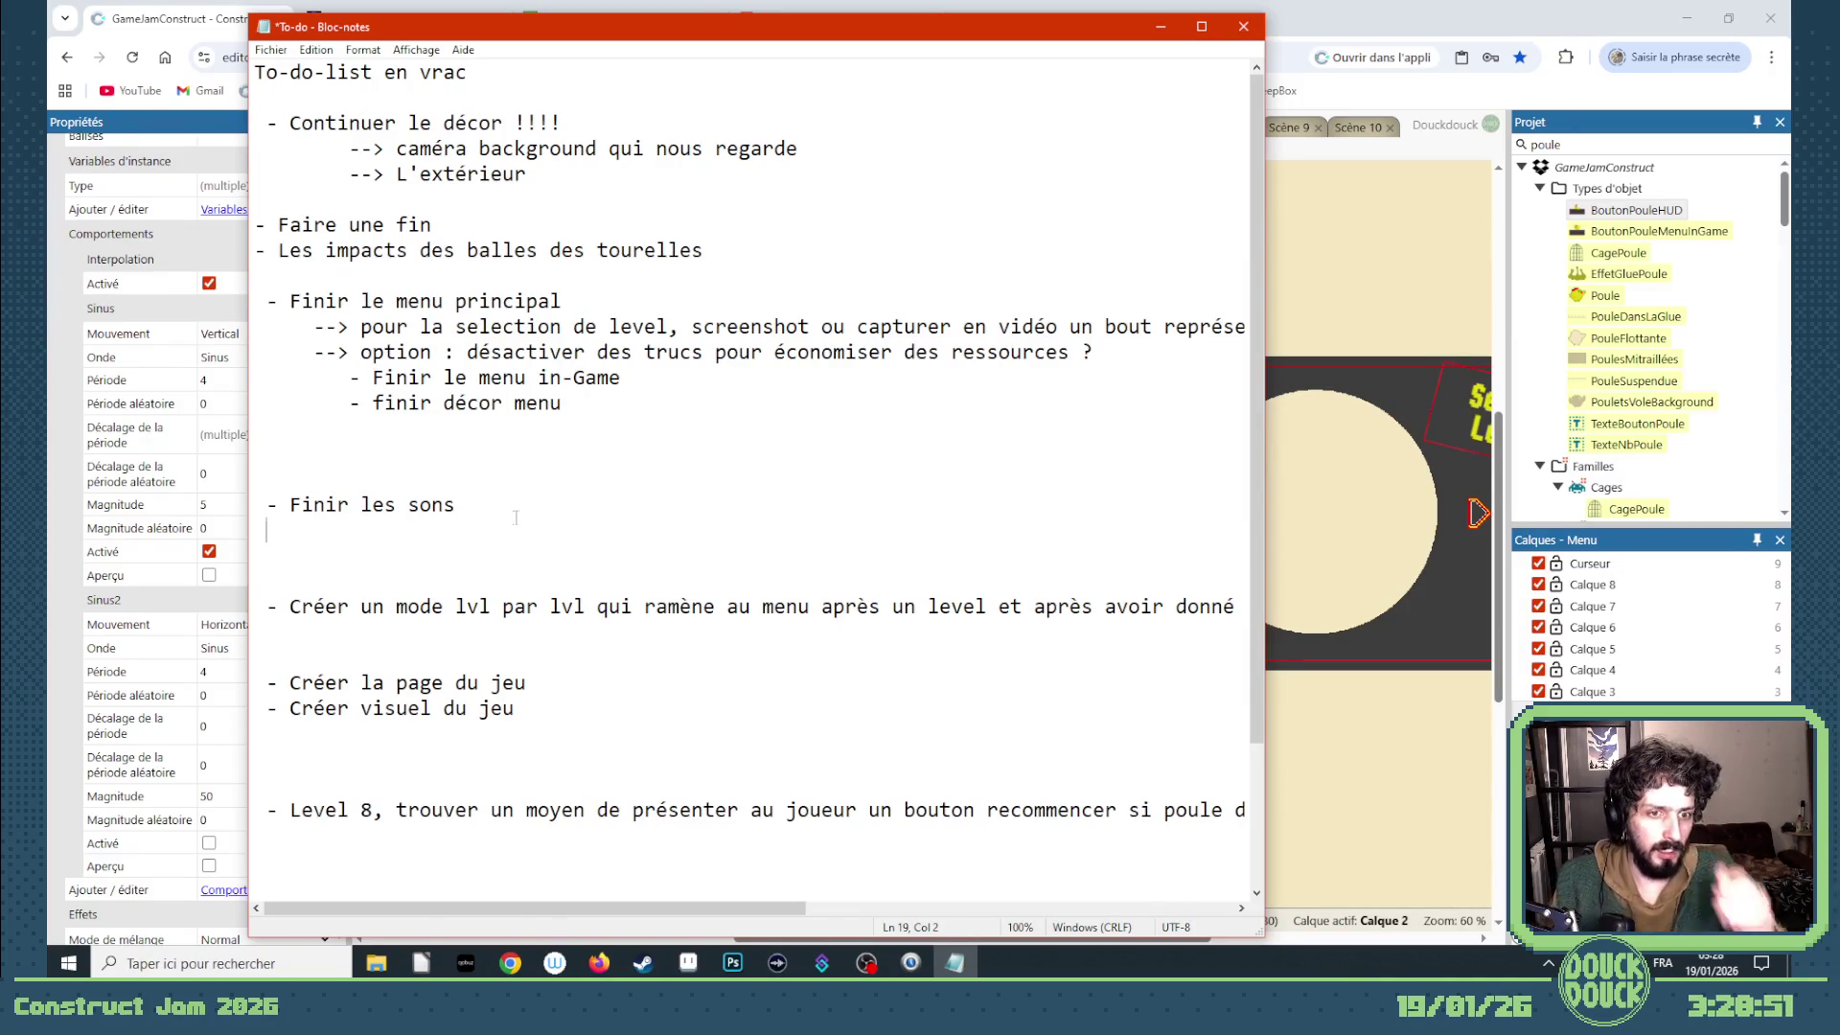
click(521, 508)
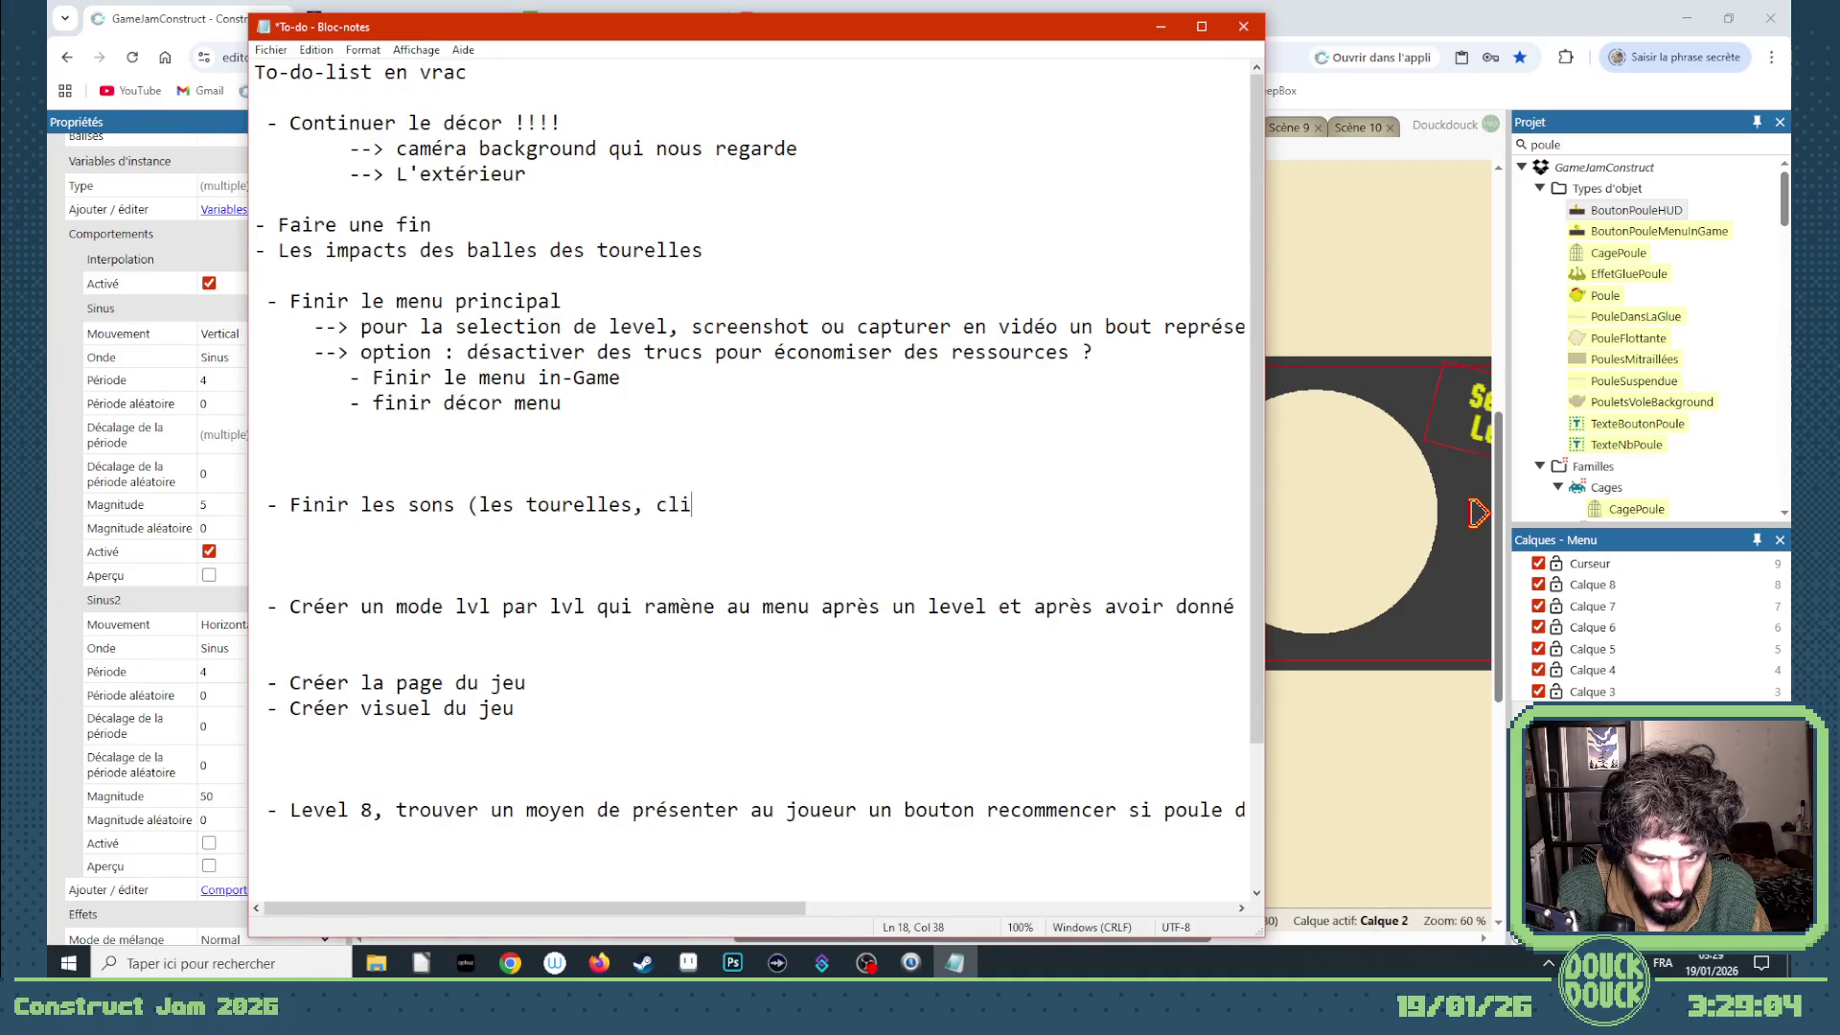
text(c menu bouton, clic )
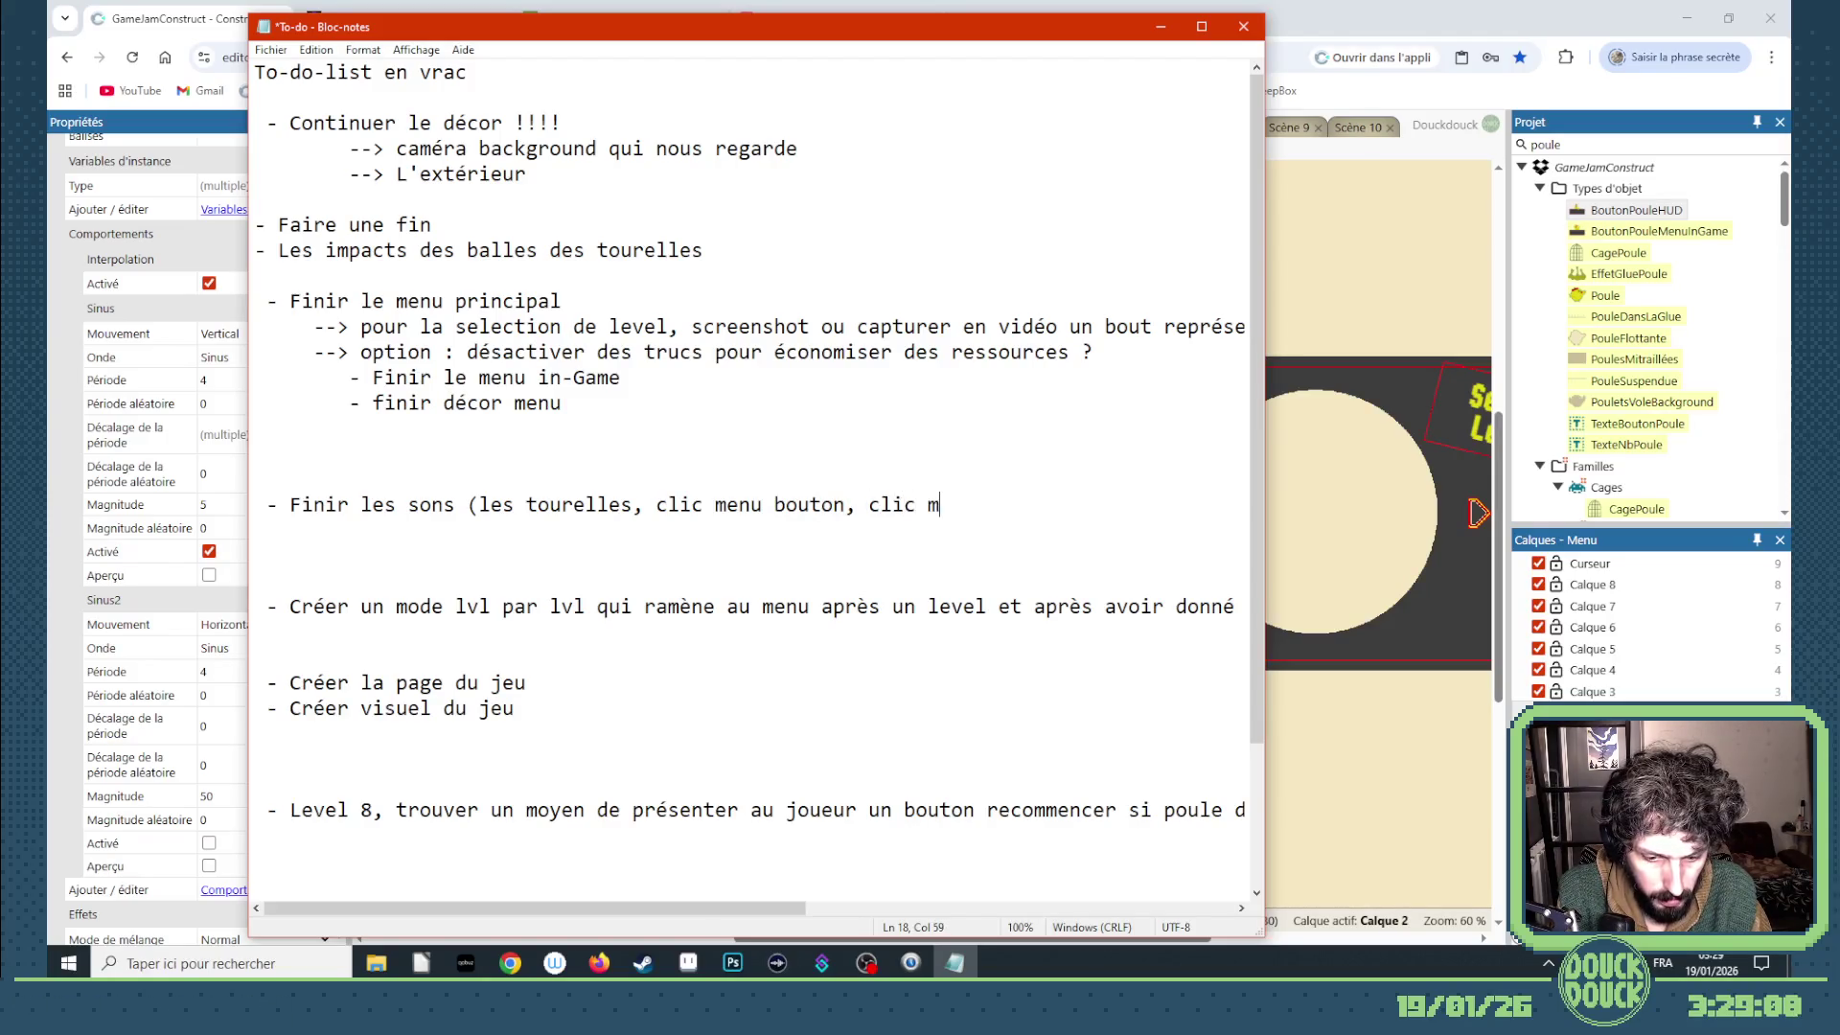
text(me)
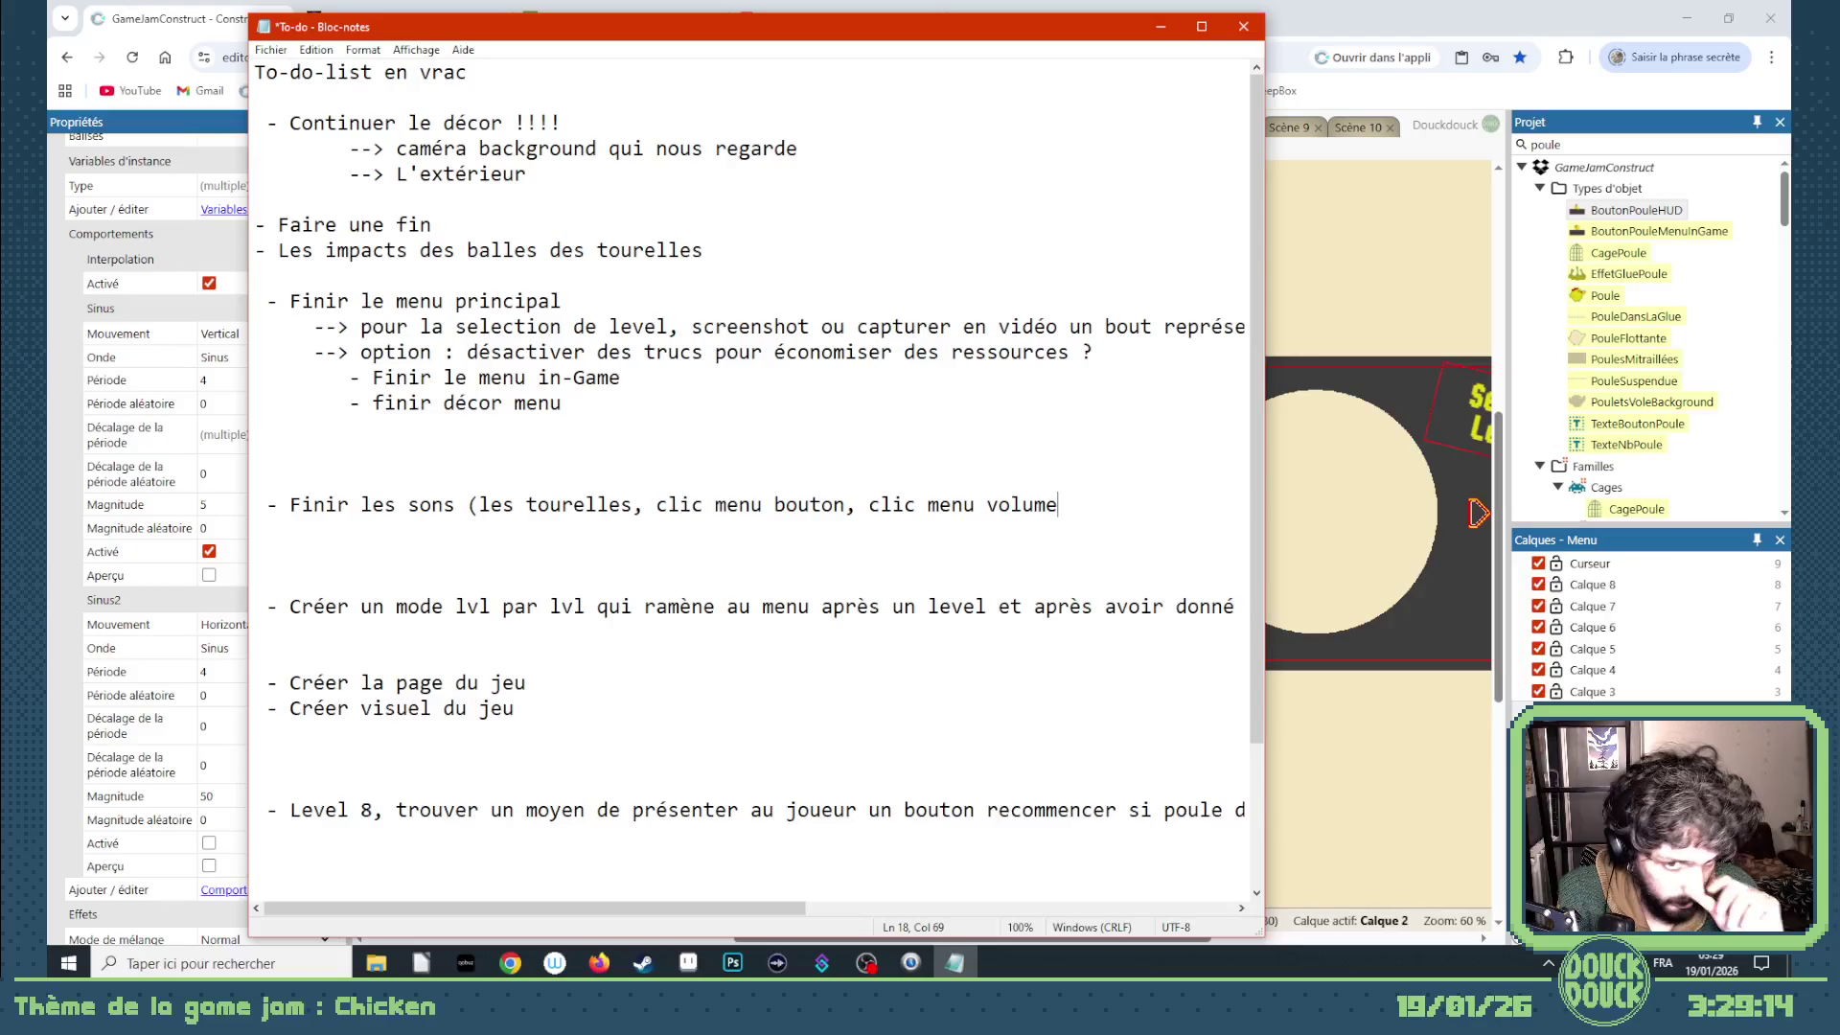
text(, woosh higs)
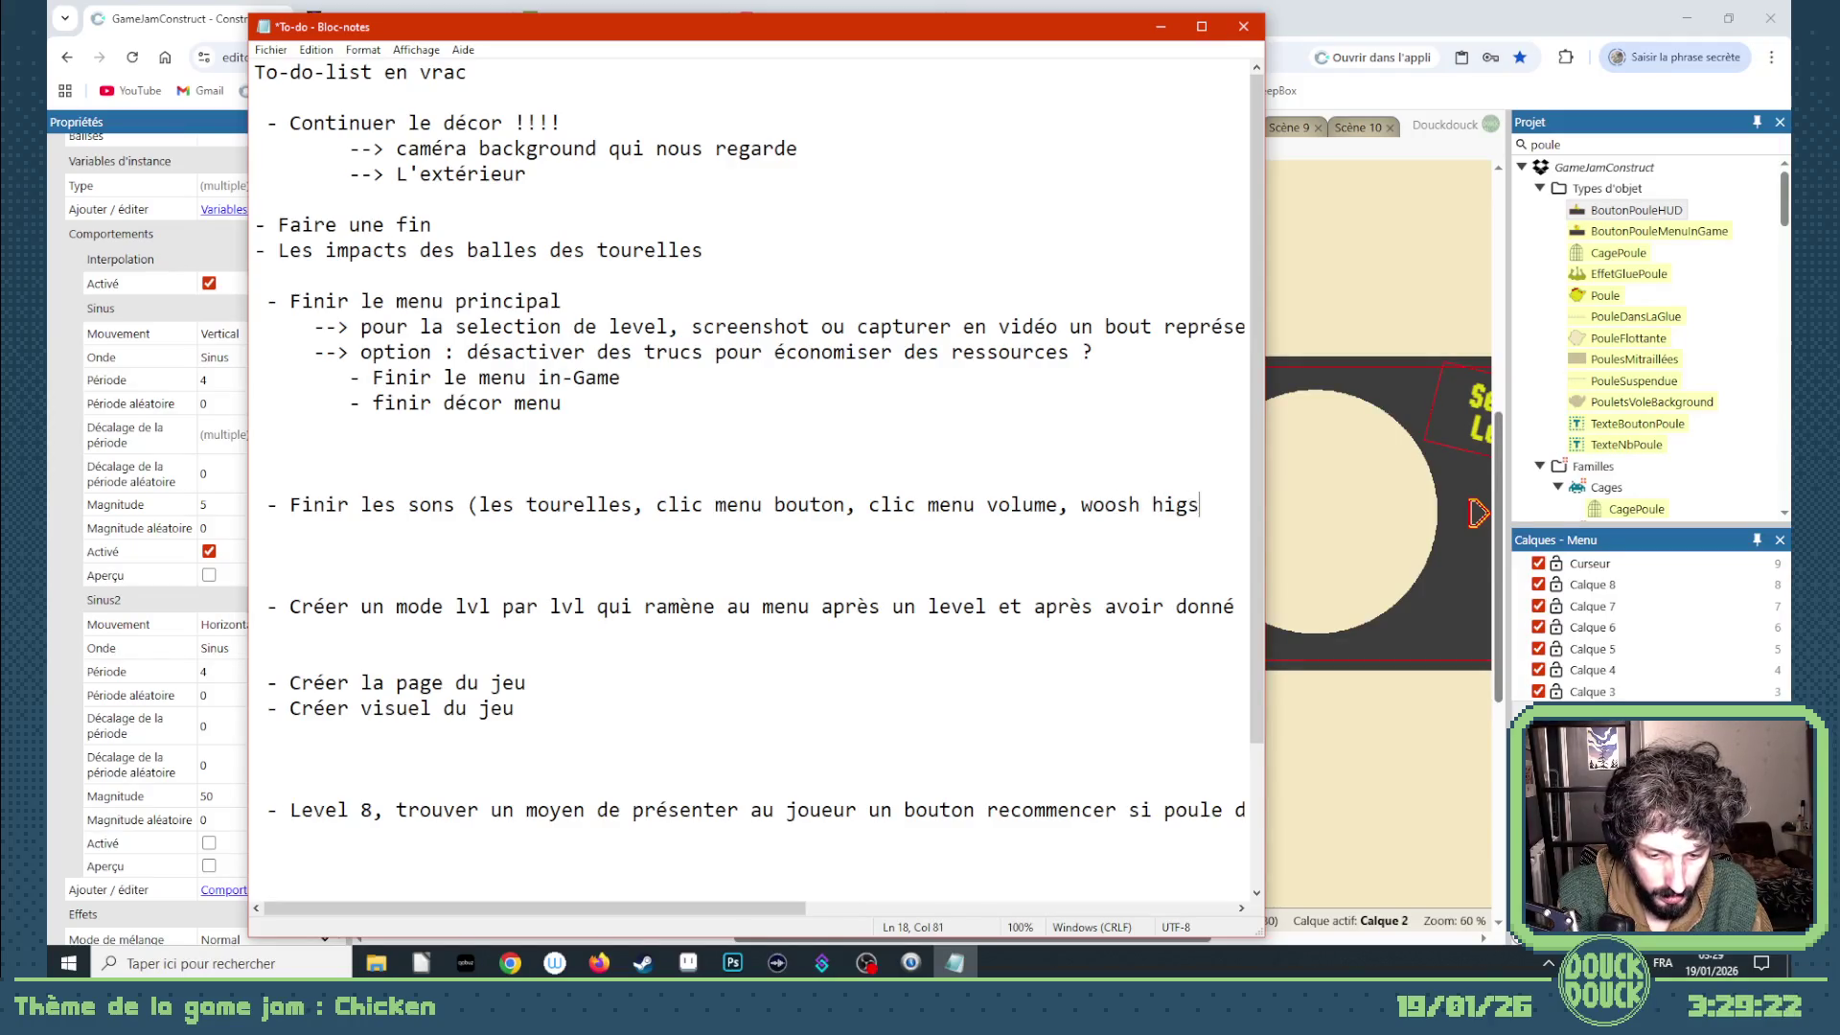
text(cores et level select)
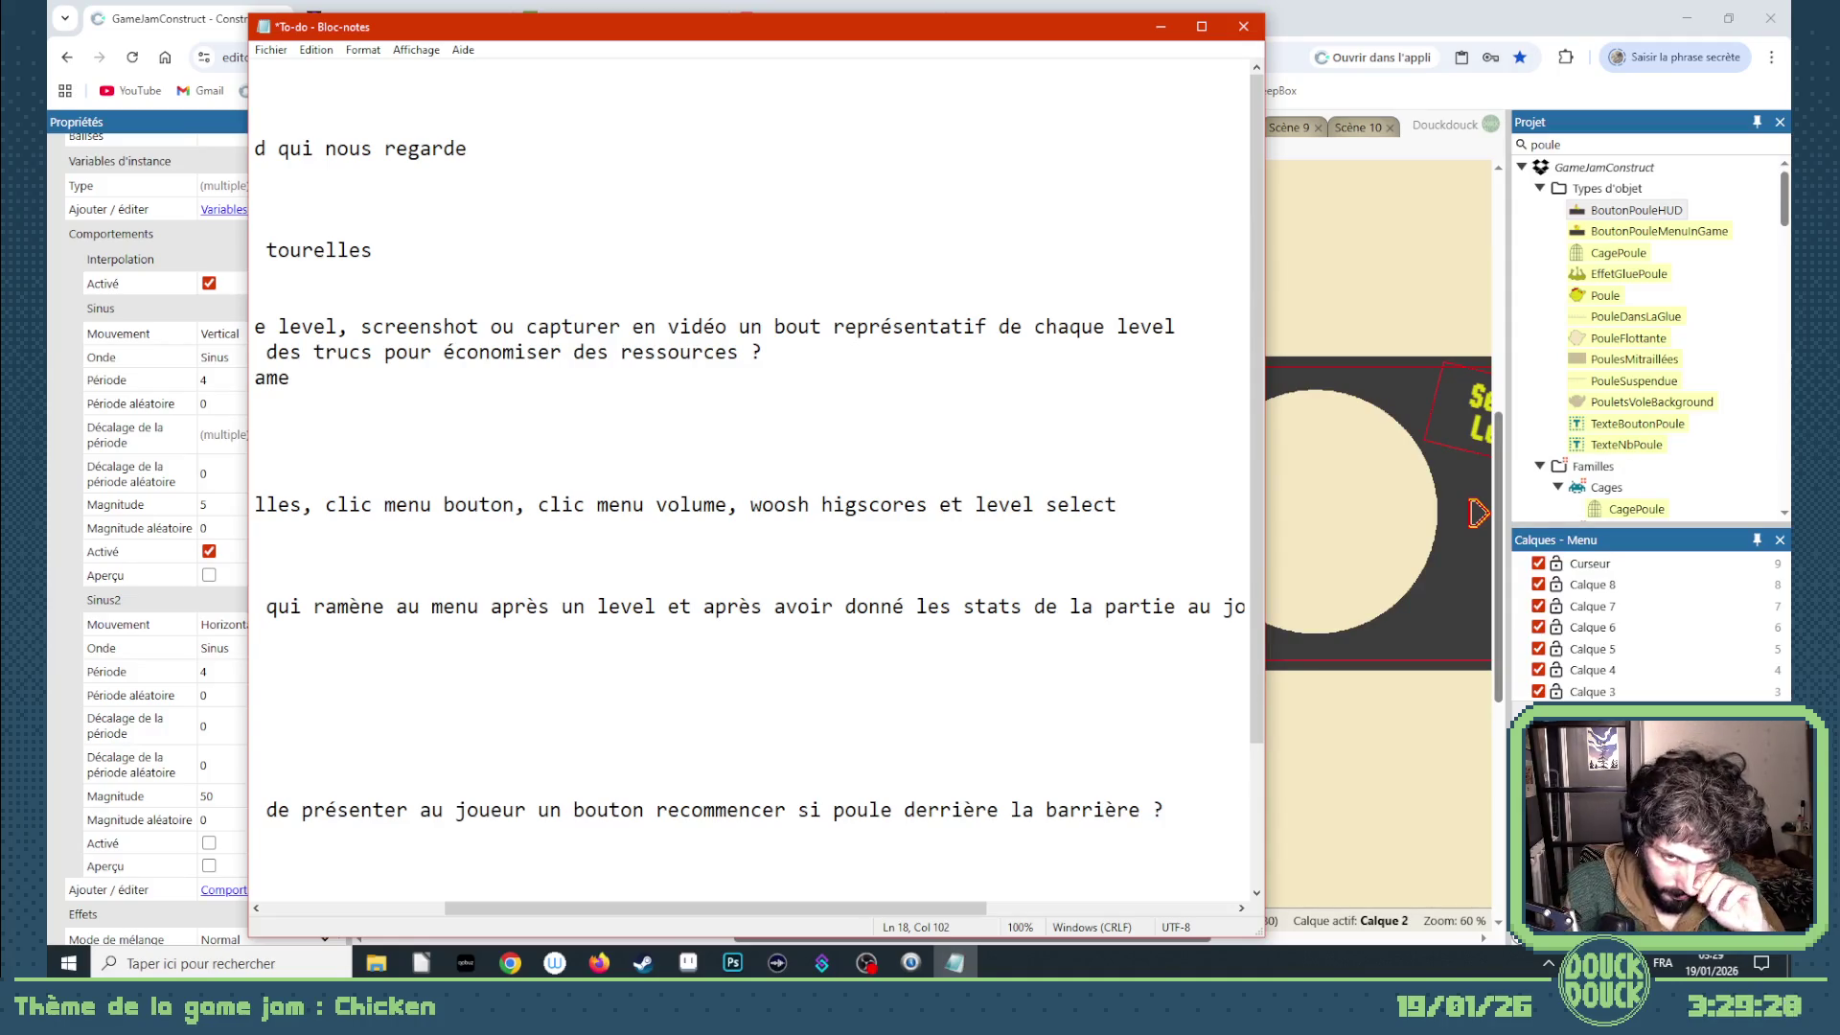
- Bring Chrome forward and review the Scène 1, 7 and 8 level layouts
click(1378, 784)
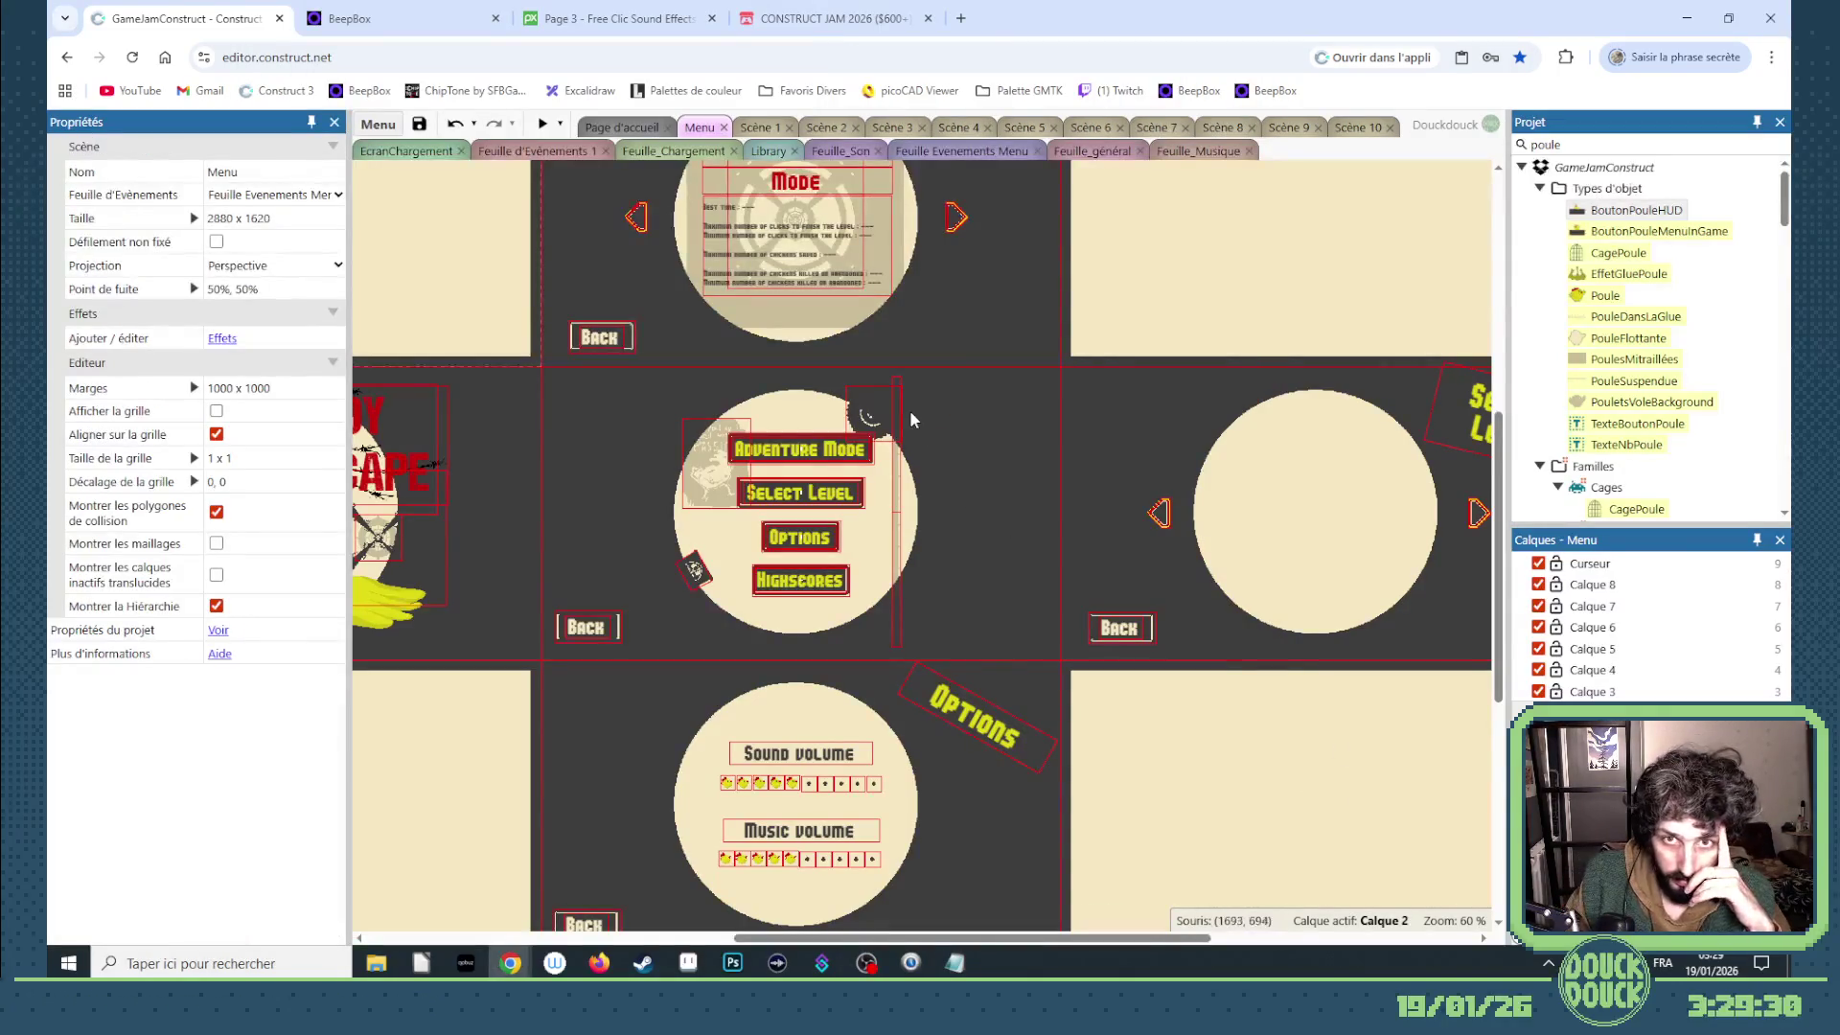
click(763, 127)
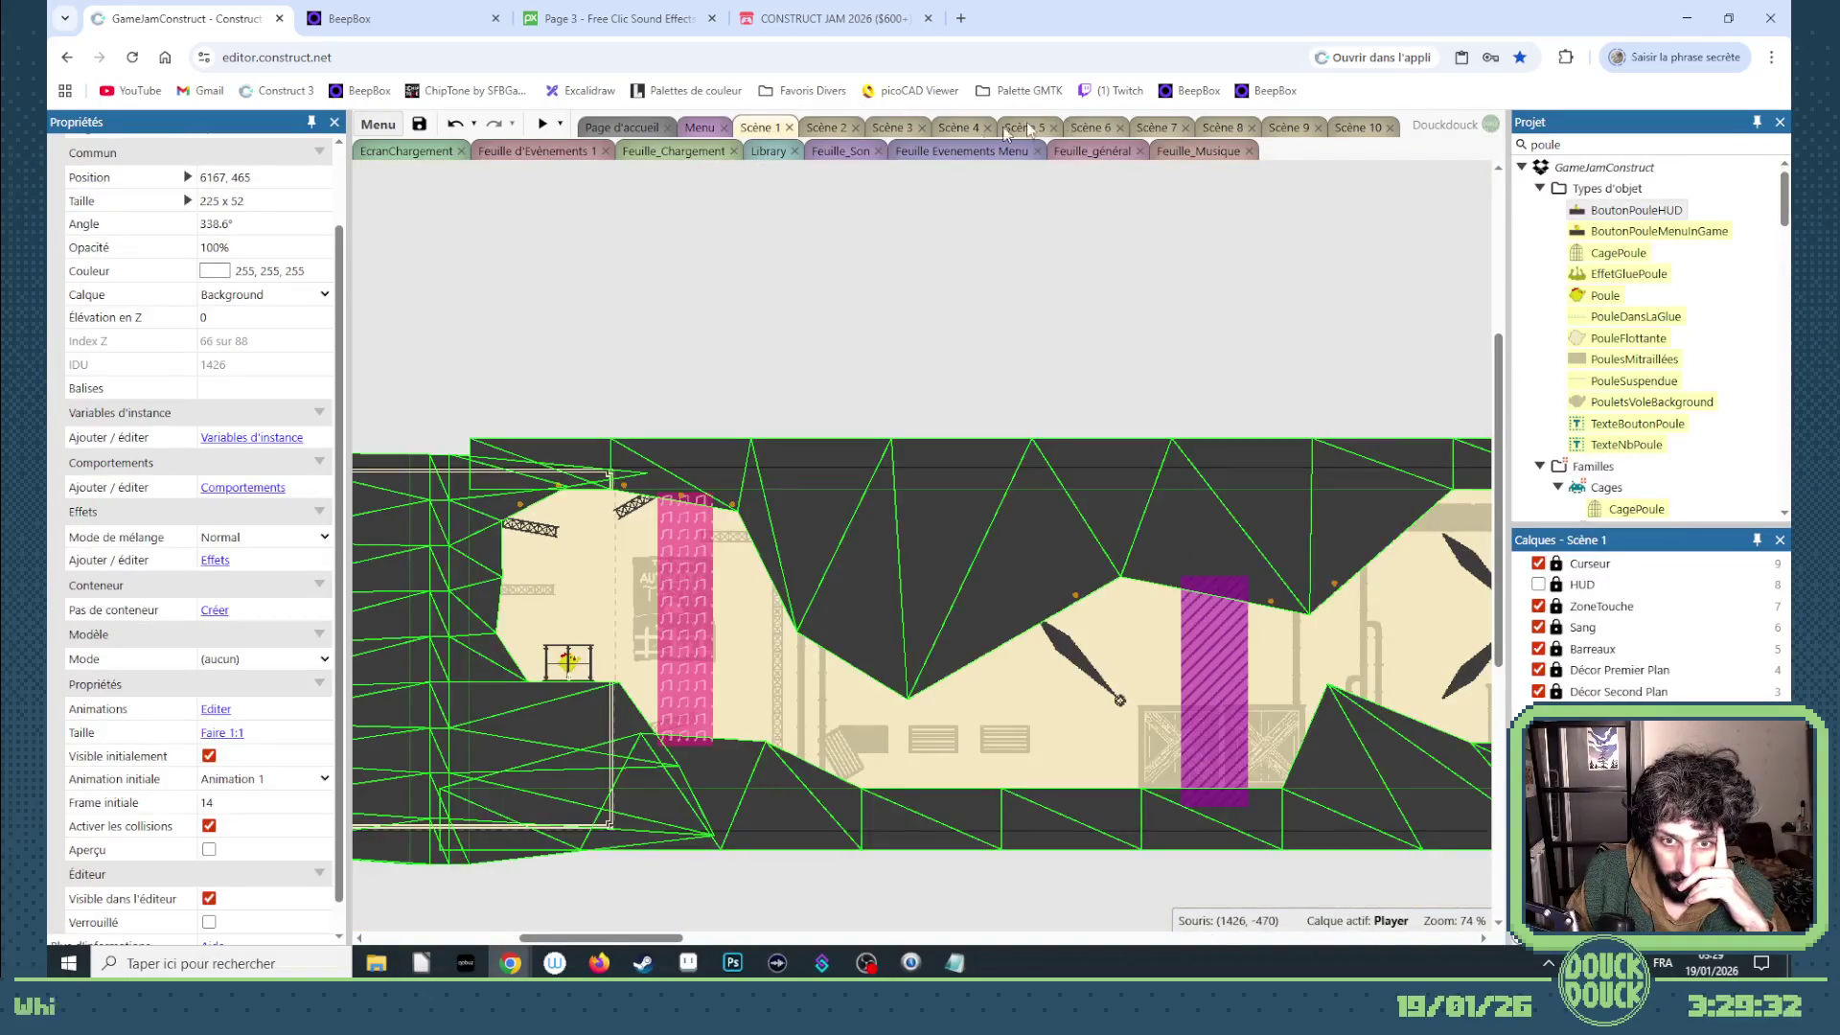
click(1158, 126)
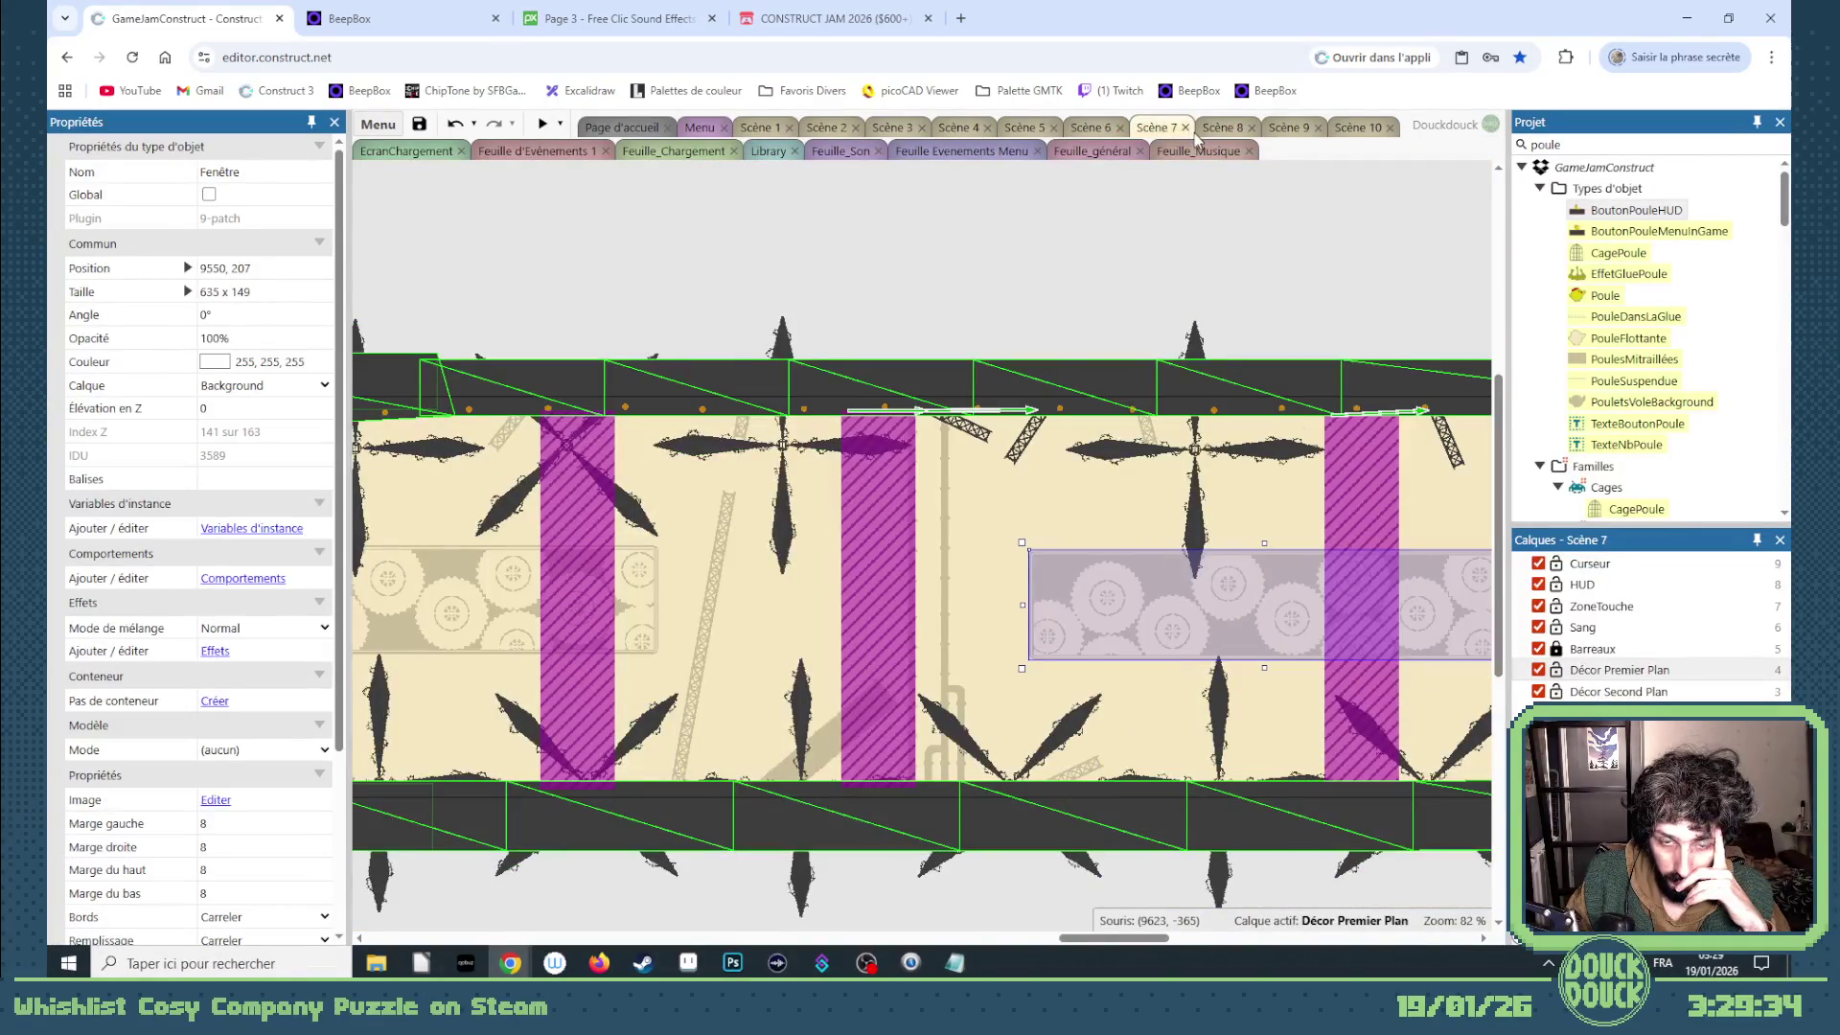
drag(1114, 942, 1299, 944)
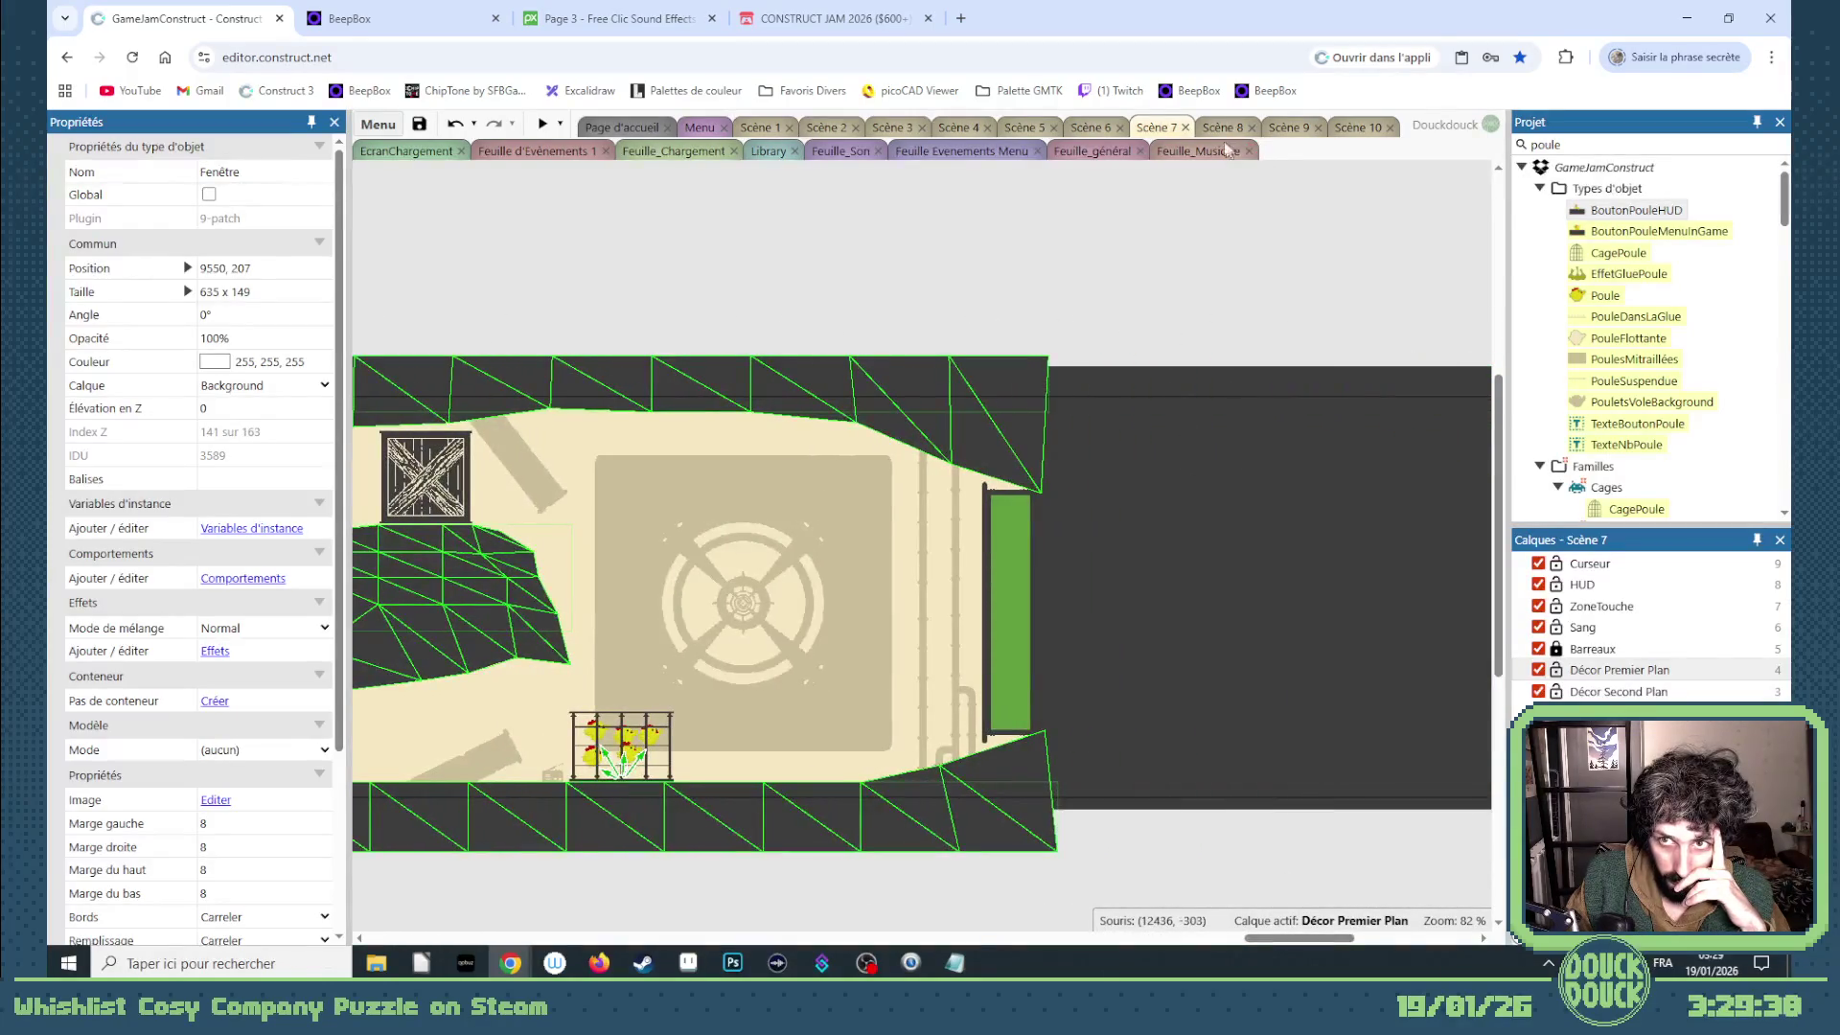
click(1227, 129)
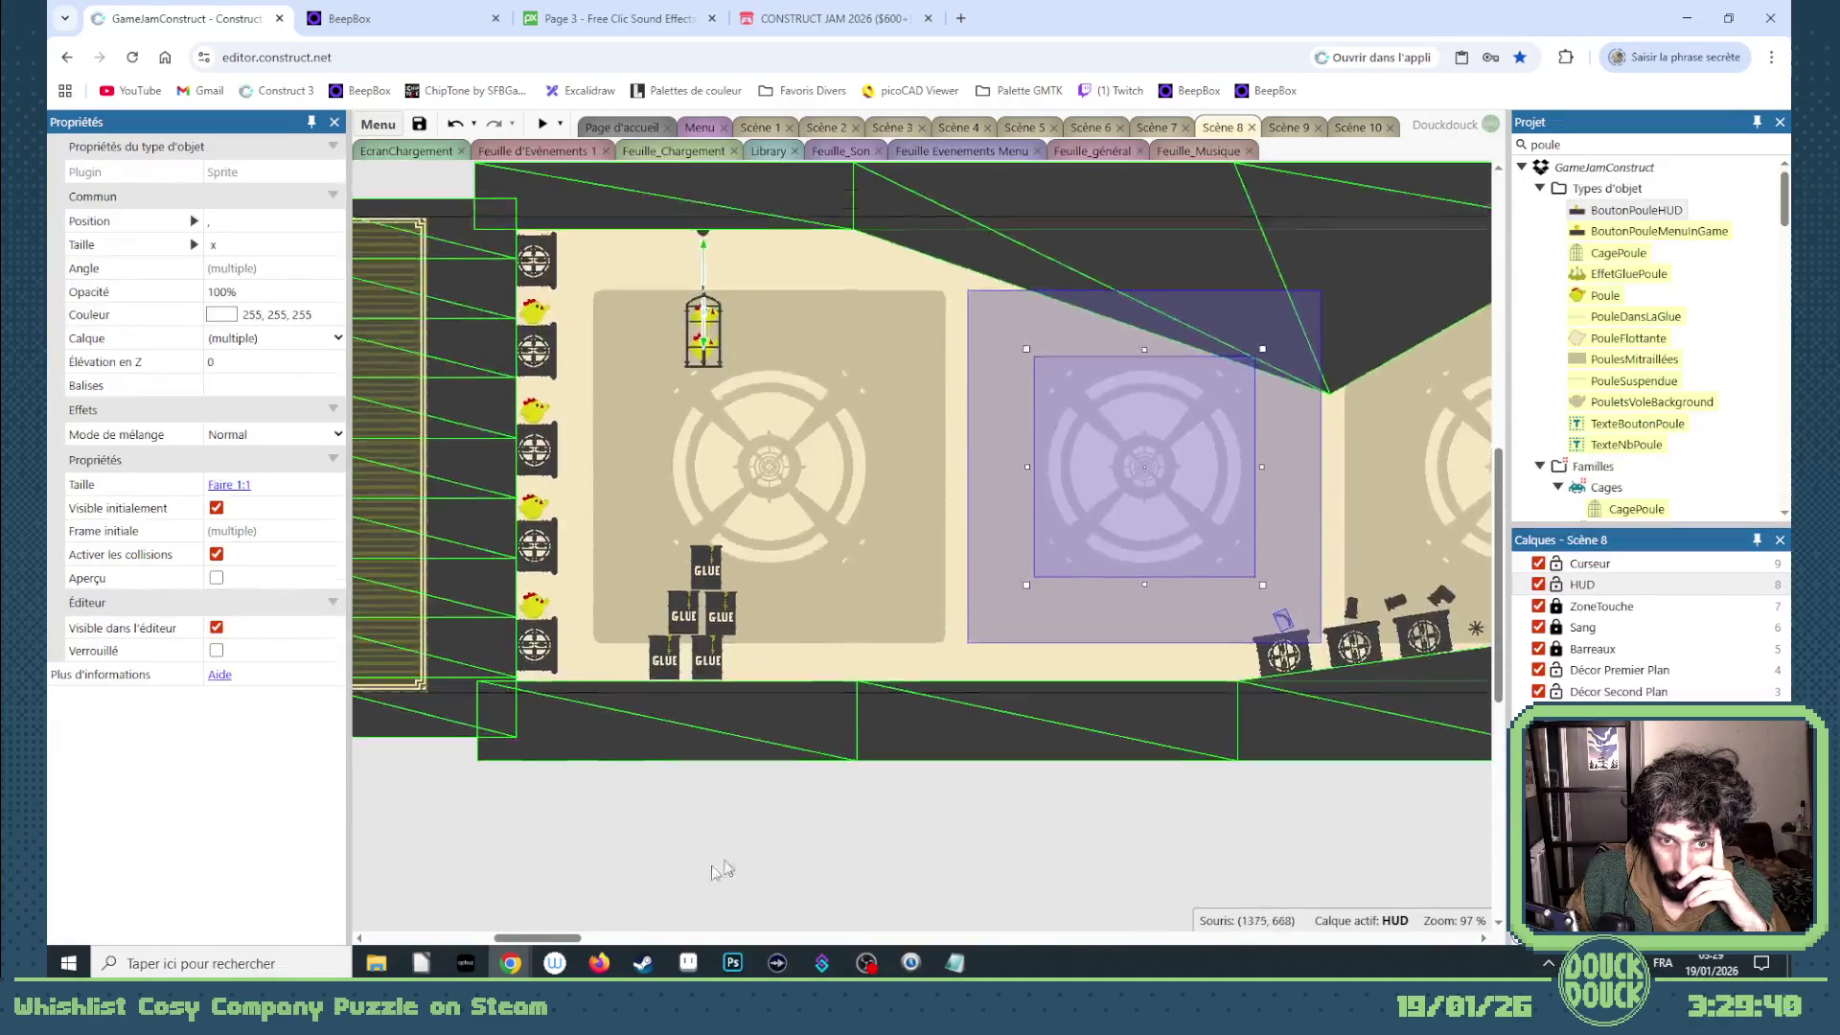
drag(539, 937, 920, 932)
- Review the Scène 9 and Scène 10 layouts, scrolling across them
click(1288, 126)
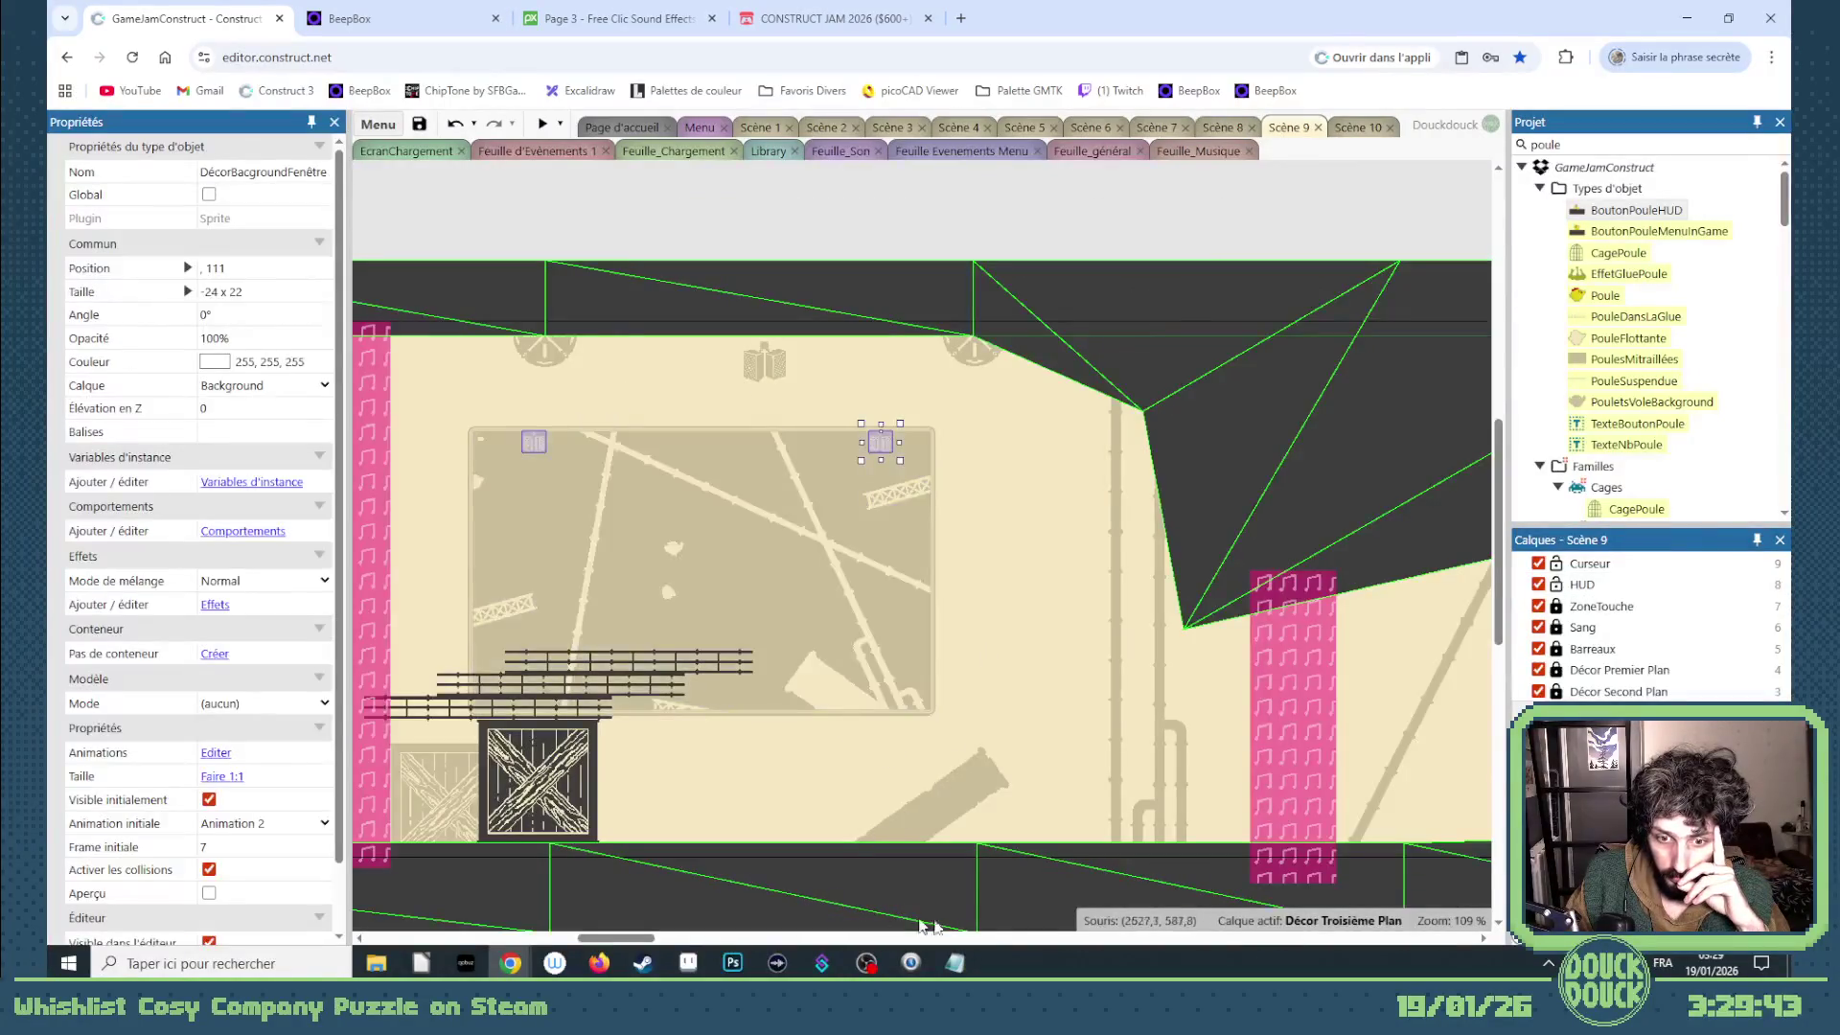
drag(623, 939, 937, 931)
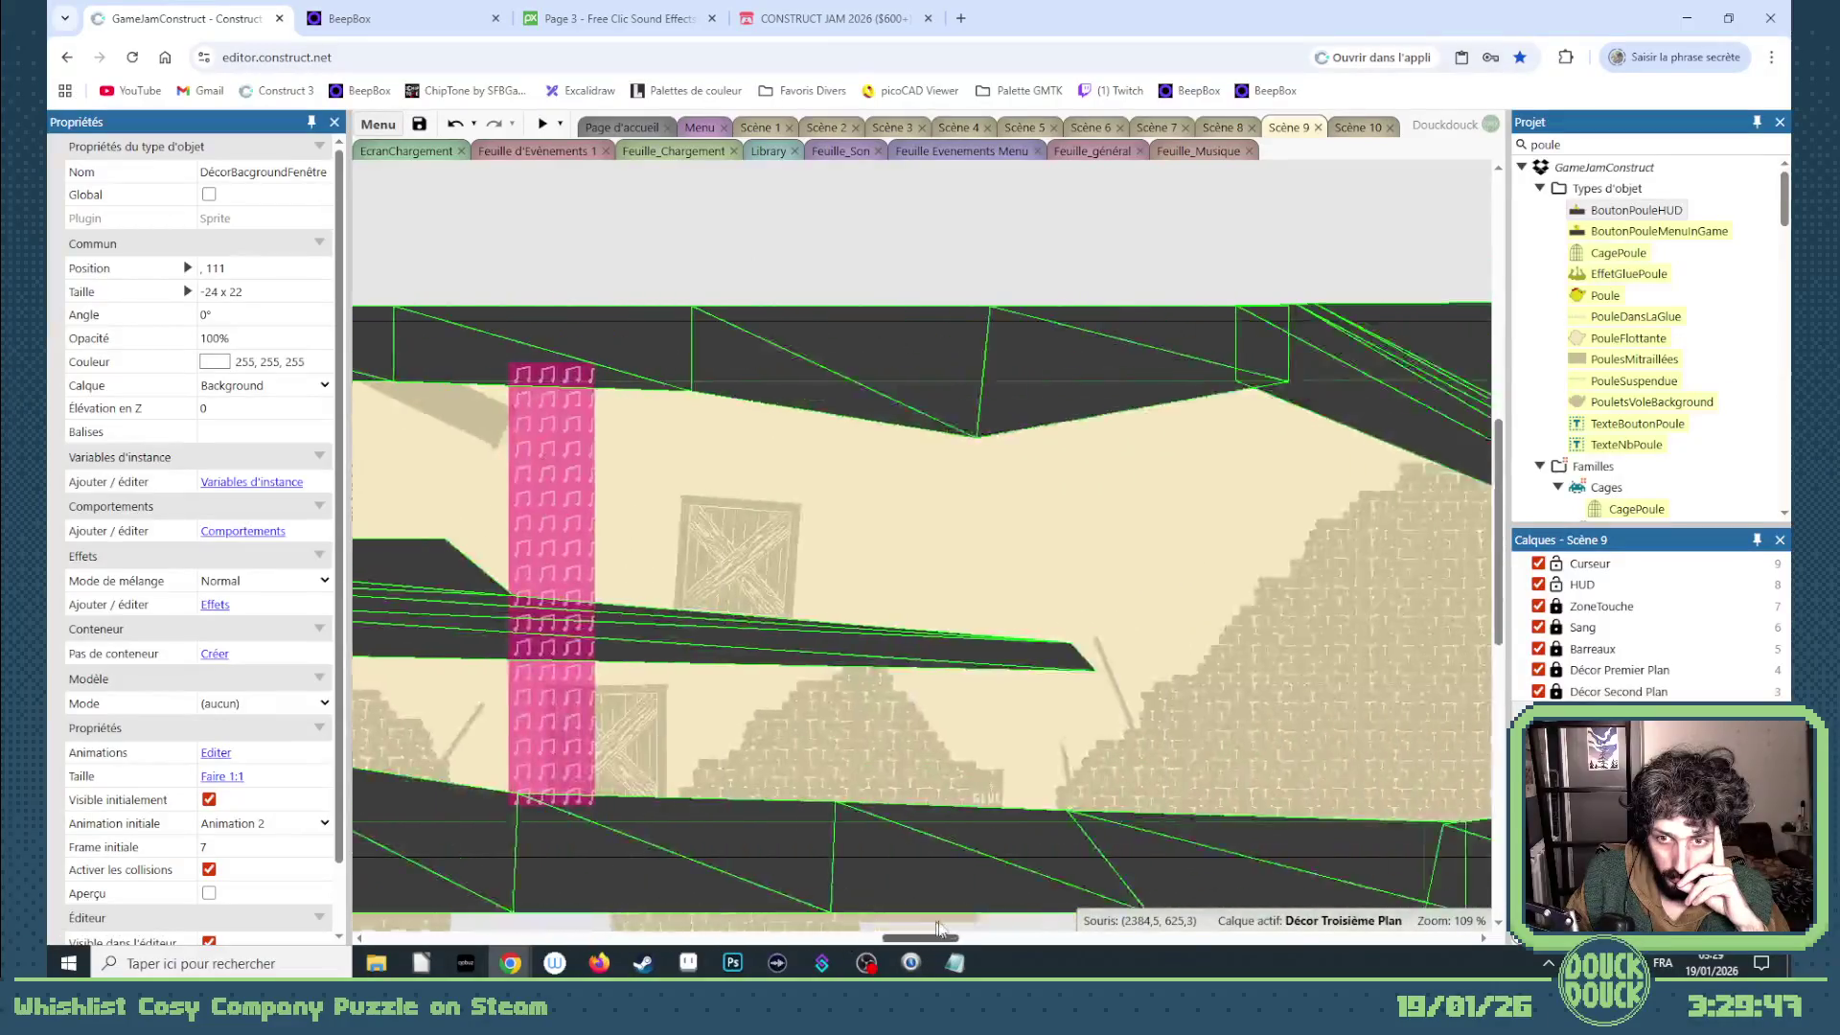
drag(938, 932, 1167, 875)
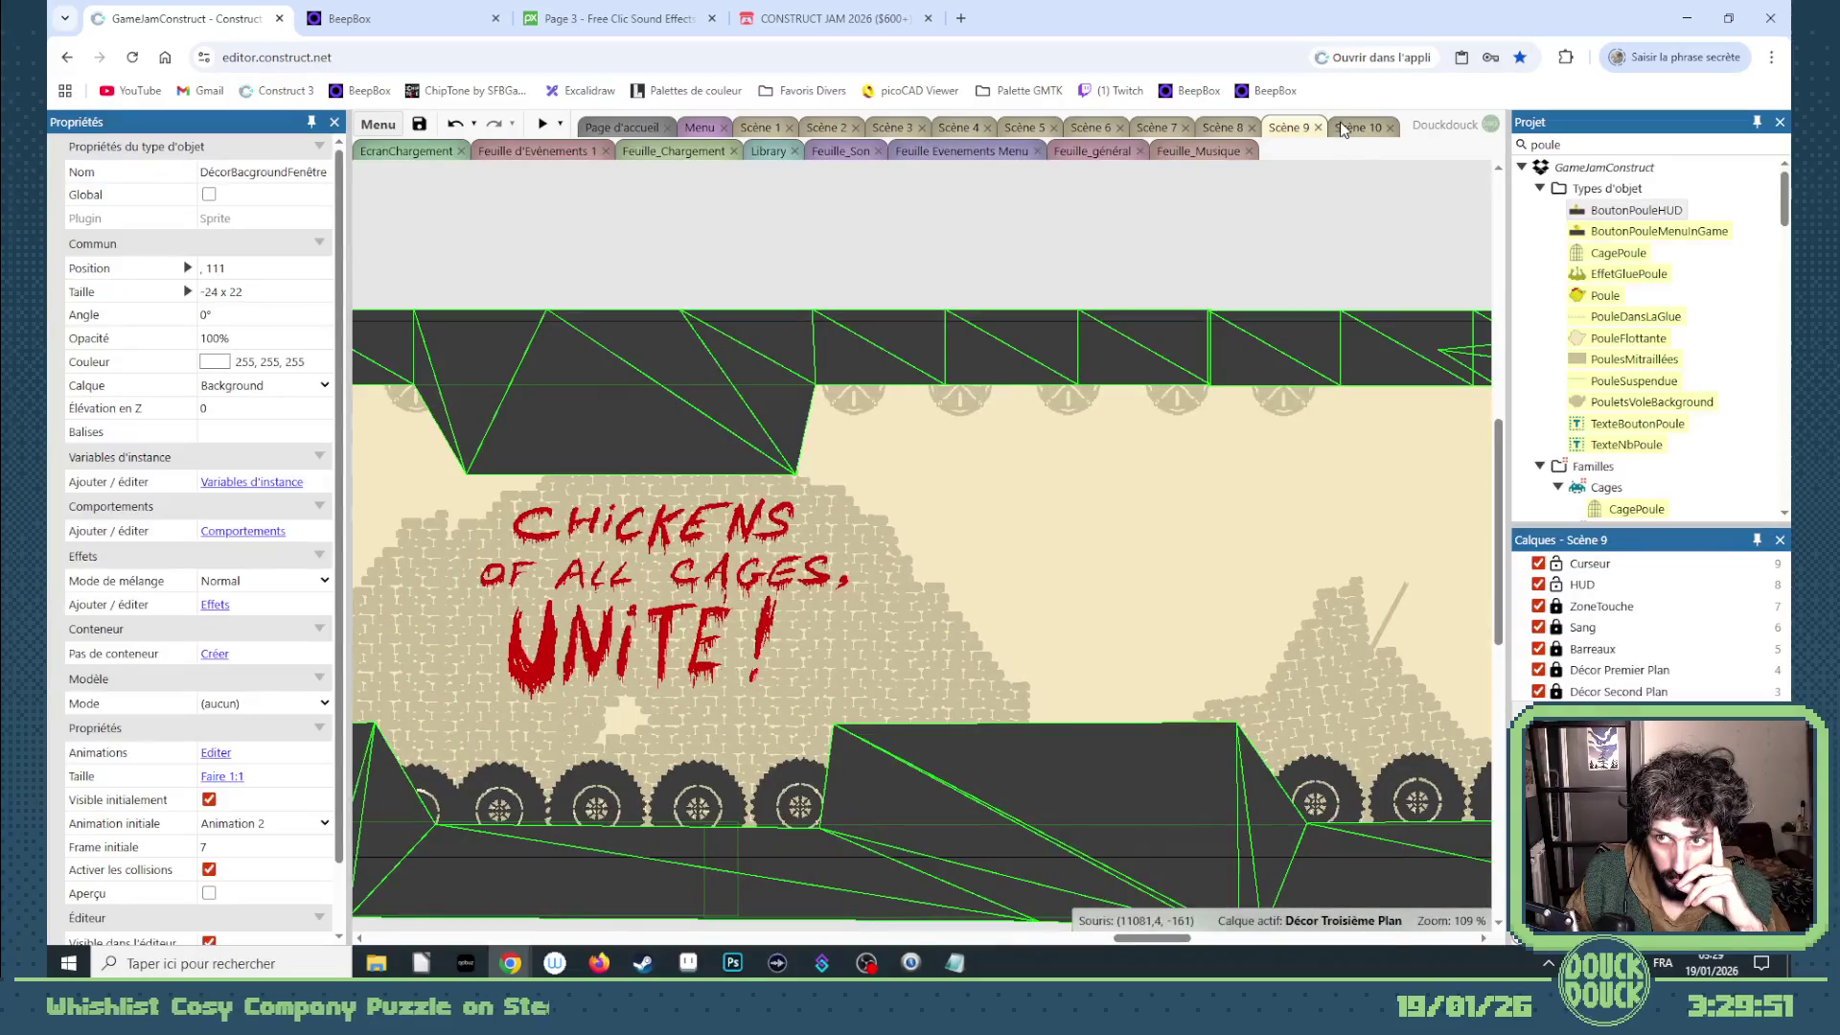
click(1352, 126)
mouse_move(1246, 941)
mouse_down()
mouse_move(580, 949)
mouse_move(611, 950)
mouse_up()
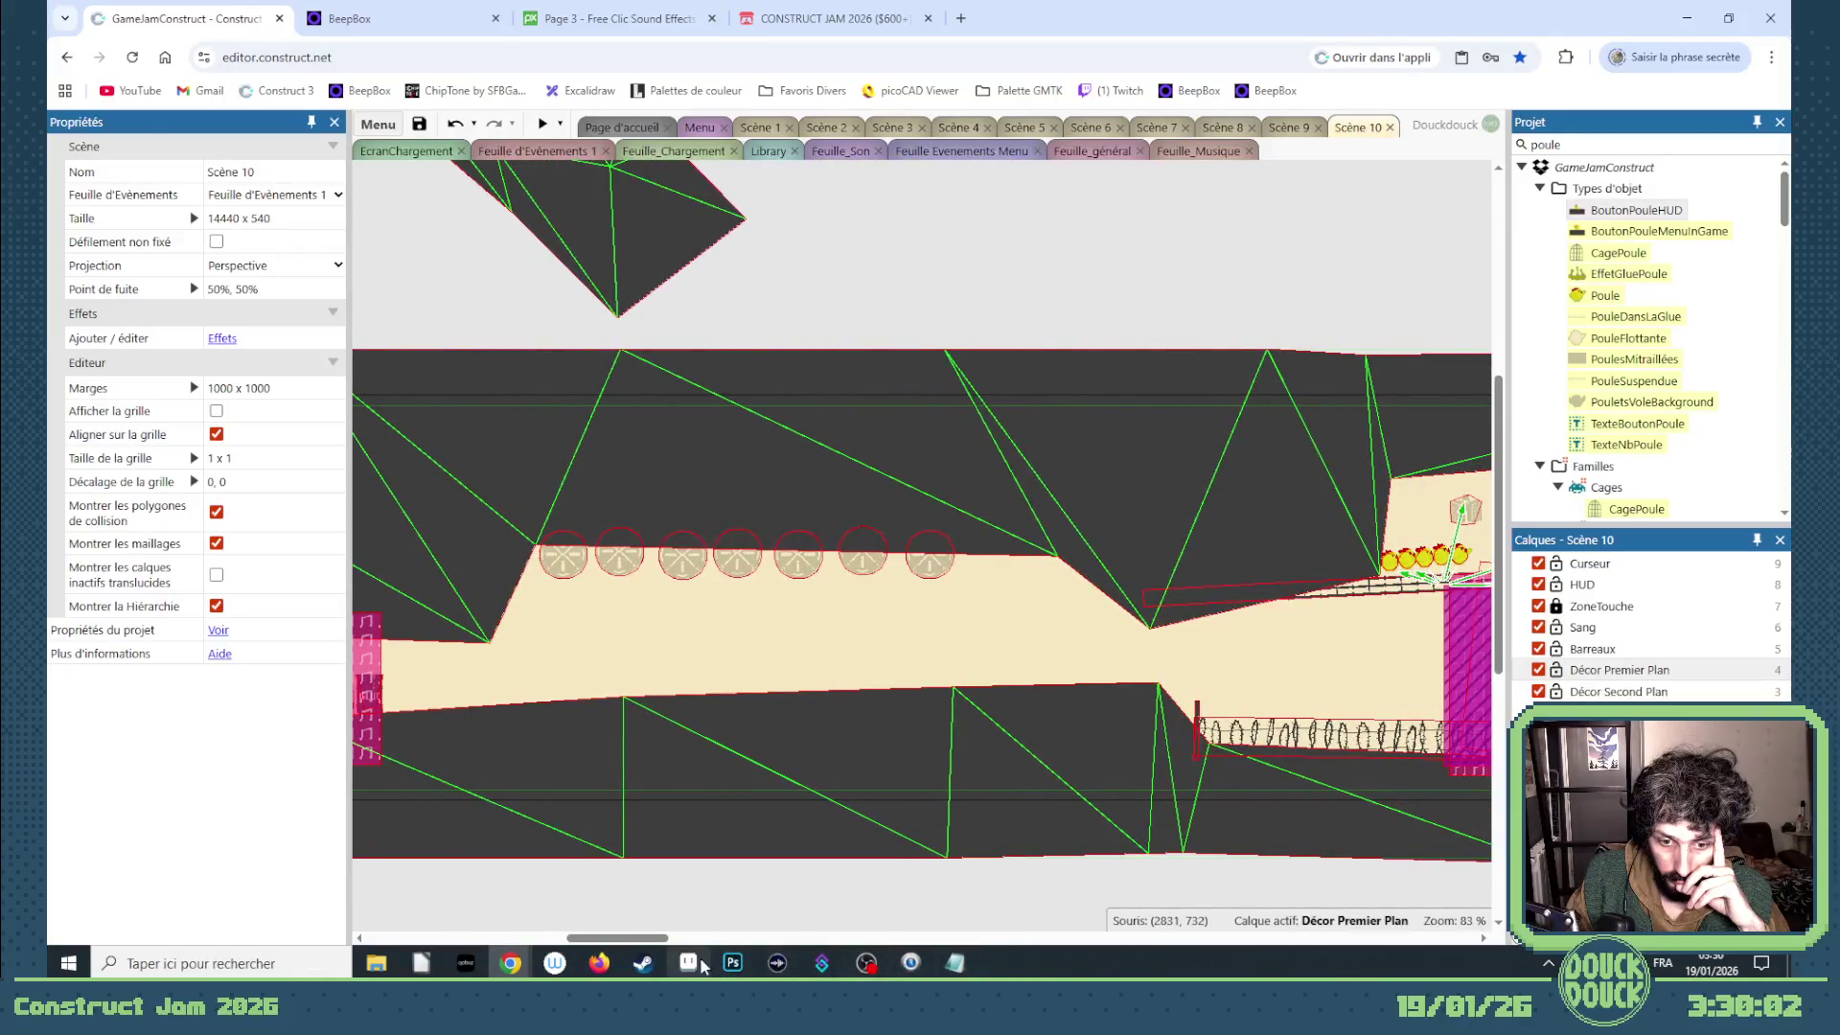
click(865, 964)
- Add ' (tir et impact)' after 'tourelles' in the sounds to-do item
click(955, 964)
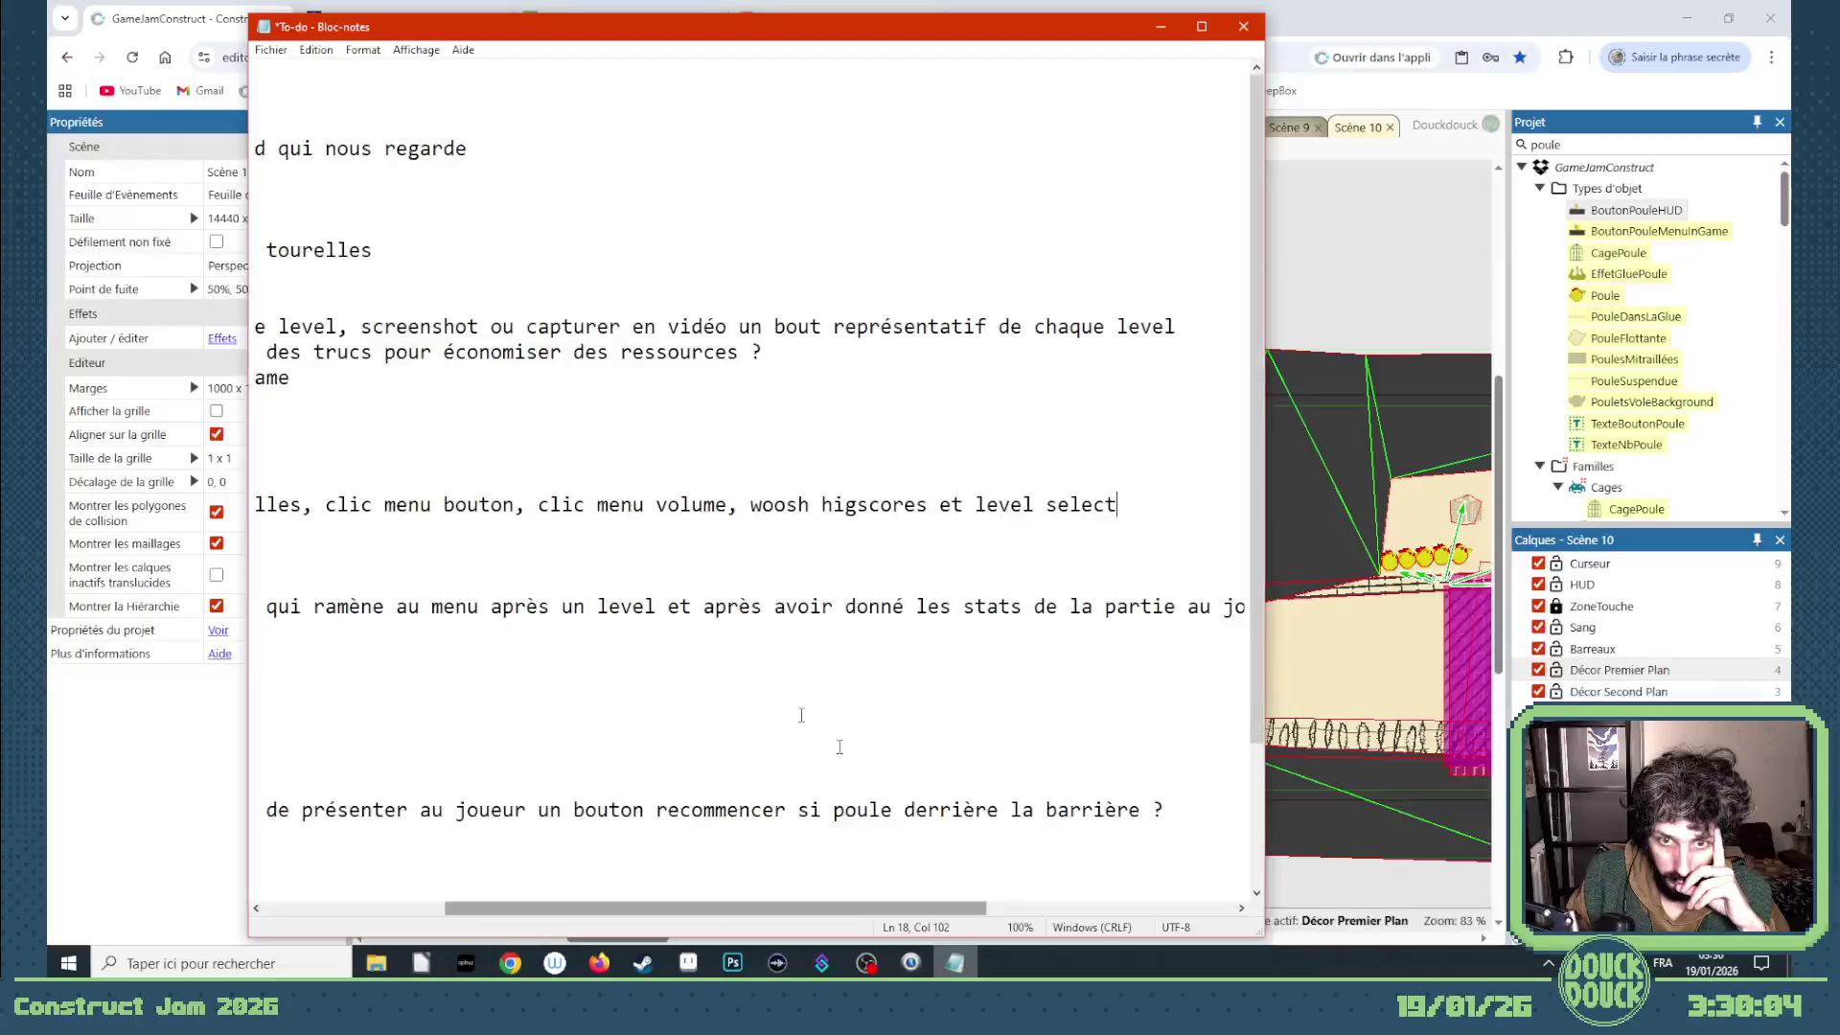
drag(756, 908, 557, 912)
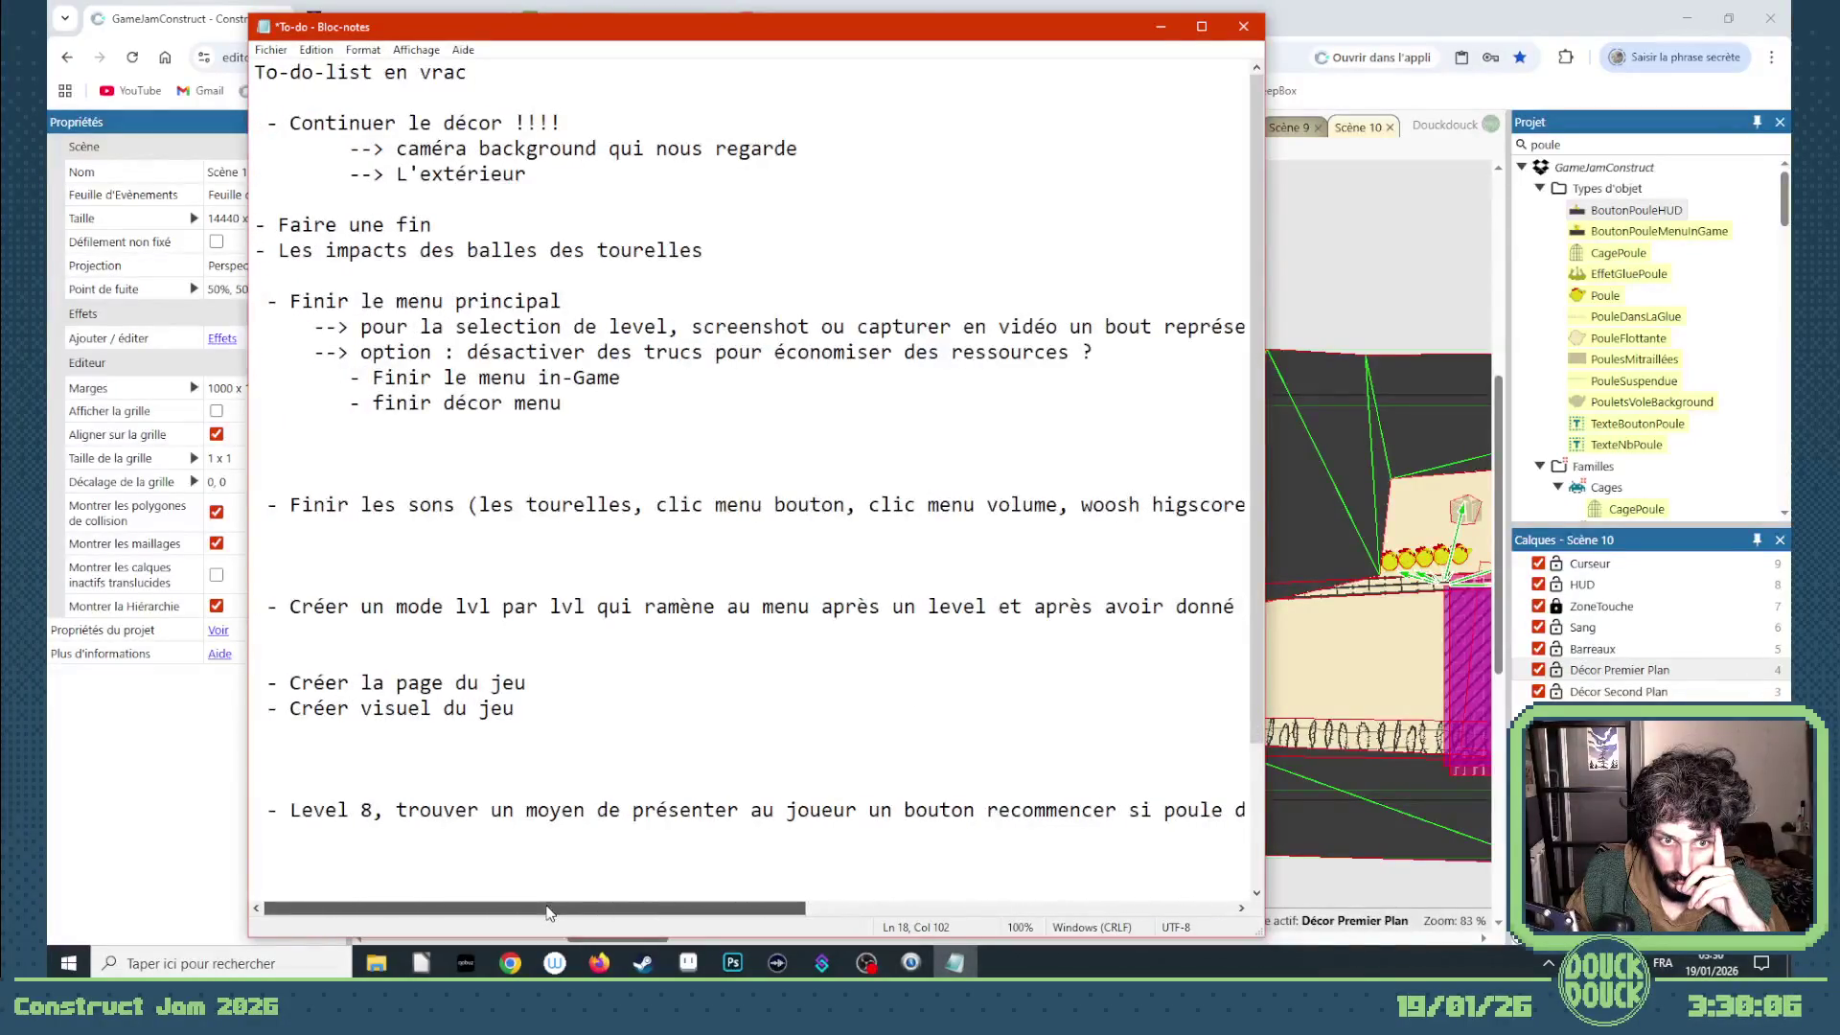
click(632, 505)
key(Right)
text((tir et )
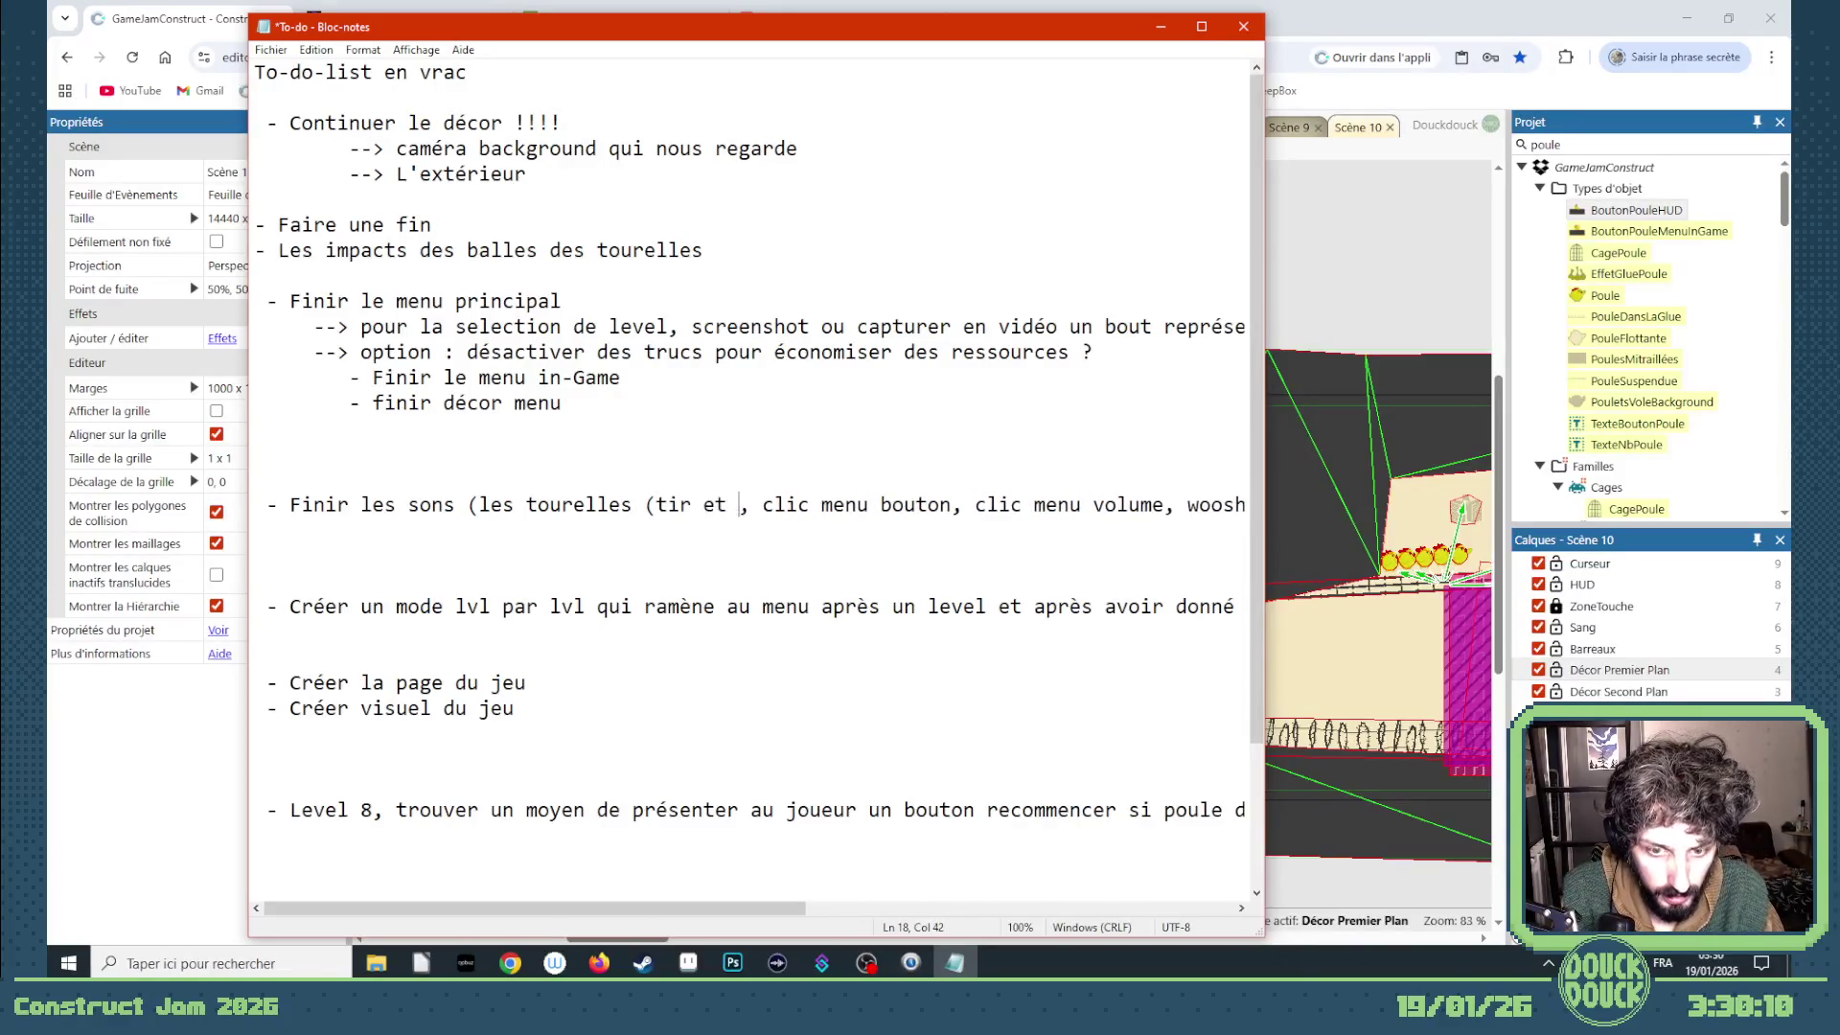
text(impact))
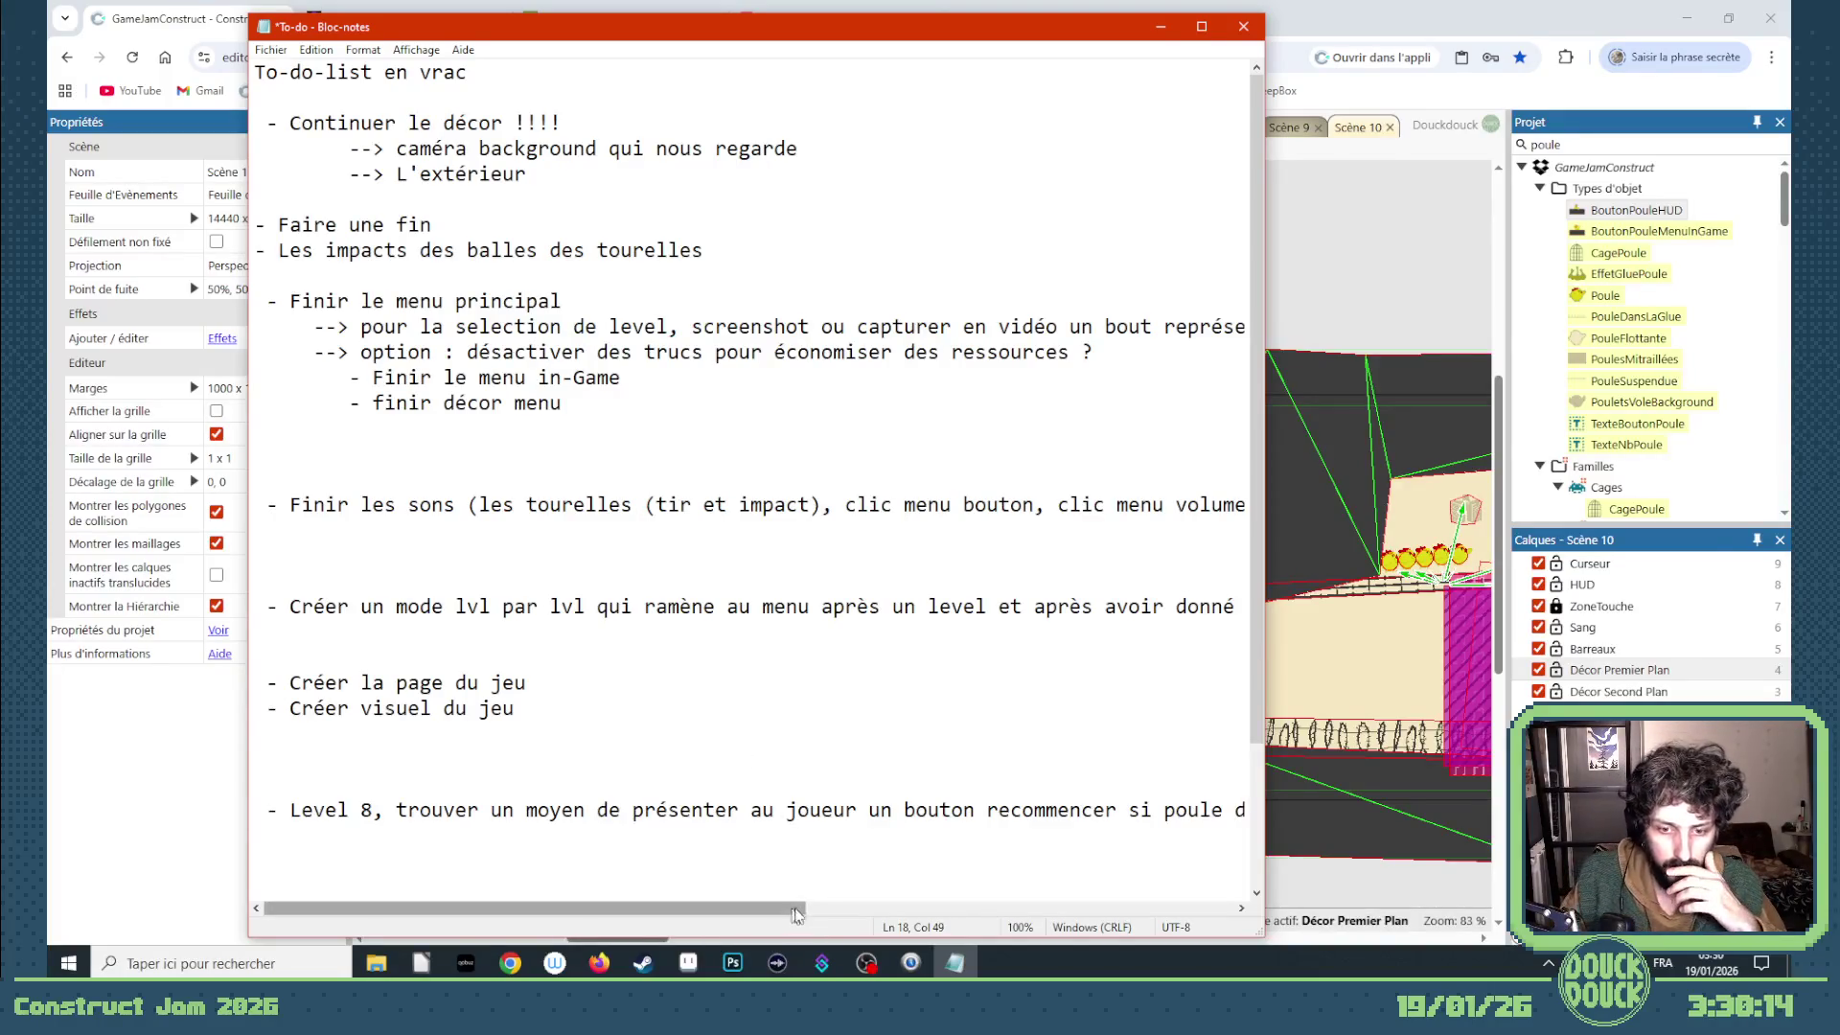
drag(797, 927, 1169, 927)
- Close the sounds item with ')' after 'level select' and return to the game editor
click(977, 503)
text())
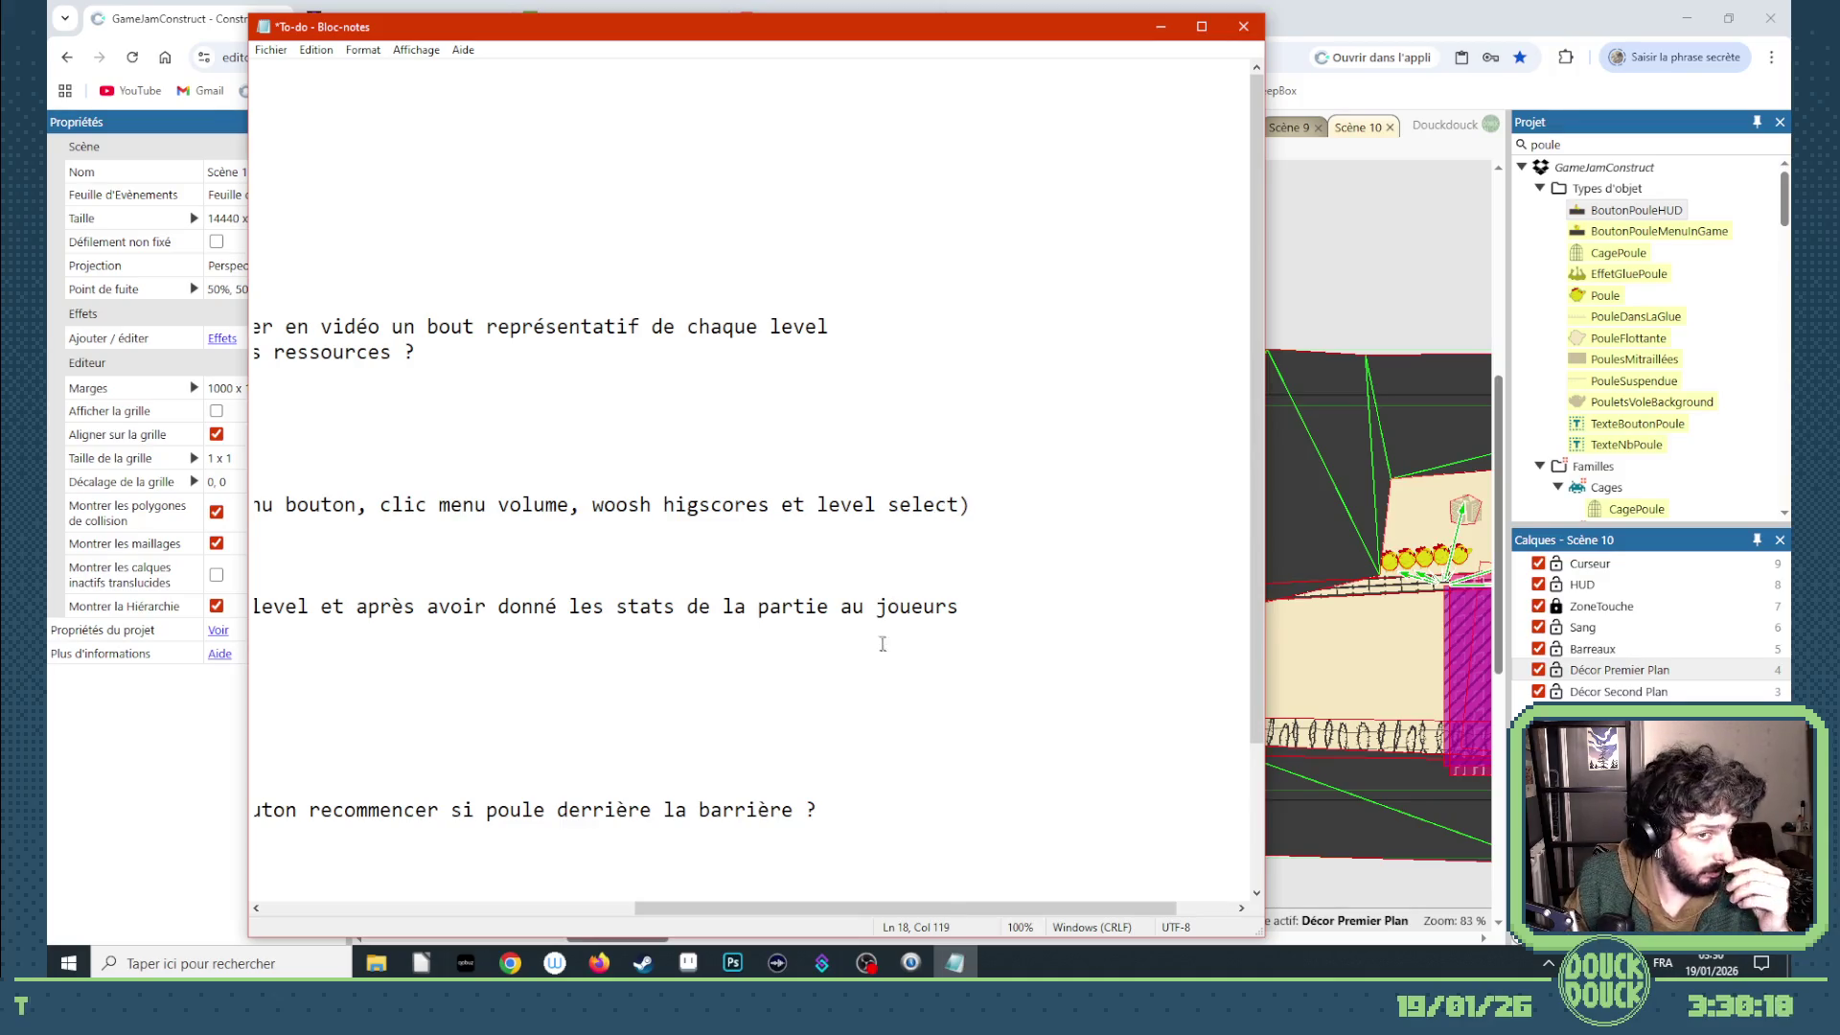
drag(900, 907, 529, 906)
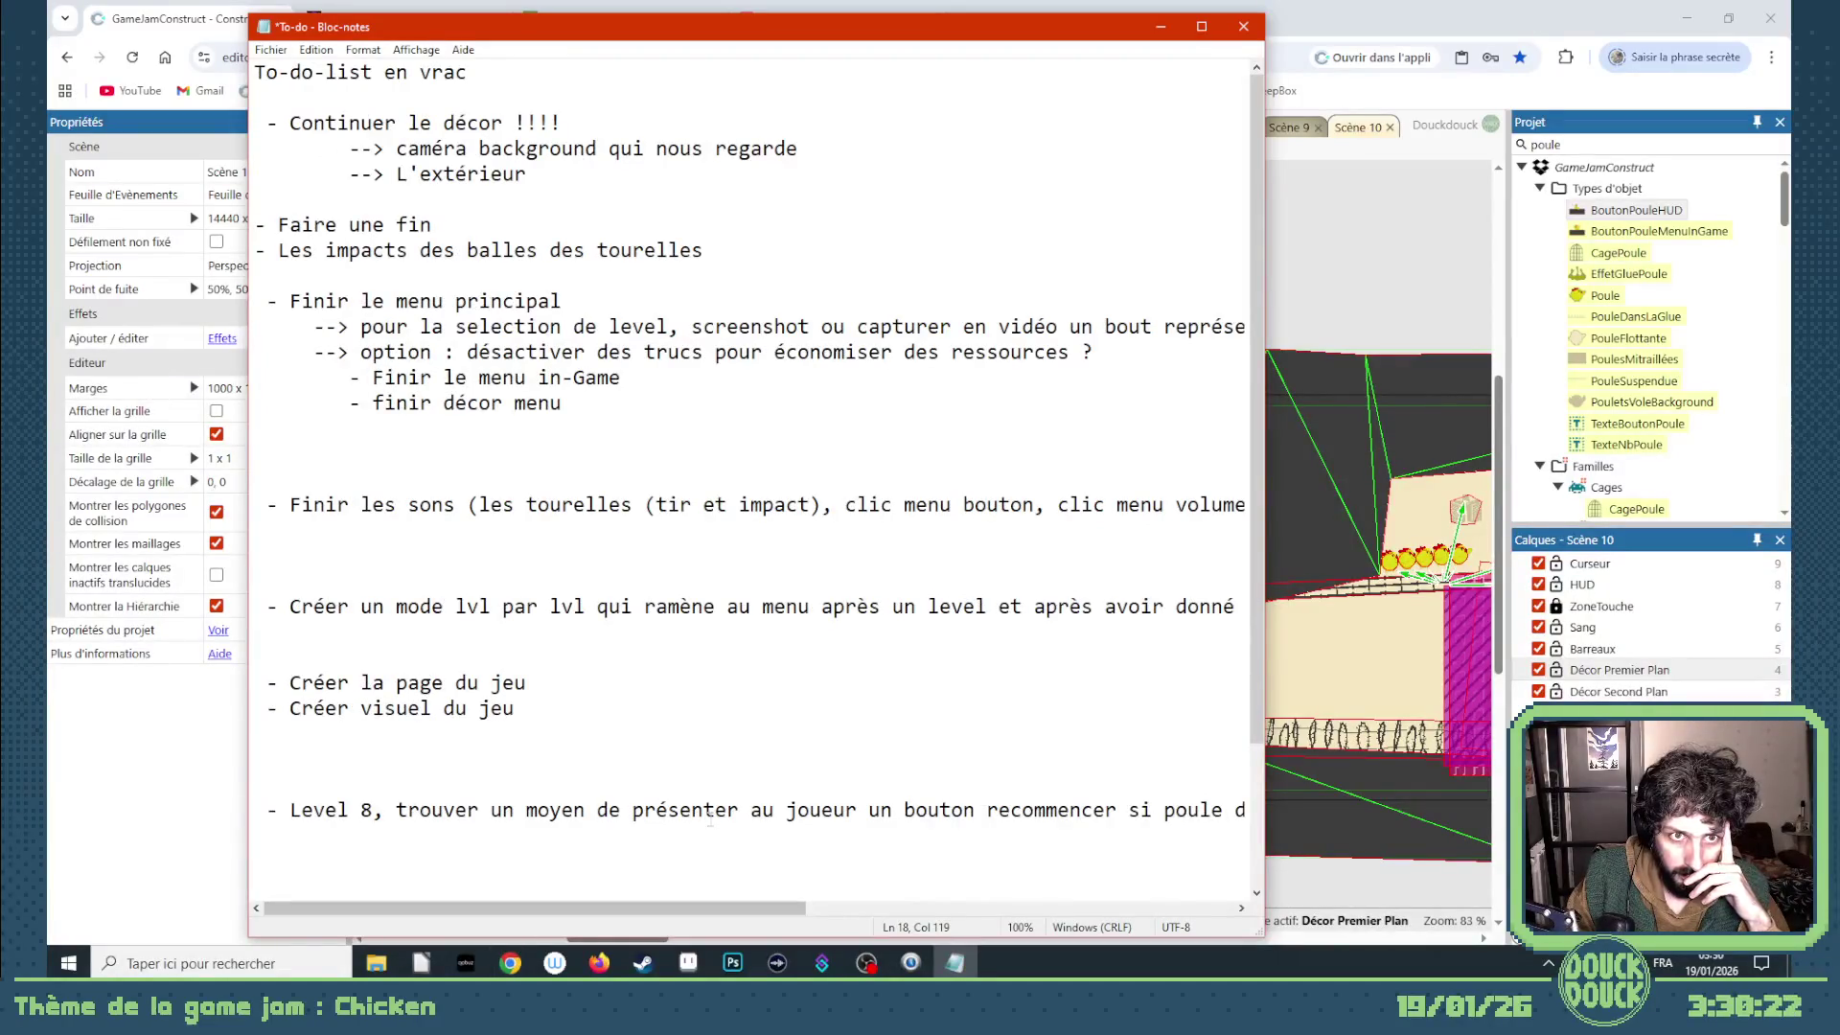
click(1409, 280)
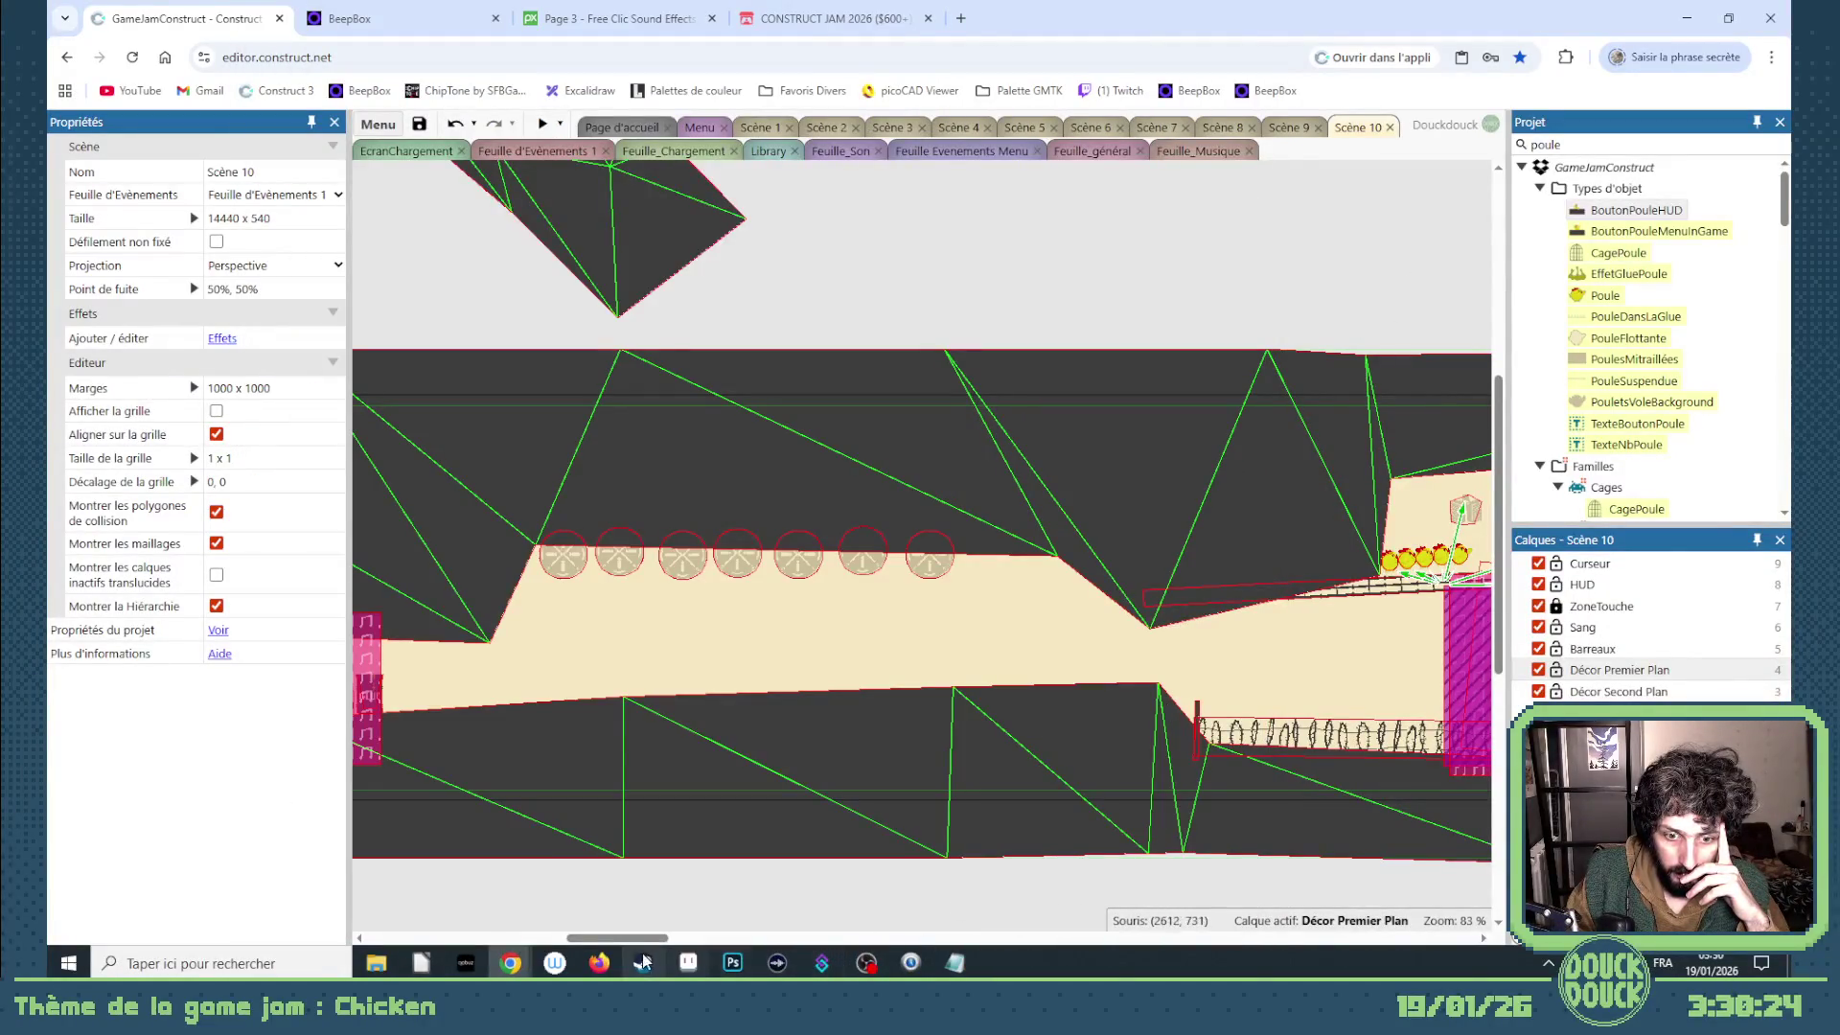
drag(618, 939, 765, 941)
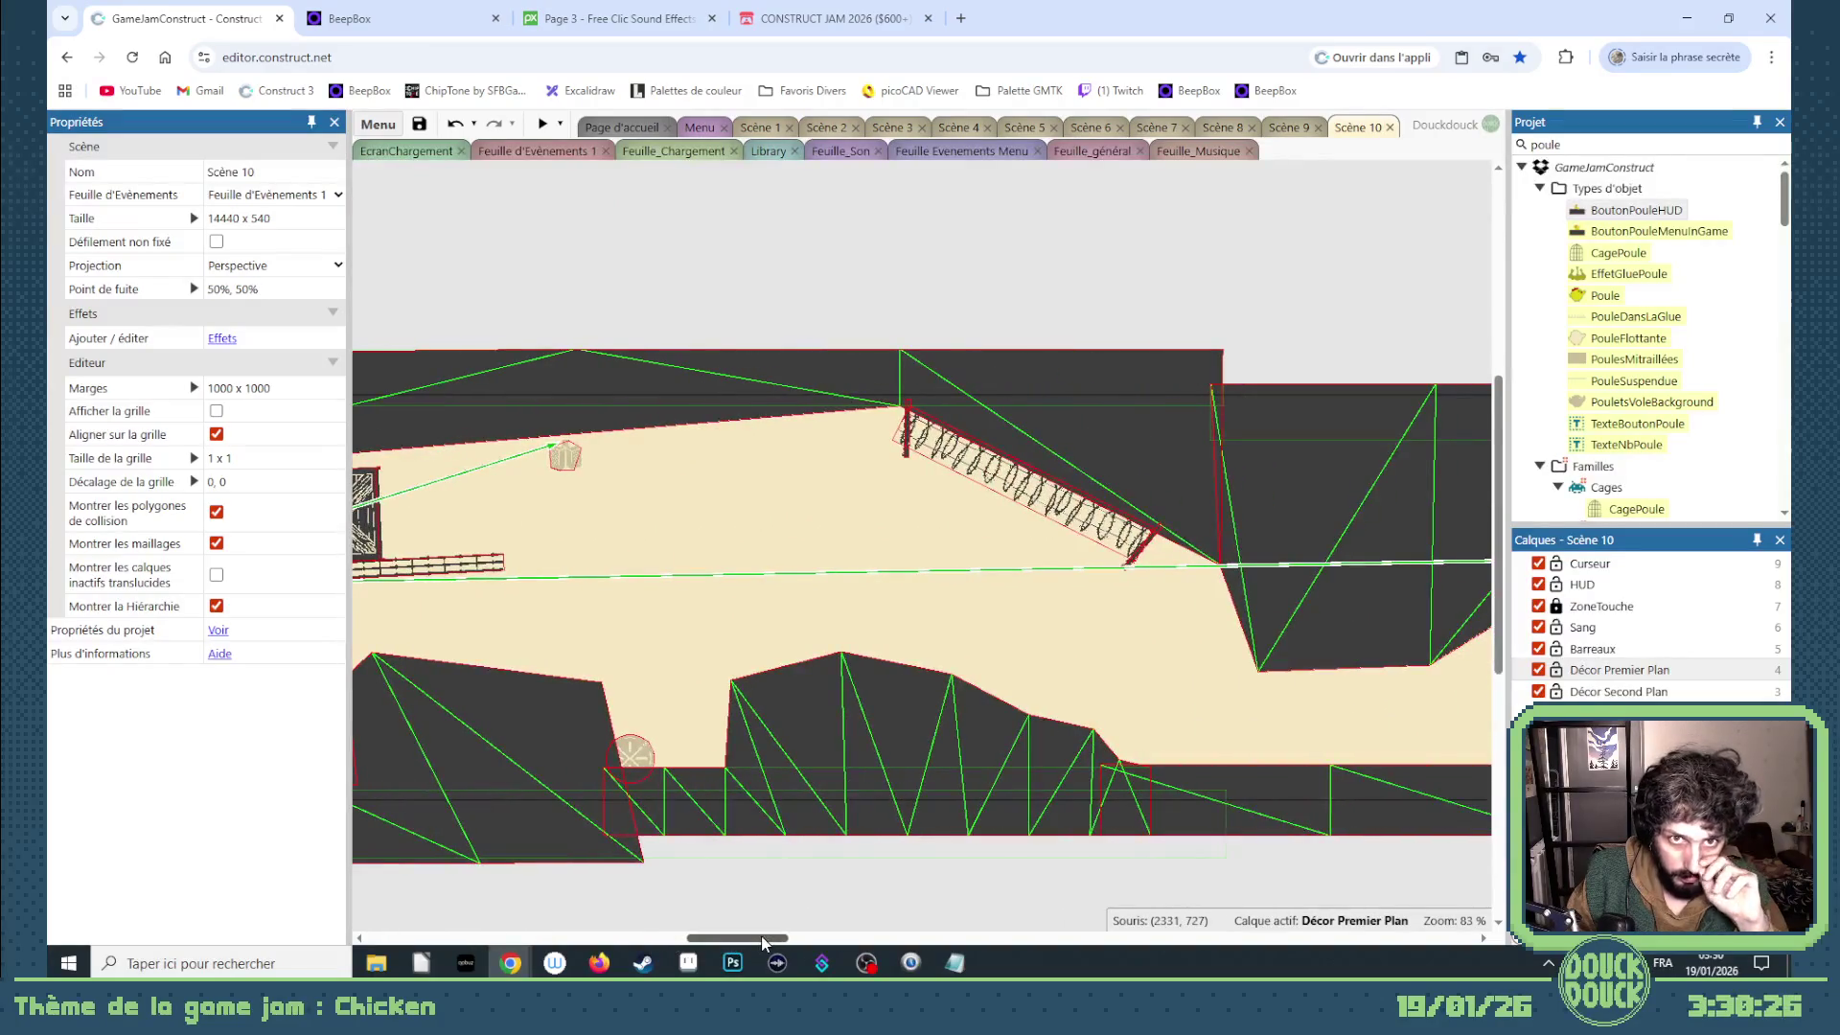
mouse_move(763, 942)
mouse_down()
mouse_move(851, 935)
mouse_move(550, 936)
mouse_move(581, 932)
mouse_up()
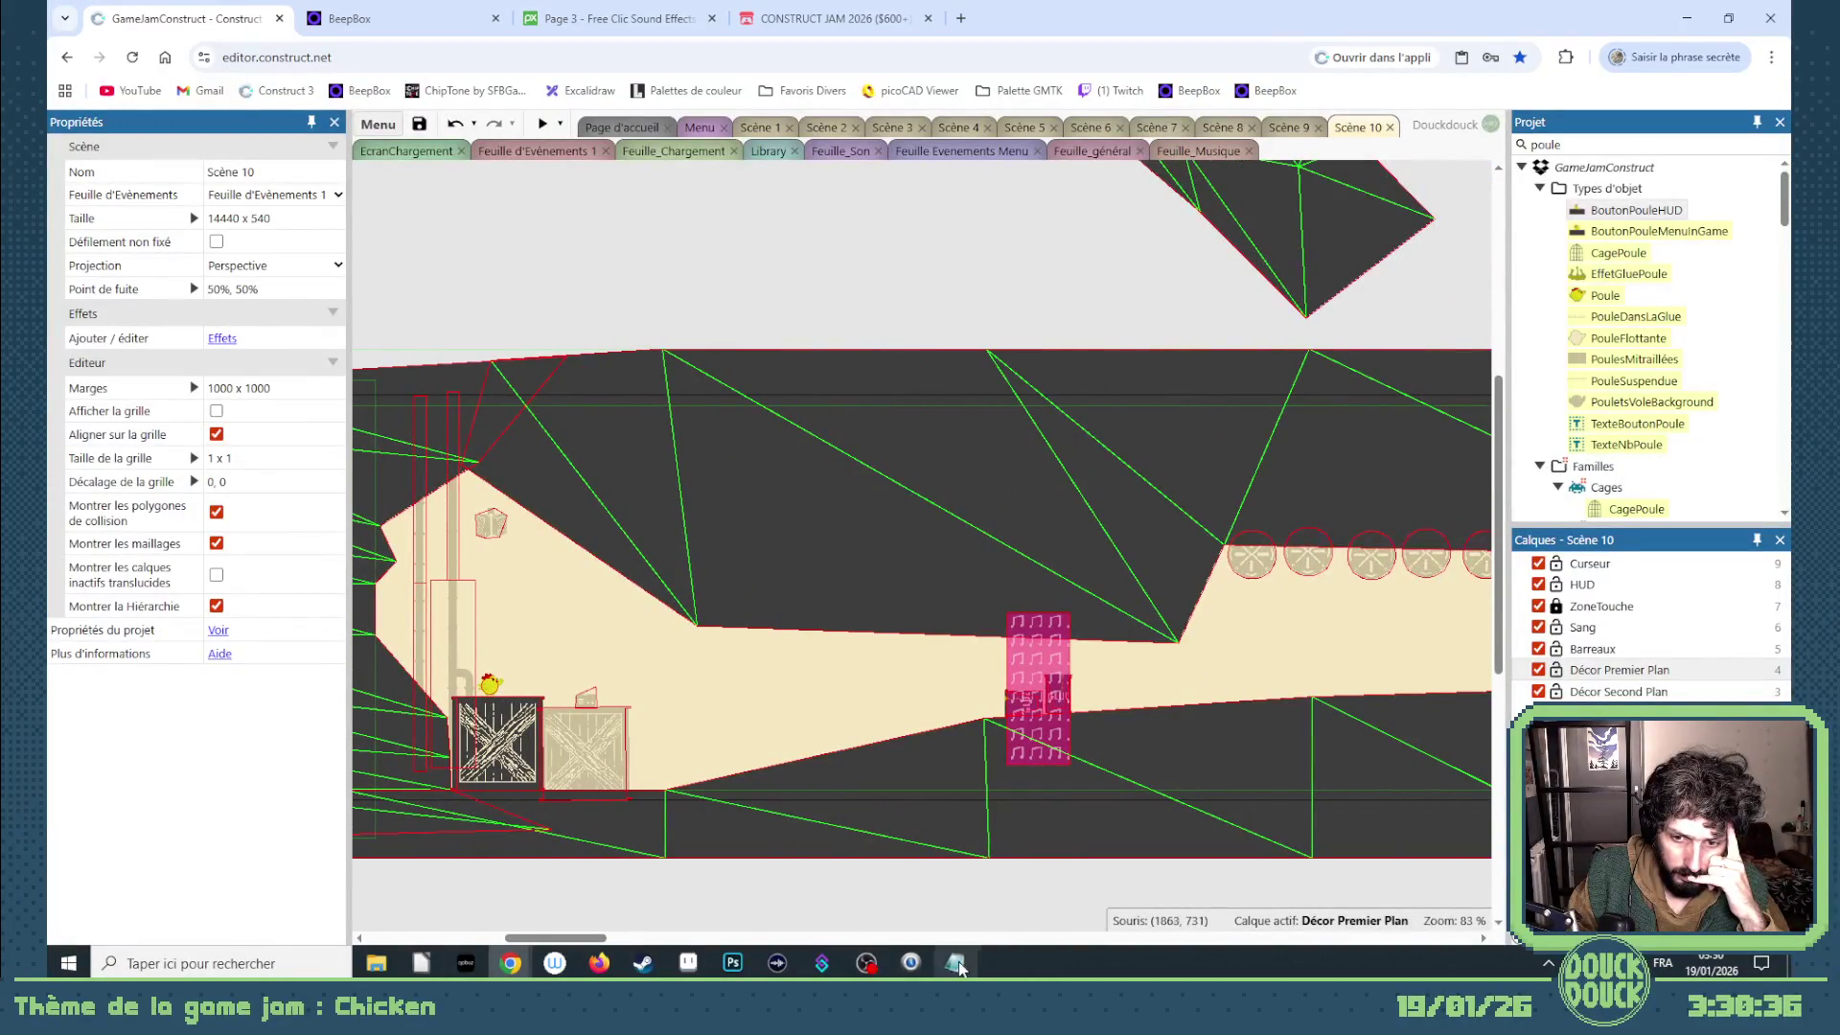
click(955, 962)
- Add '- Augmenter le volume des radio' below the sounds task, save the file and minimize Notepad
key(Down)
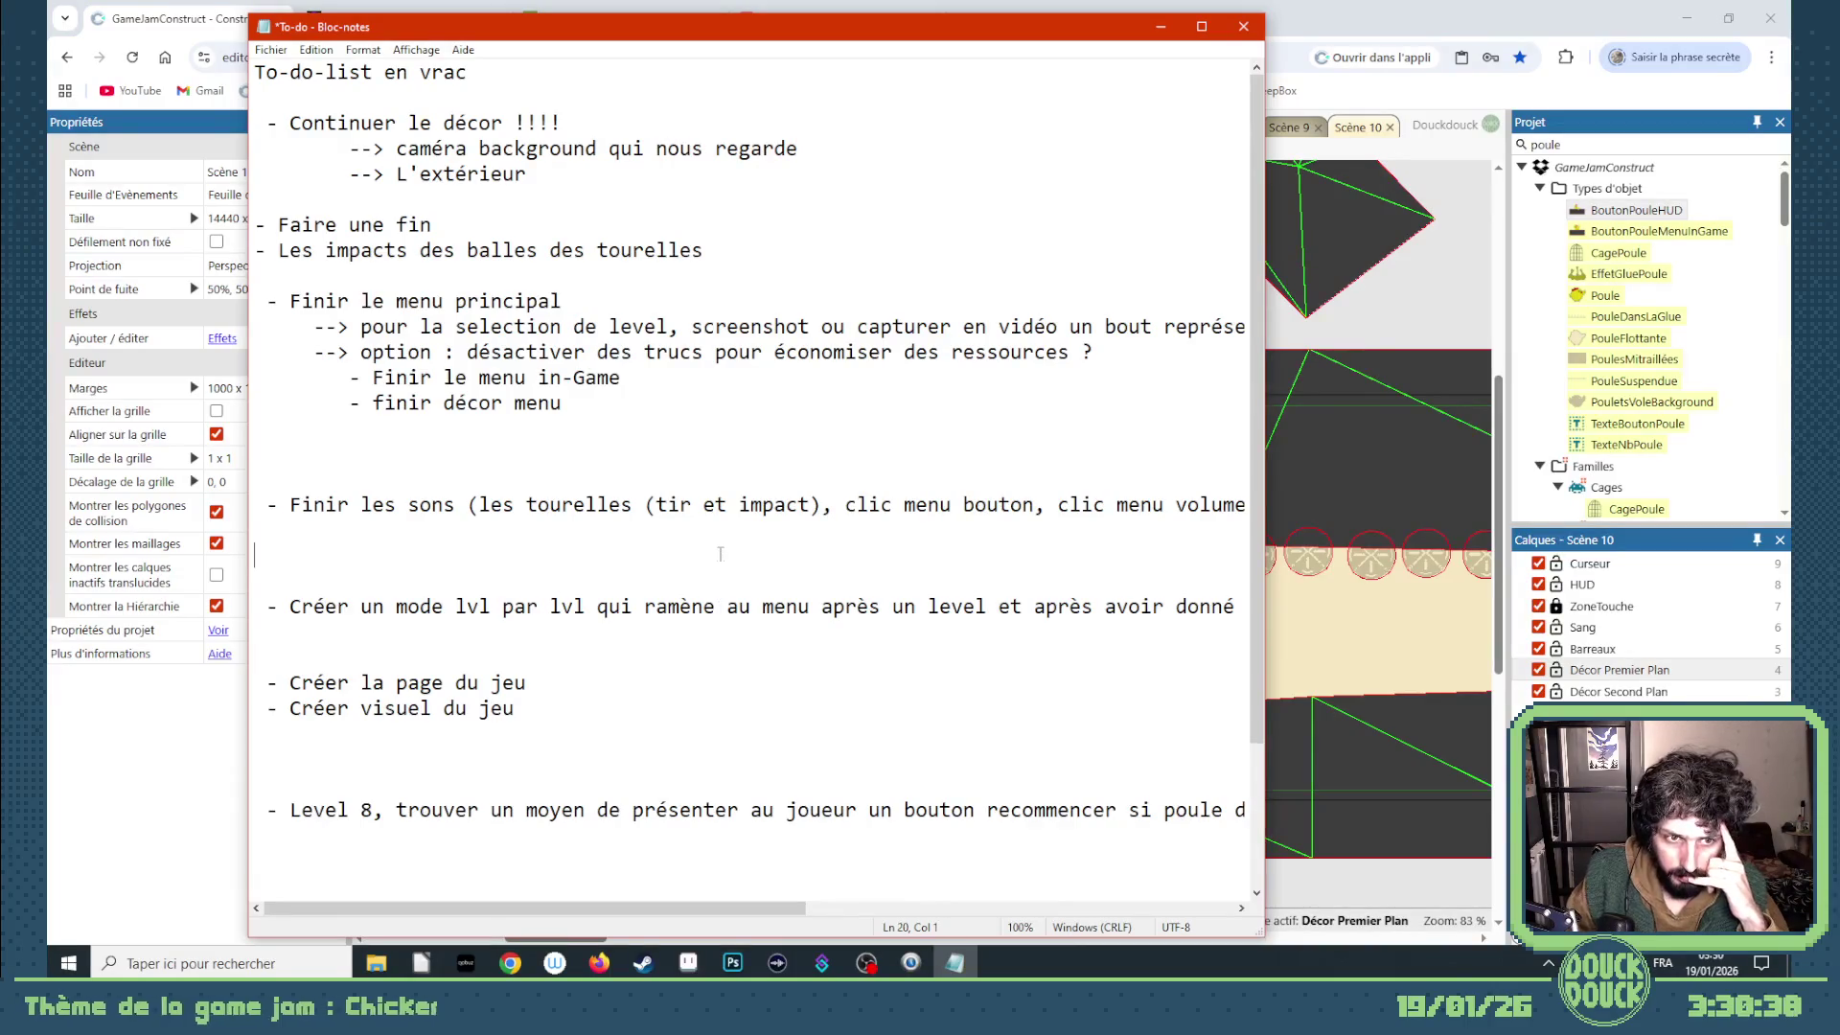
text(- Augmenter le )
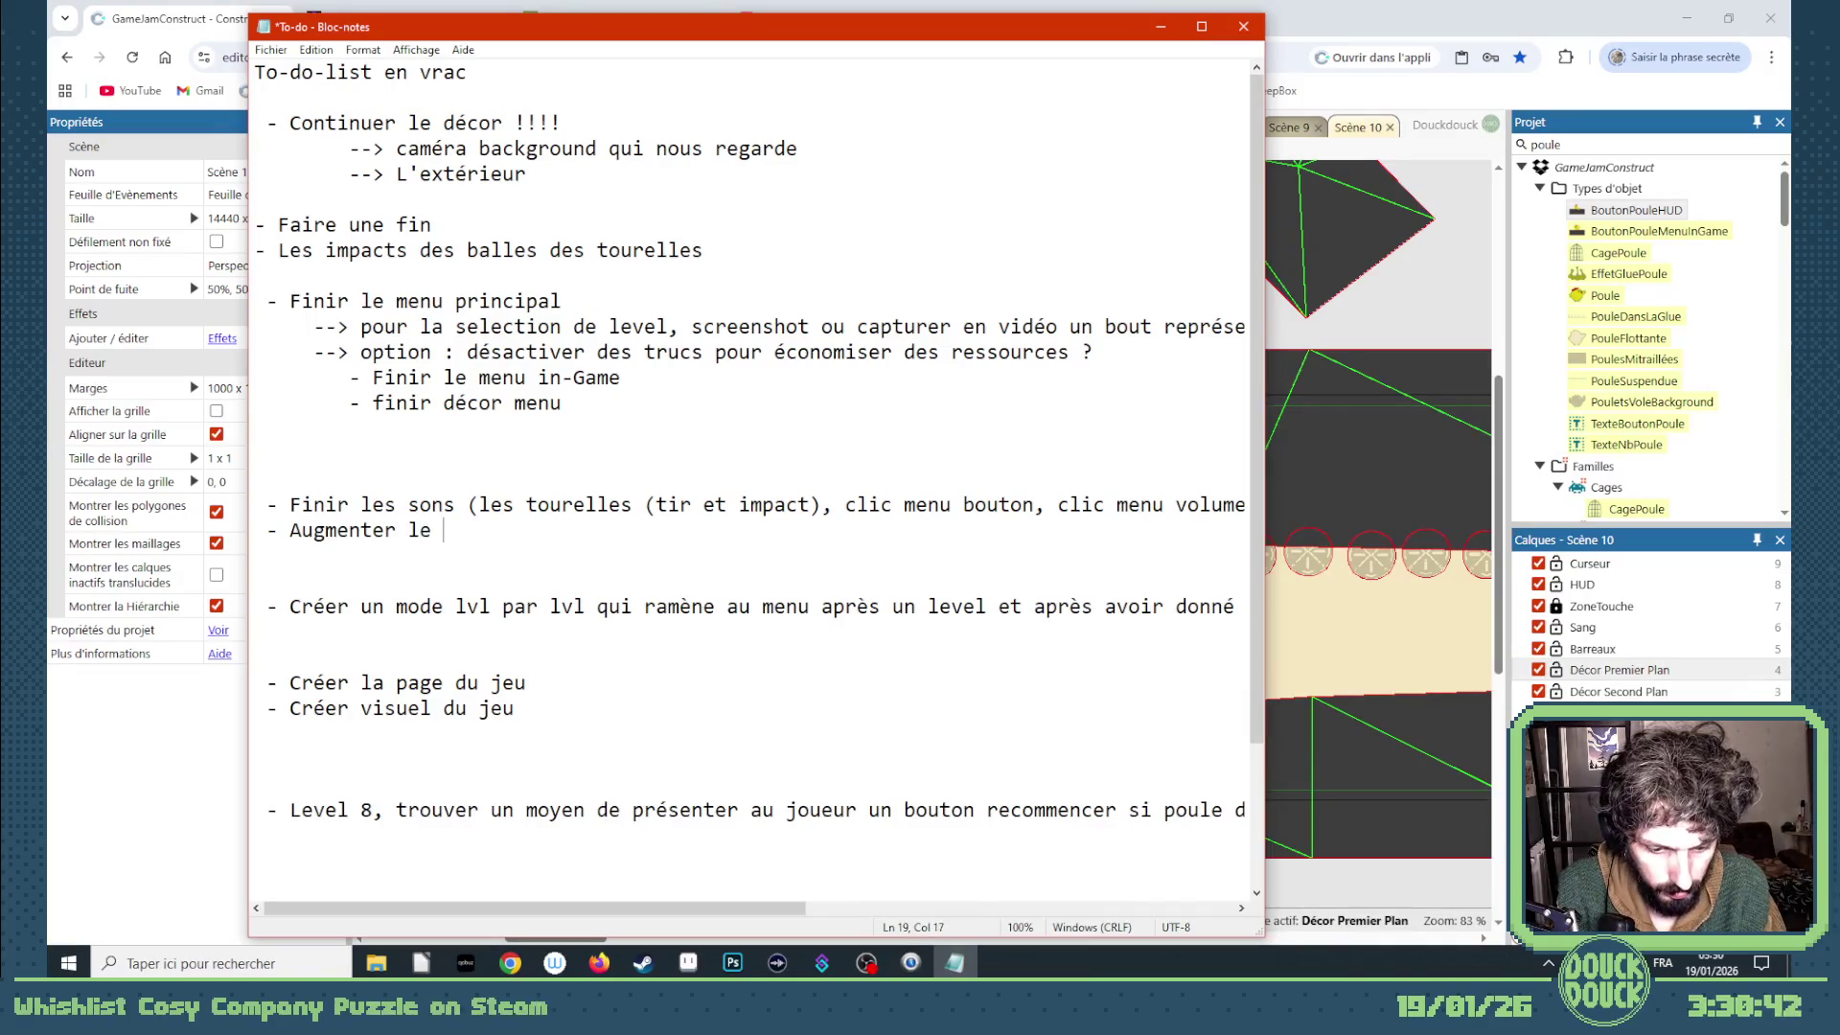
text(volume des radio)
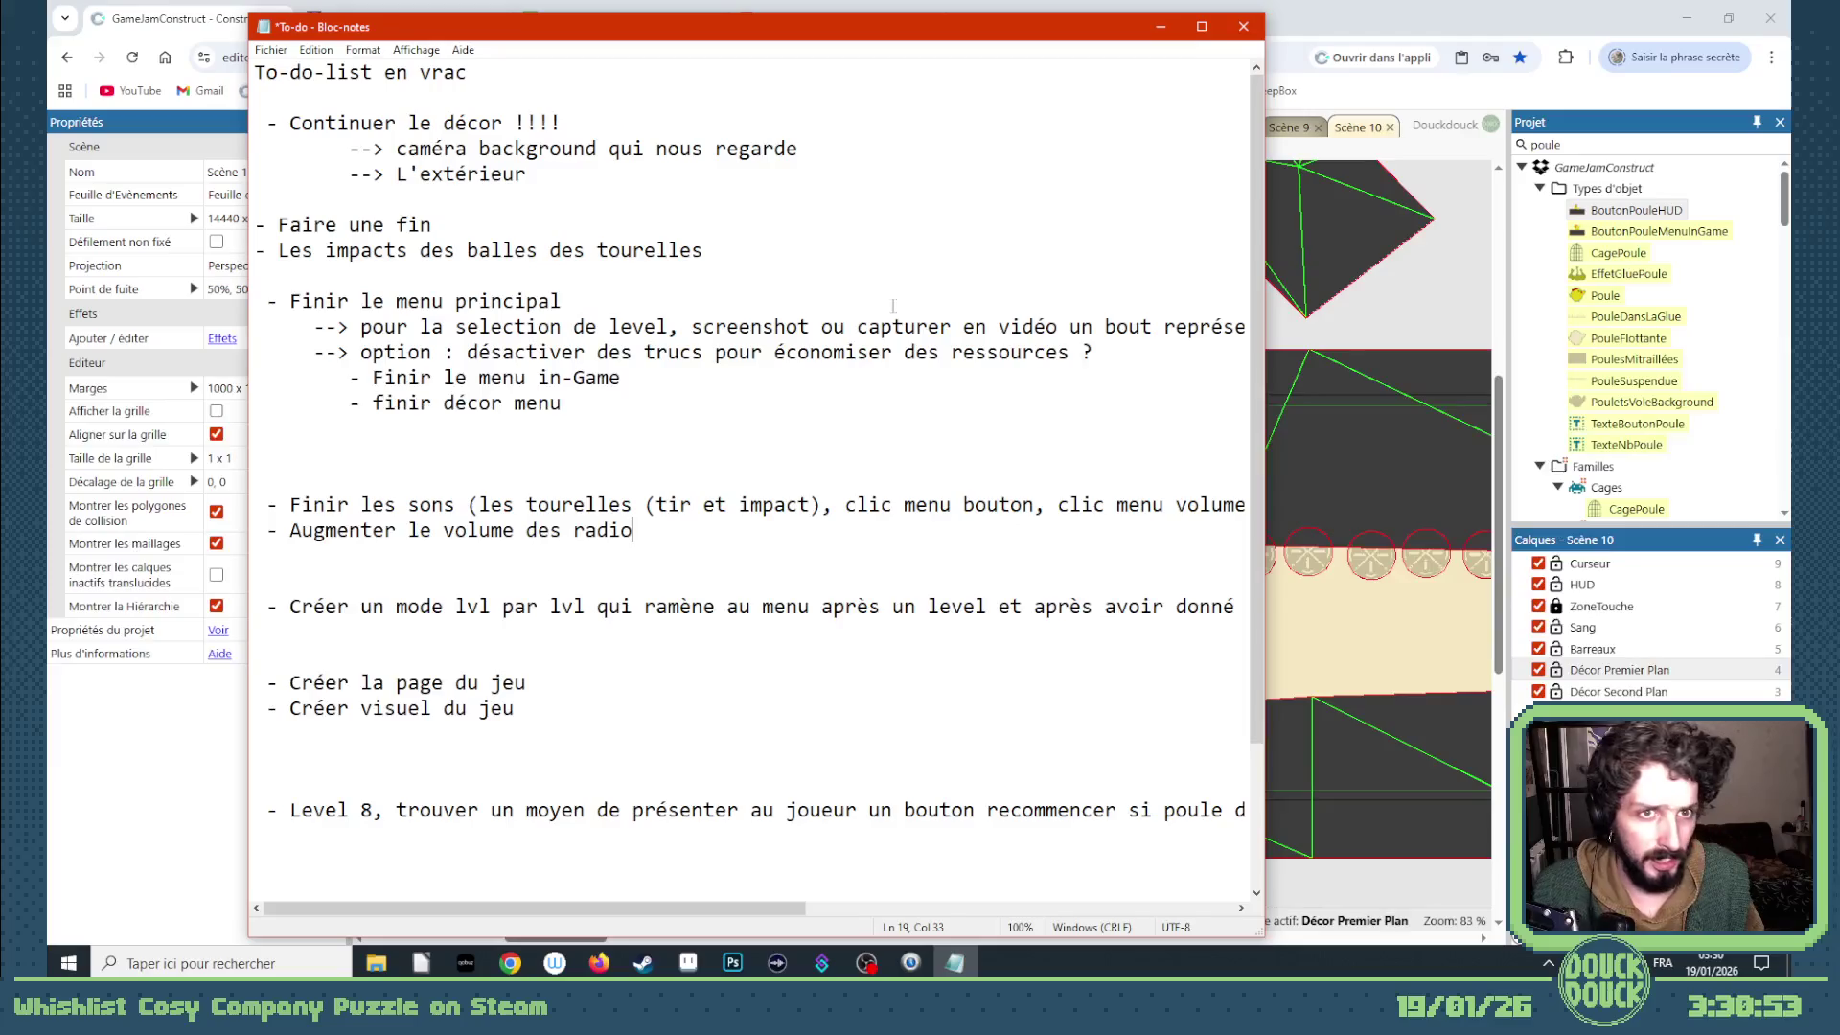
click(271, 49)
click(295, 130)
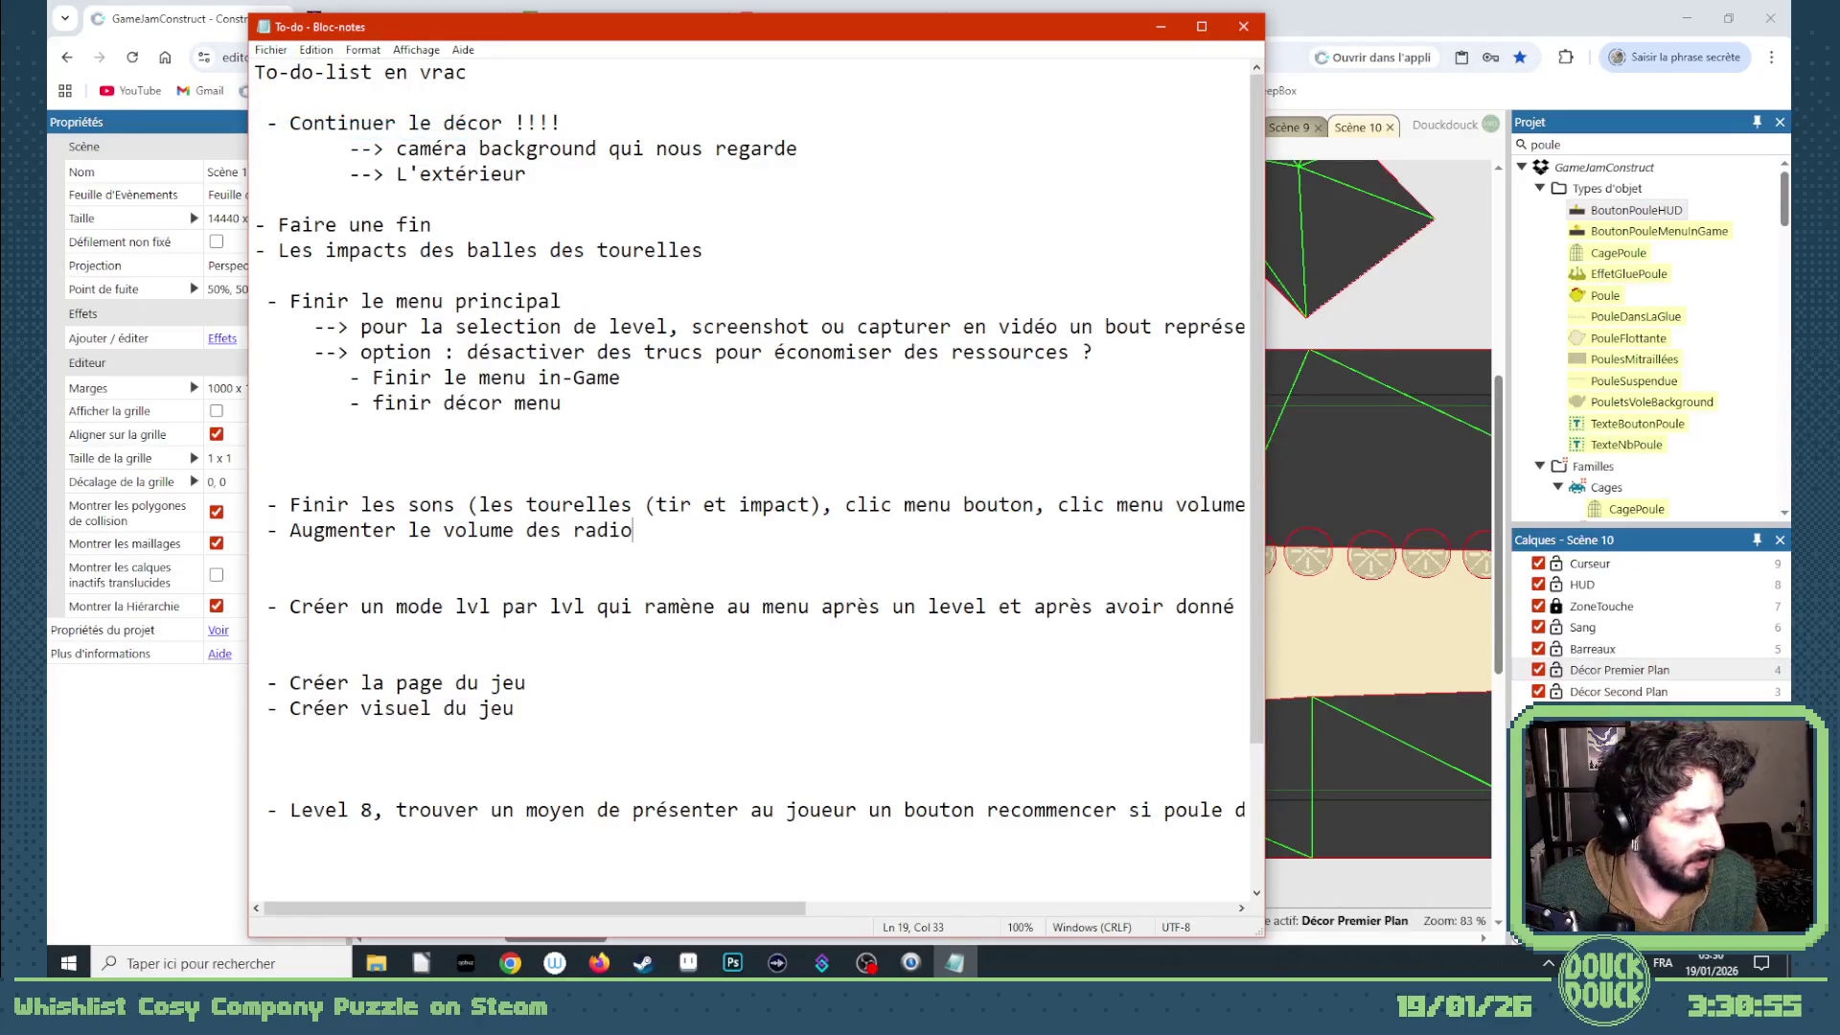
click(1159, 33)
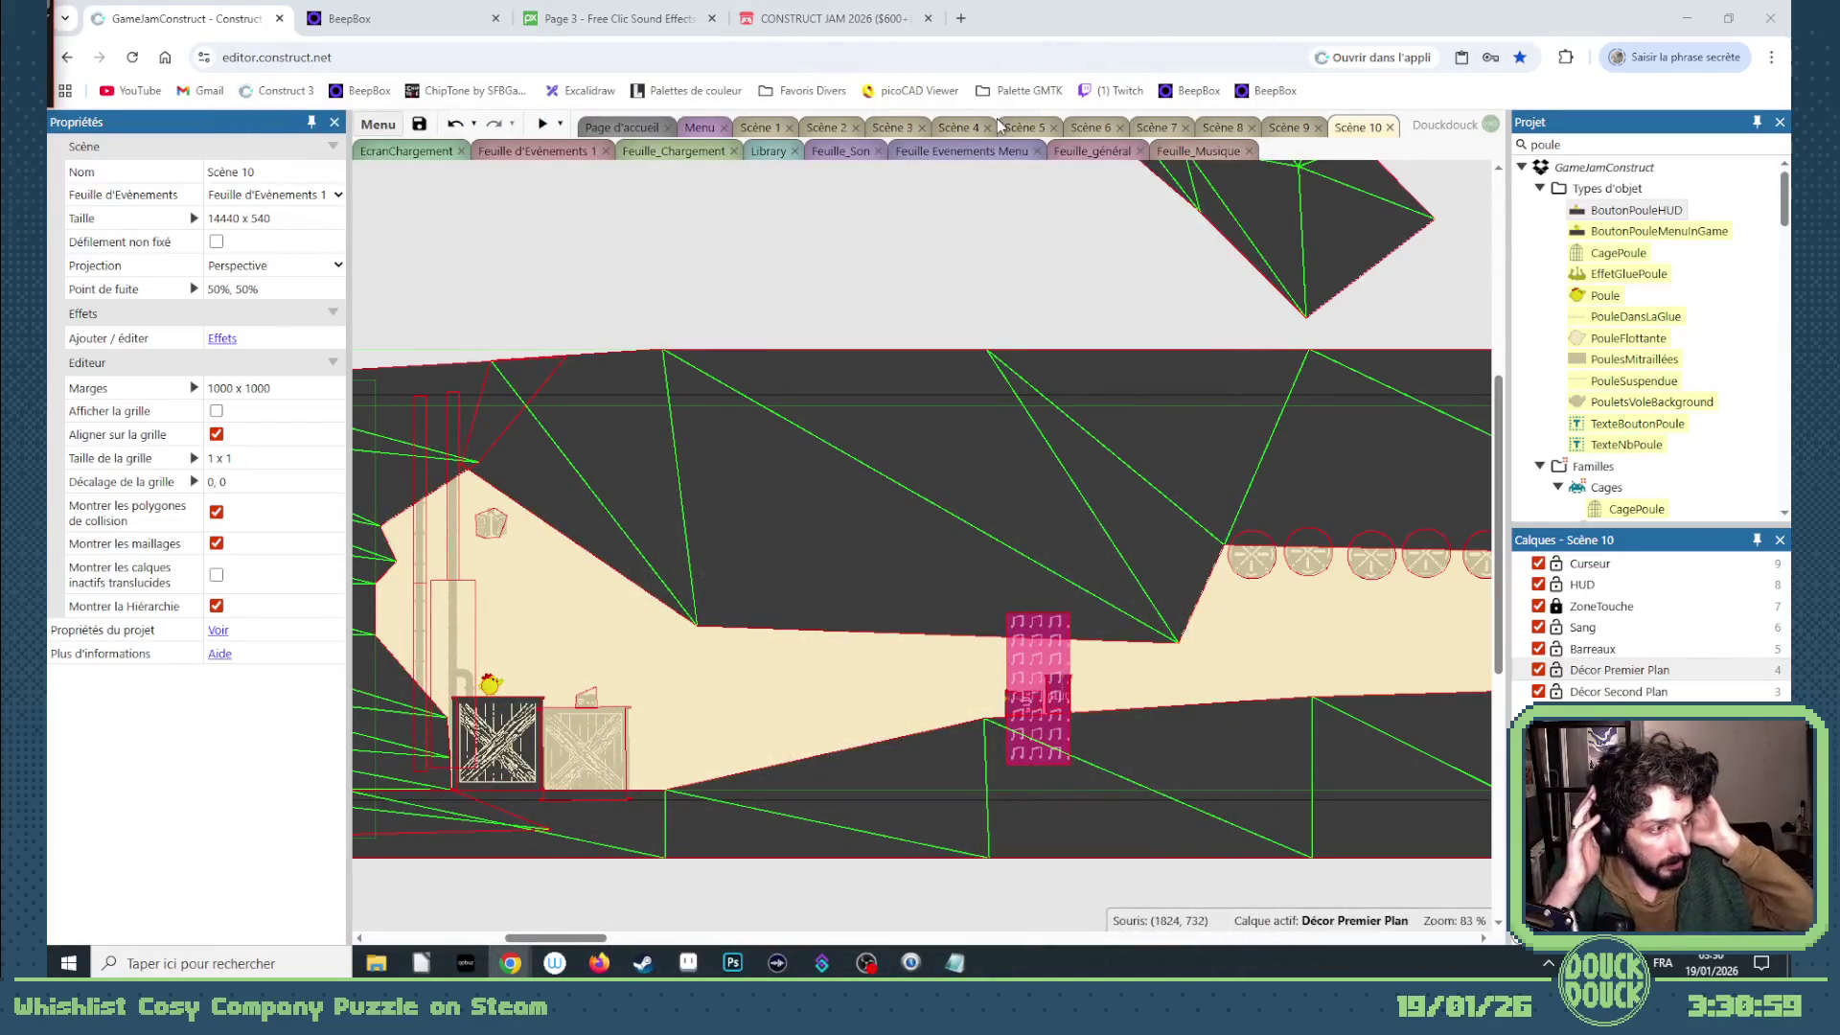